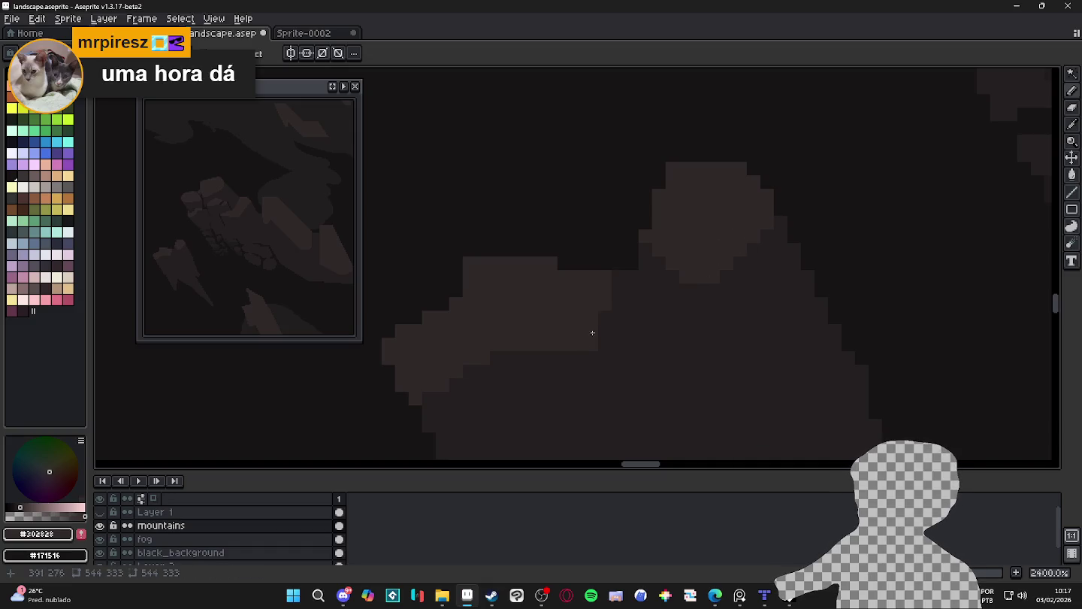
Eyedrop the dark mountain shade and paint light highlight pixels up the rock spire
{"action": "left_click", "coordinate": [599, 360], "text": "alt"}
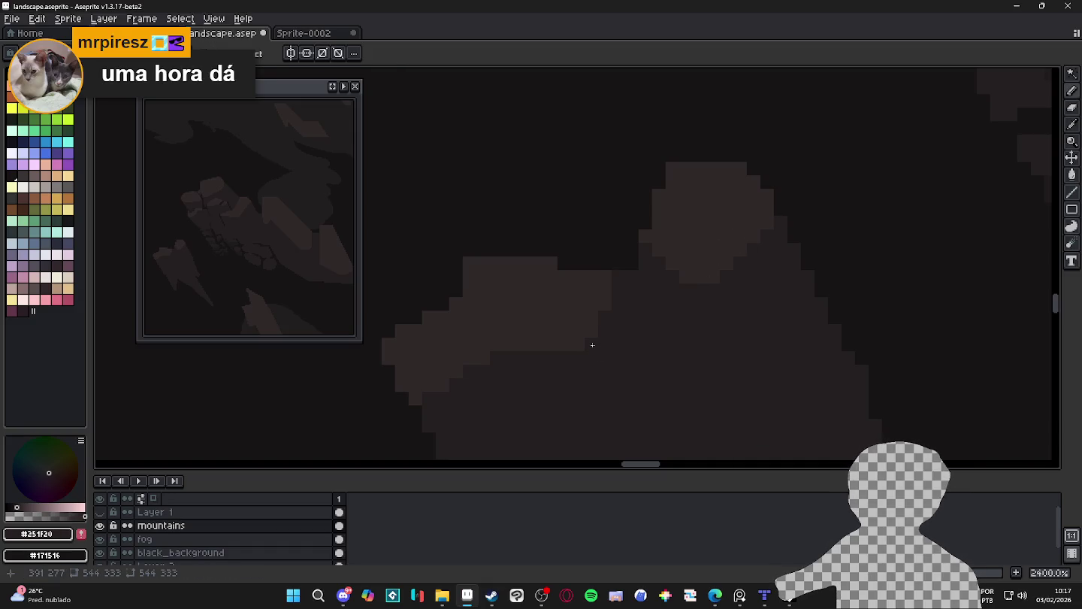
{"action": "scroll", "coordinate": [598, 346], "scroll_direction": "down", "scroll_amount": 5}
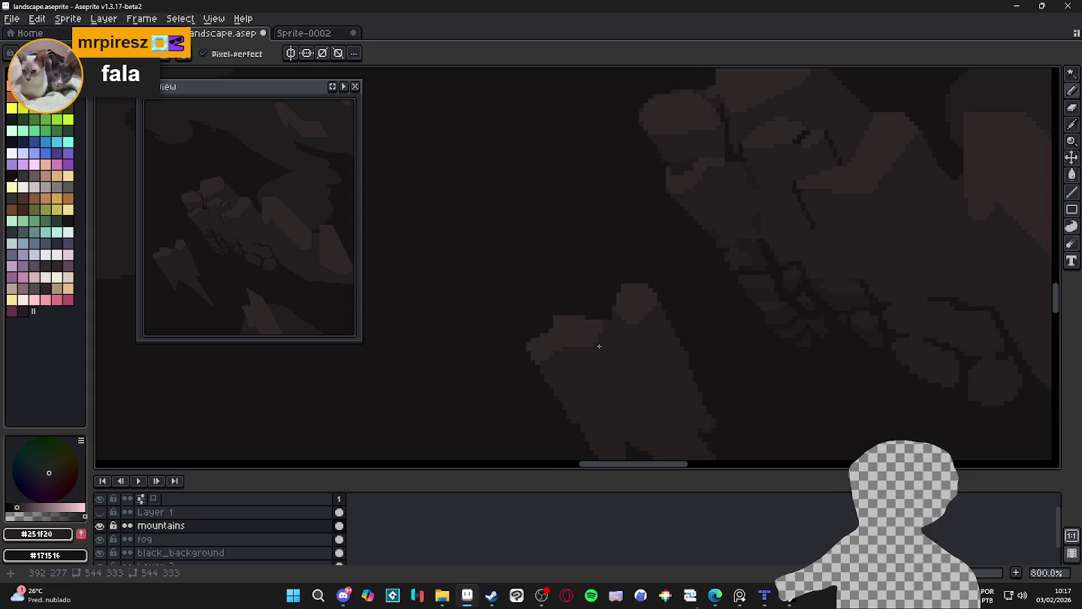
{"action": "scroll", "coordinate": [593, 347], "scroll_direction": "up", "scroll_amount": 3}
{"action": "scroll", "coordinate": [515, 297], "scroll_direction": "up", "scroll_amount": 3}
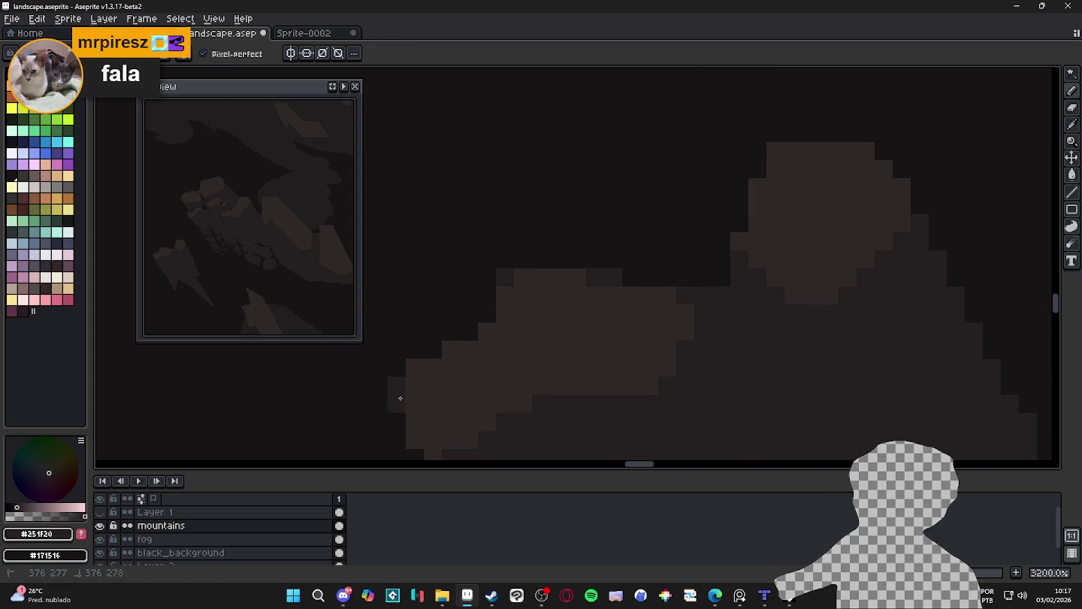
{"action": "left_click_drag", "start_coordinate": [405, 416], "coordinate": [445, 393]}
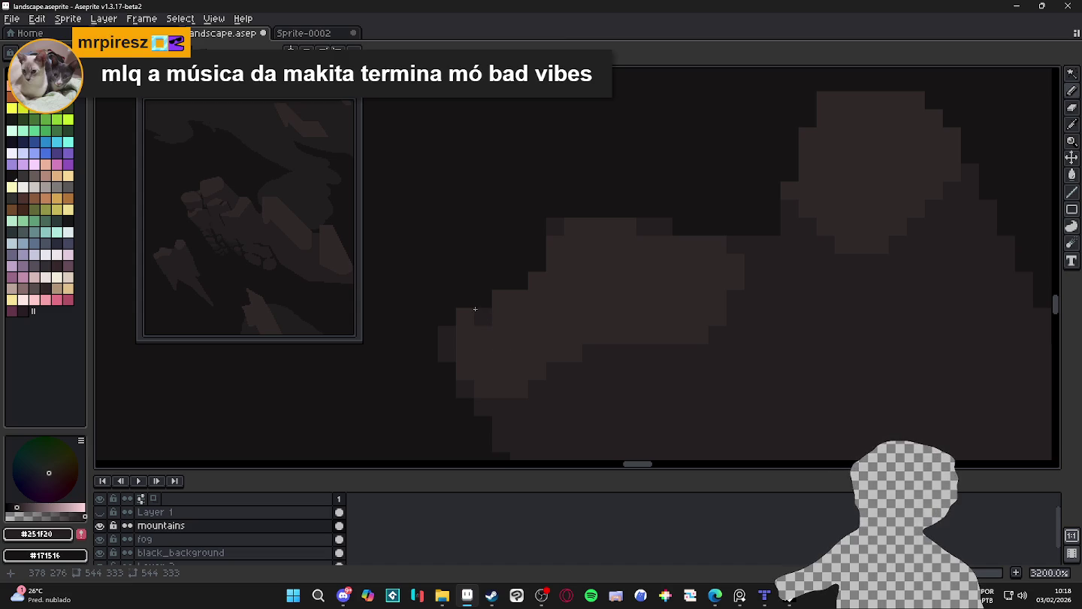
{"action": "scroll", "coordinate": [513, 295], "scroll_direction": "down", "scroll_amount": 4}
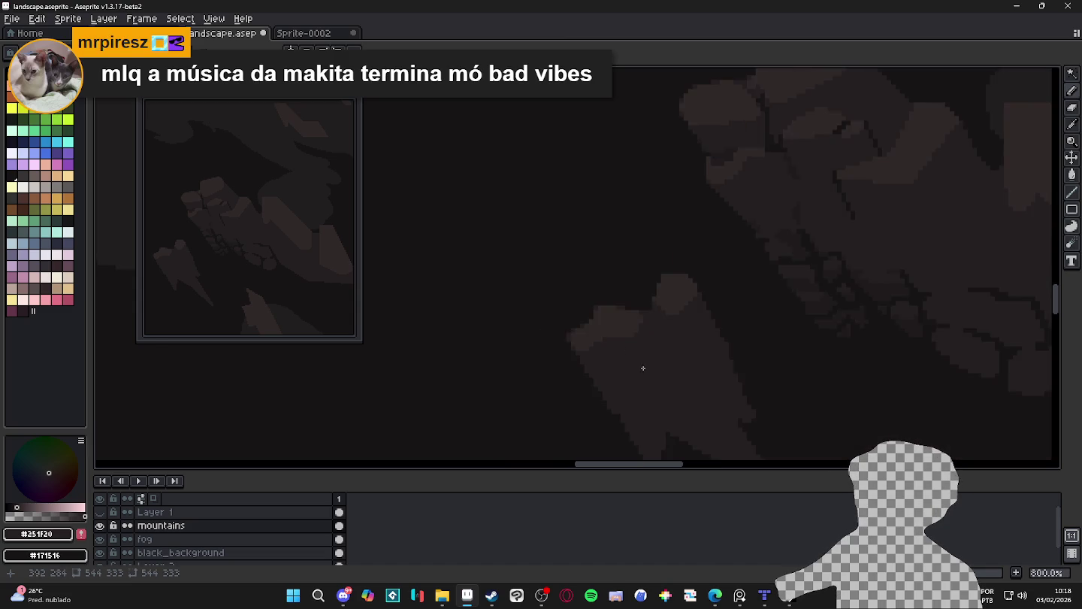
{"action": "scroll", "coordinate": [588, 321], "scroll_direction": "down", "scroll_amount": 2}
{"action": "scroll", "coordinate": [589, 310], "scroll_direction": "up", "scroll_amount": 1}
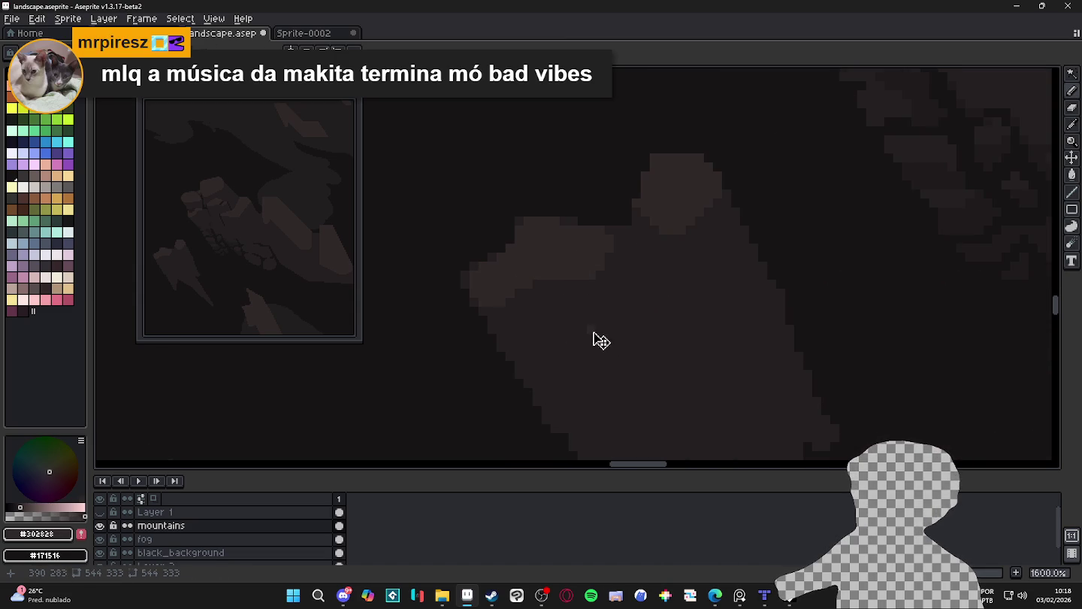
{"action": "left_click_drag", "start_coordinate": [585, 312], "coordinate": [611, 313]}
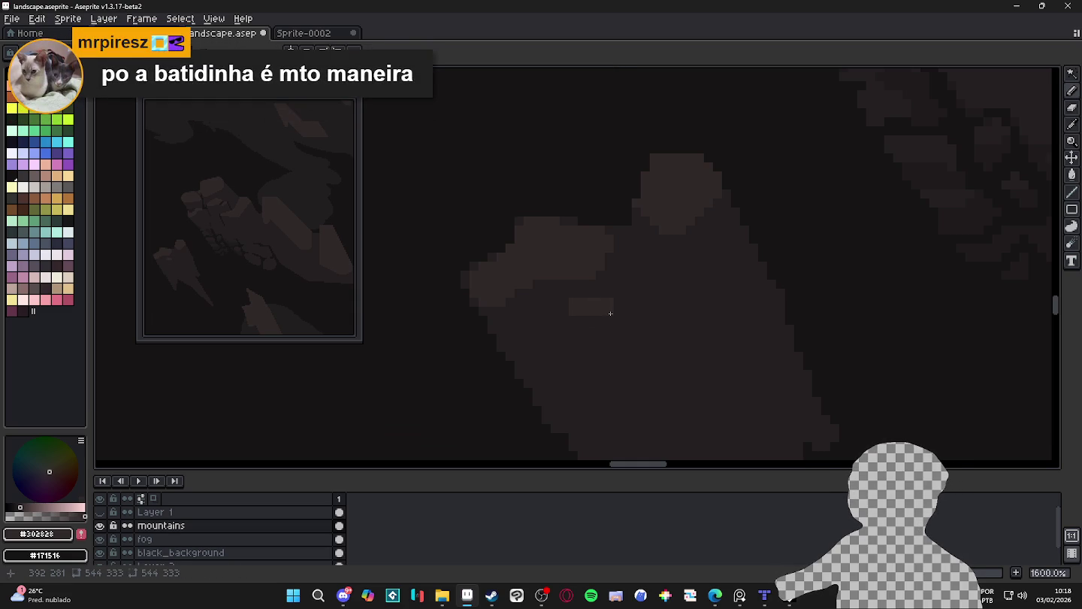
{"action": "left_click_drag", "start_coordinate": [610, 314], "coordinate": [630, 282]}
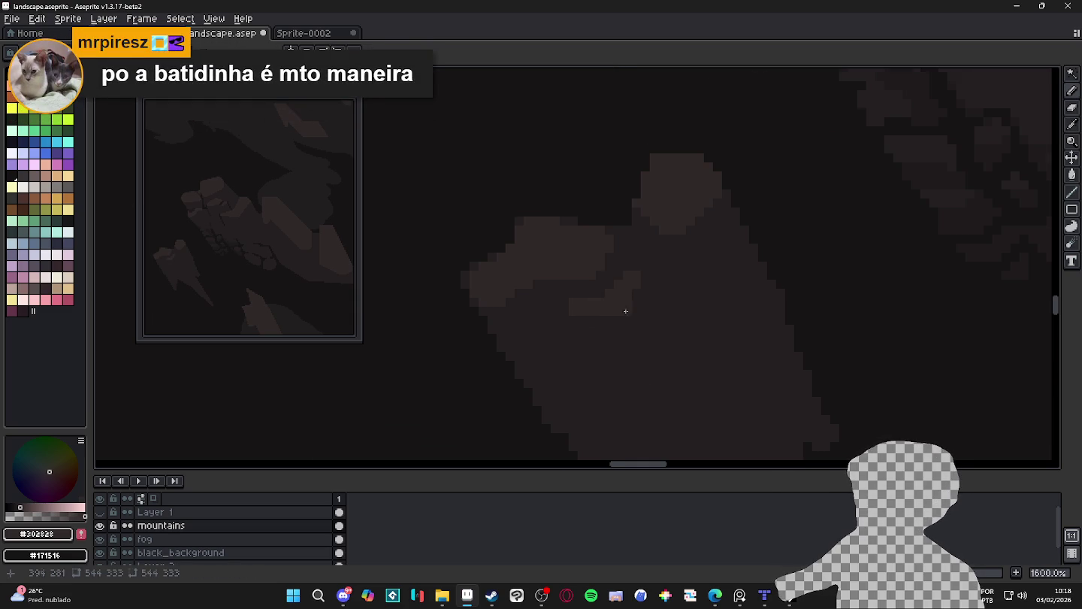
Darken and reshape the pixels along the rock spire's edge
{"action": "scroll", "coordinate": [626, 340], "scroll_direction": "down", "scroll_amount": 3}
{"action": "scroll", "coordinate": [609, 320], "scroll_direction": "up", "scroll_amount": 2}
{"action": "scroll", "coordinate": [610, 321], "scroll_direction": "up", "scroll_amount": 3}
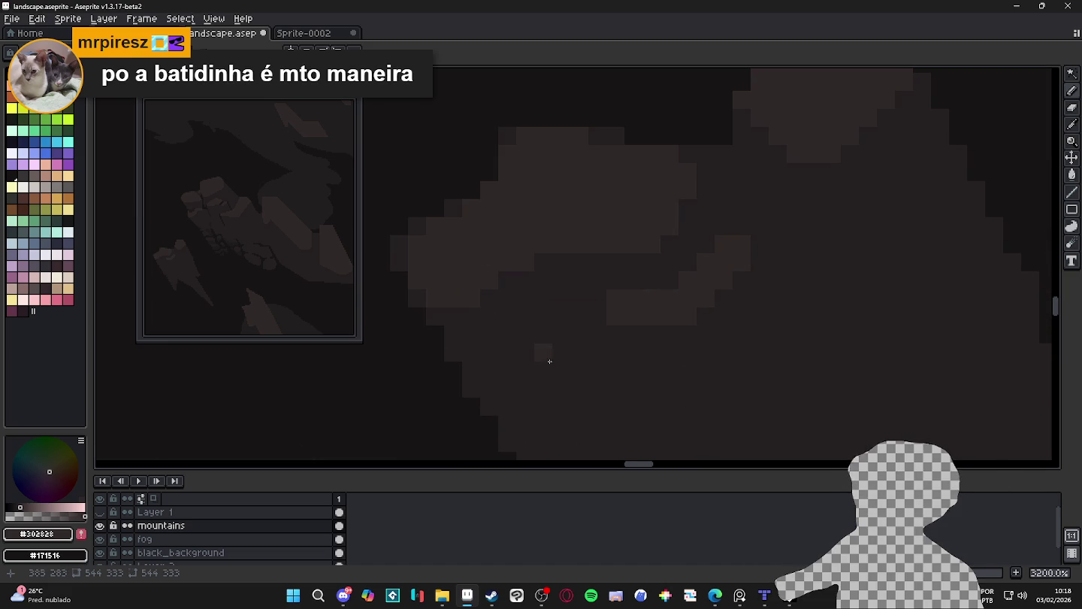
{"action": "scroll", "coordinate": [507, 403], "scroll_direction": "down", "scroll_amount": 1}
{"action": "scroll", "coordinate": [632, 391], "scroll_direction": "down", "scroll_amount": 1}
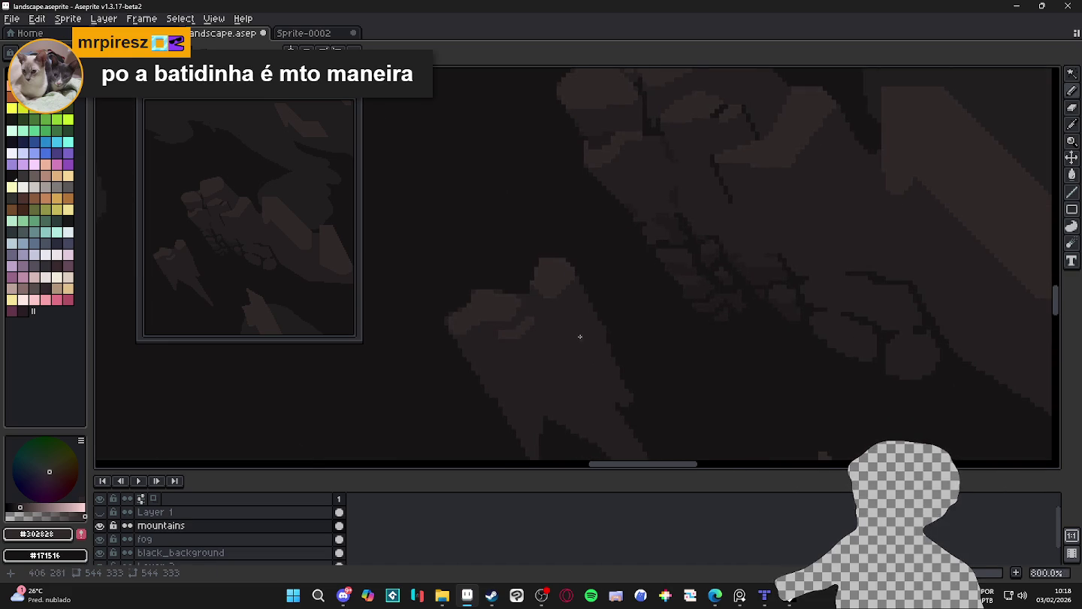
{"action": "scroll", "coordinate": [579, 339], "scroll_direction": "down", "scroll_amount": 1}
{"action": "scroll", "coordinate": [522, 325], "scroll_direction": "down", "scroll_amount": 3}
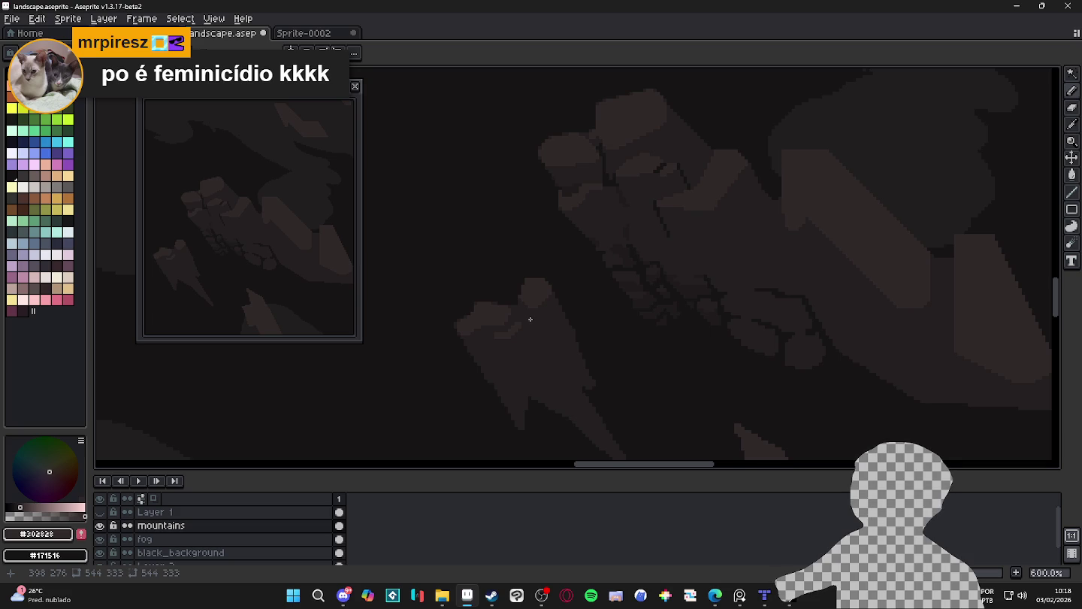
{"action": "scroll", "coordinate": [511, 315], "scroll_direction": "up", "scroll_amount": 3}
{"action": "scroll", "coordinate": [507, 311], "scroll_direction": "up", "scroll_amount": 3}
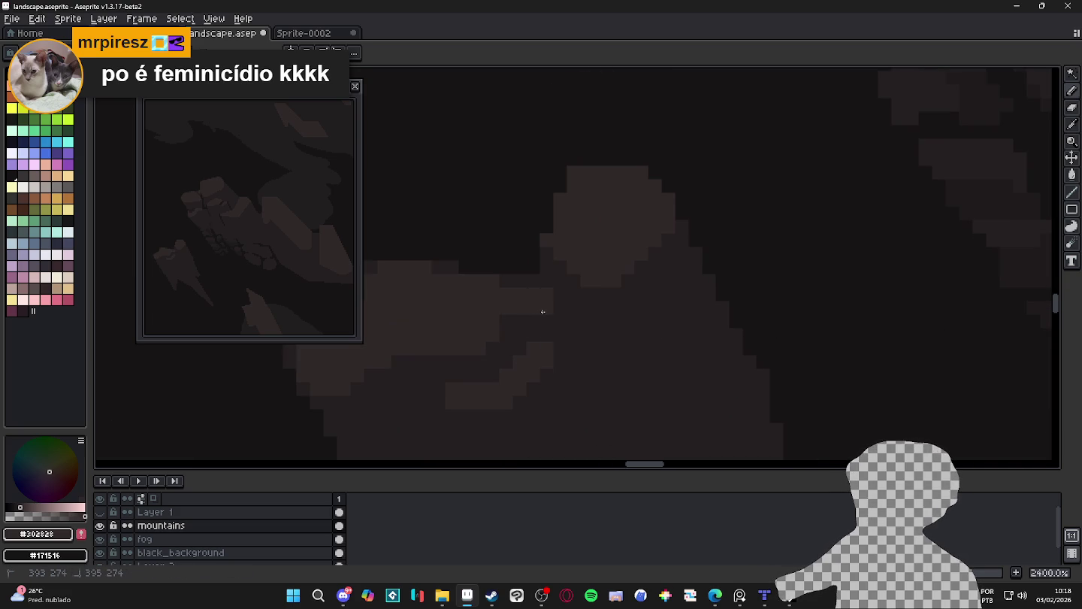
{"action": "left_click_drag", "start_coordinate": [585, 267], "coordinate": [555, 293]}
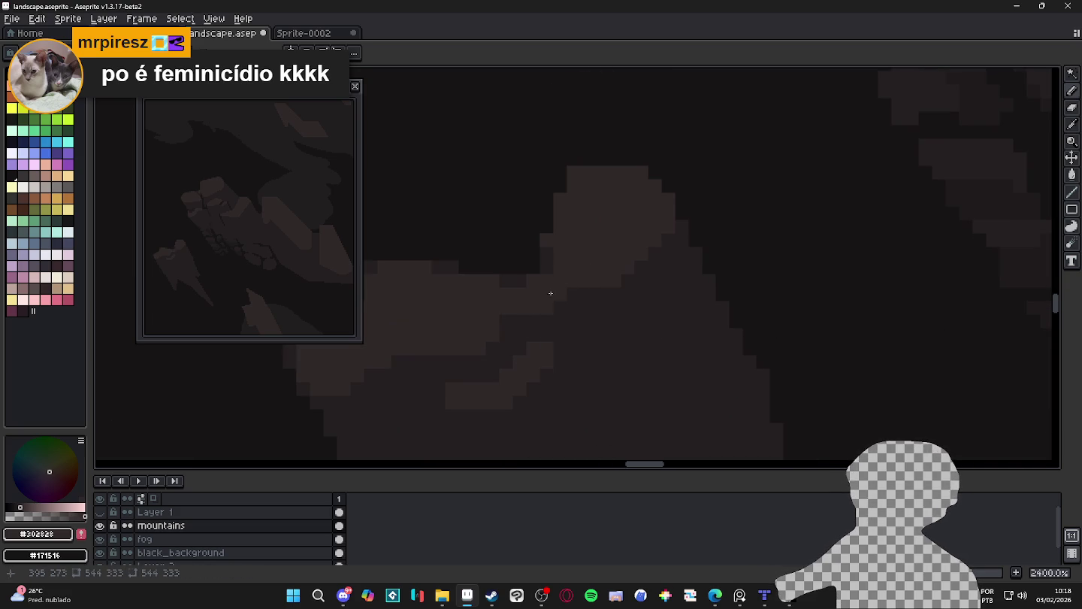
{"action": "scroll", "coordinate": [560, 286], "scroll_direction": "down", "scroll_amount": 5}
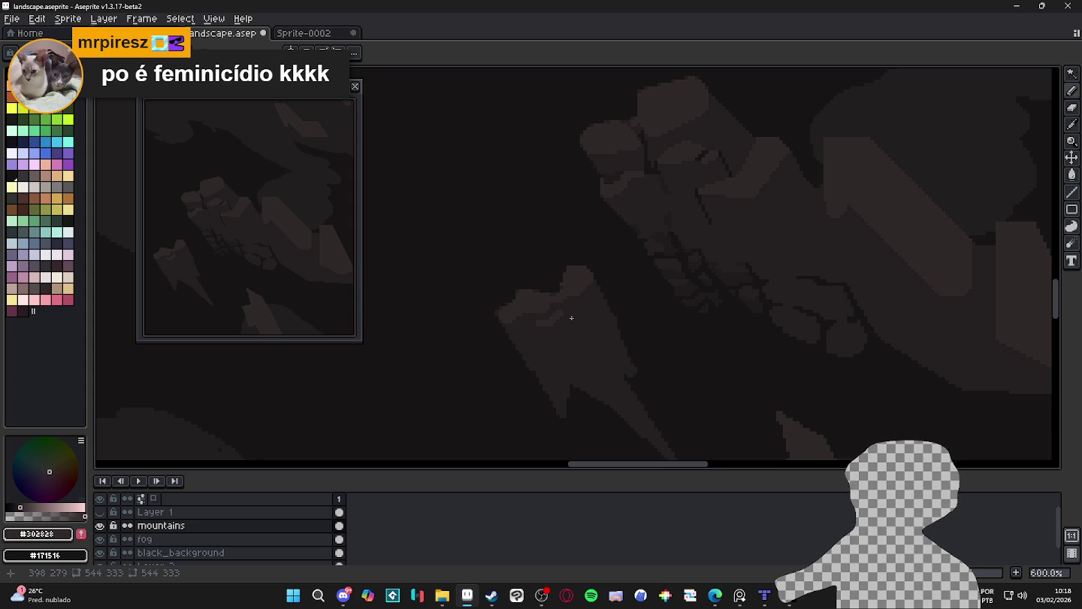
{"action": "scroll", "coordinate": [570, 311], "scroll_direction": "up", "scroll_amount": 3}
{"action": "scroll", "coordinate": [558, 307], "scroll_direction": "up", "scroll_amount": 2}
{"action": "scroll", "coordinate": [541, 297], "scroll_direction": "down", "scroll_amount": 3}
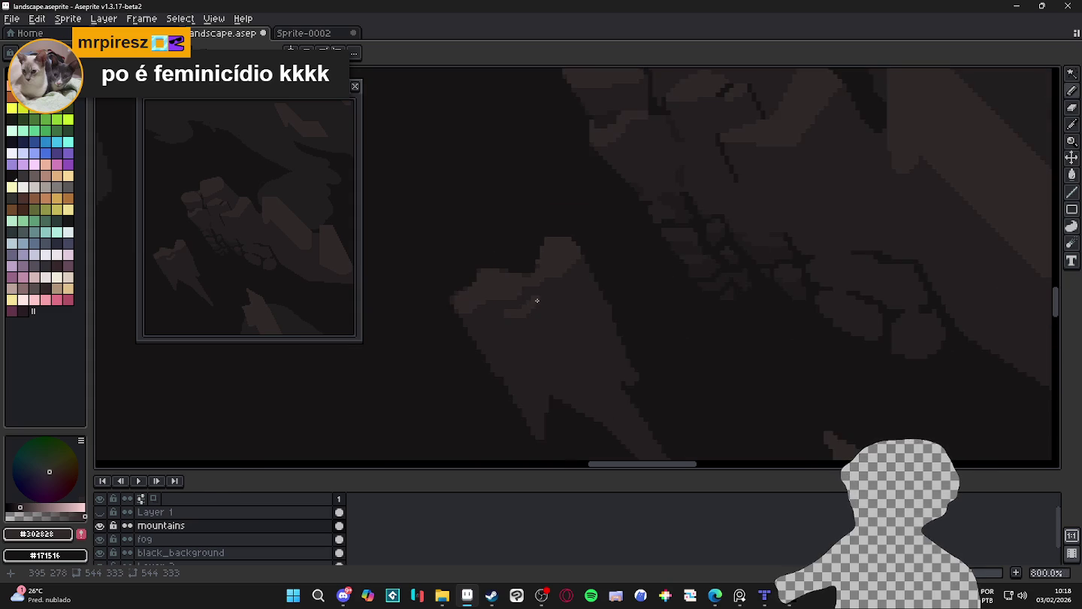
{"action": "scroll", "coordinate": [557, 294], "scroll_direction": "up", "scroll_amount": 3}
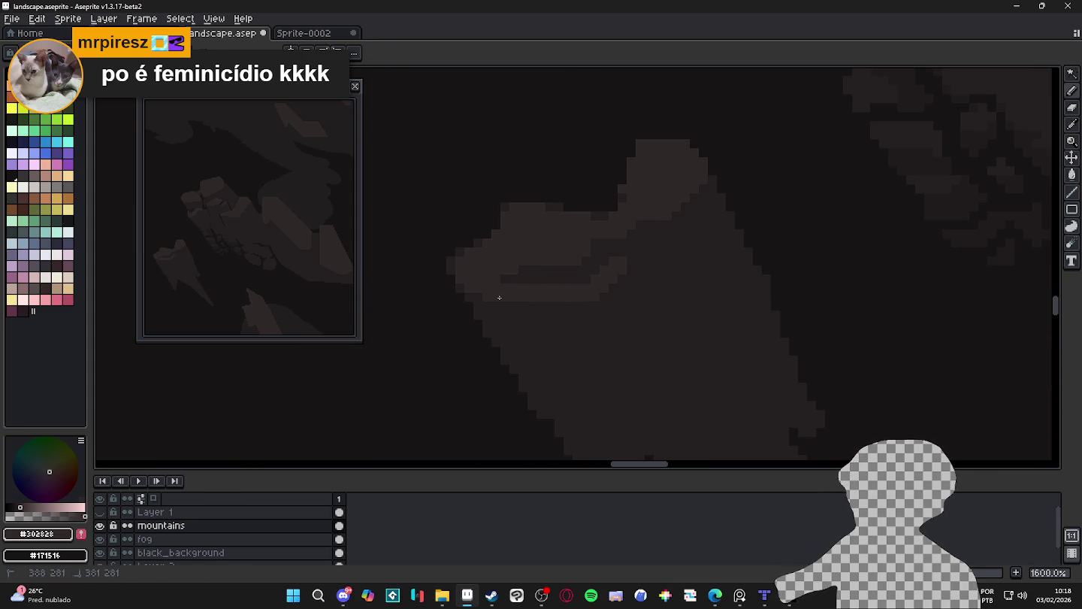
{"action": "left_click_drag", "start_coordinate": [497, 298], "coordinate": [510, 293]}
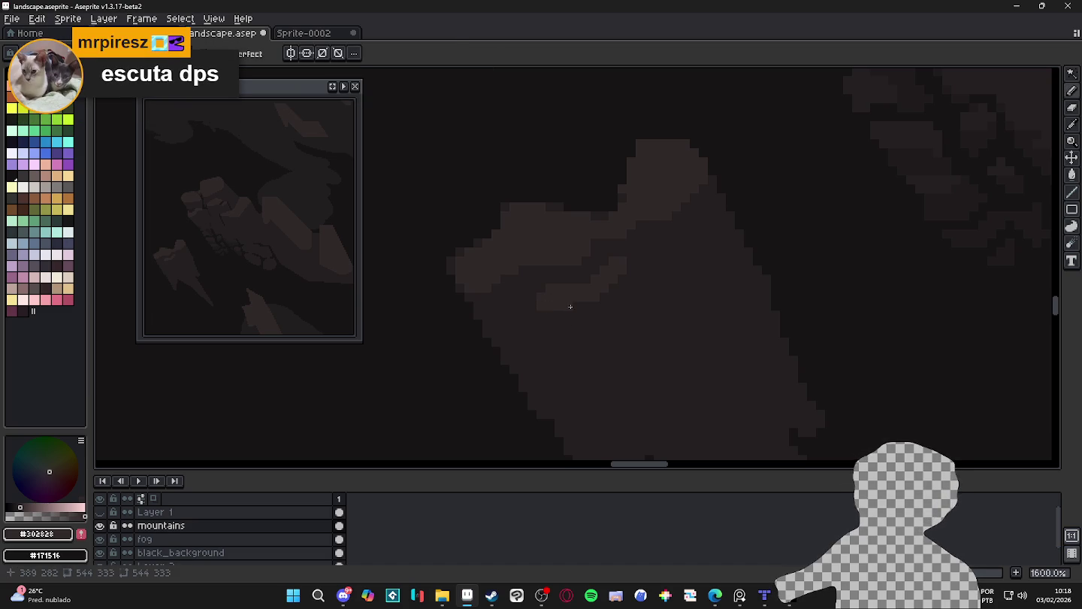
Add a small lighter highlight patch on the lower part of the rock
{"action": "scroll", "coordinate": [561, 307], "scroll_direction": "down", "scroll_amount": 2}
{"action": "scroll", "coordinate": [556, 316], "scroll_direction": "up", "scroll_amount": 2}
{"action": "scroll", "coordinate": [549, 330], "scroll_direction": "up", "scroll_amount": 2}
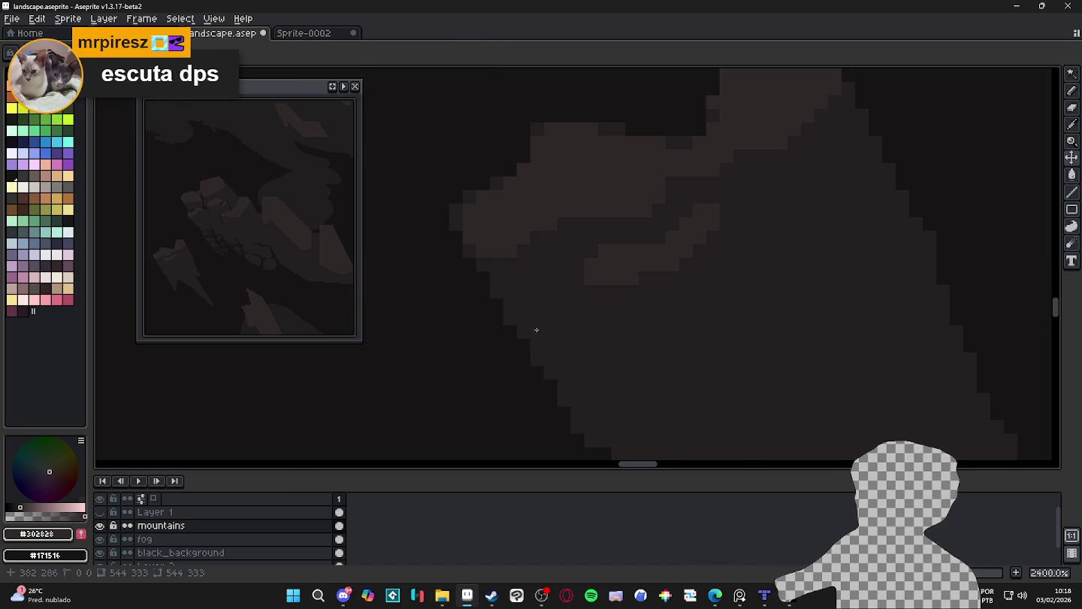
{"action": "left_click_drag", "start_coordinate": [536, 327], "coordinate": [547, 323]}
{"action": "left_click", "coordinate": [511, 318]}
{"action": "left_click", "coordinate": [515, 335]}
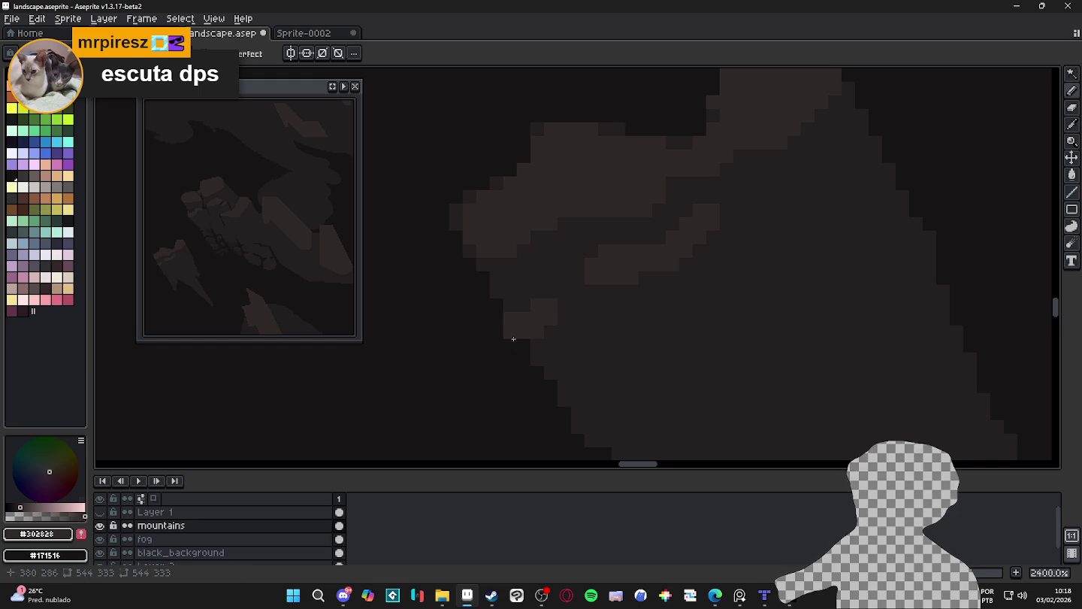
{"action": "scroll", "coordinate": [513, 333], "scroll_direction": "down", "scroll_amount": 5}
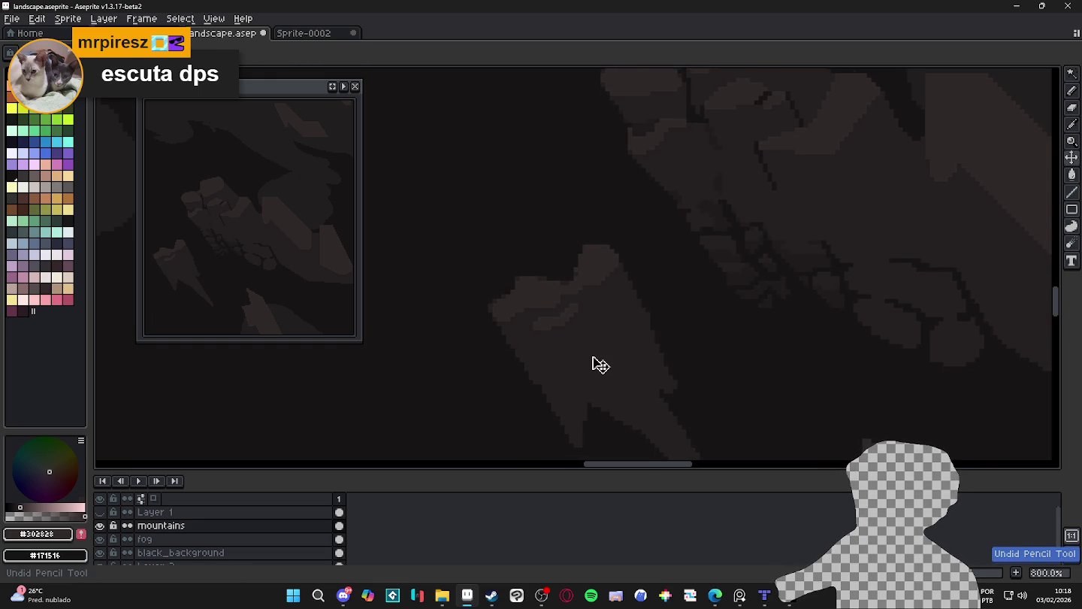
{"action": "left_click_drag", "start_coordinate": [593, 347], "coordinate": [568, 330]}
{"action": "key", "text": "w"}
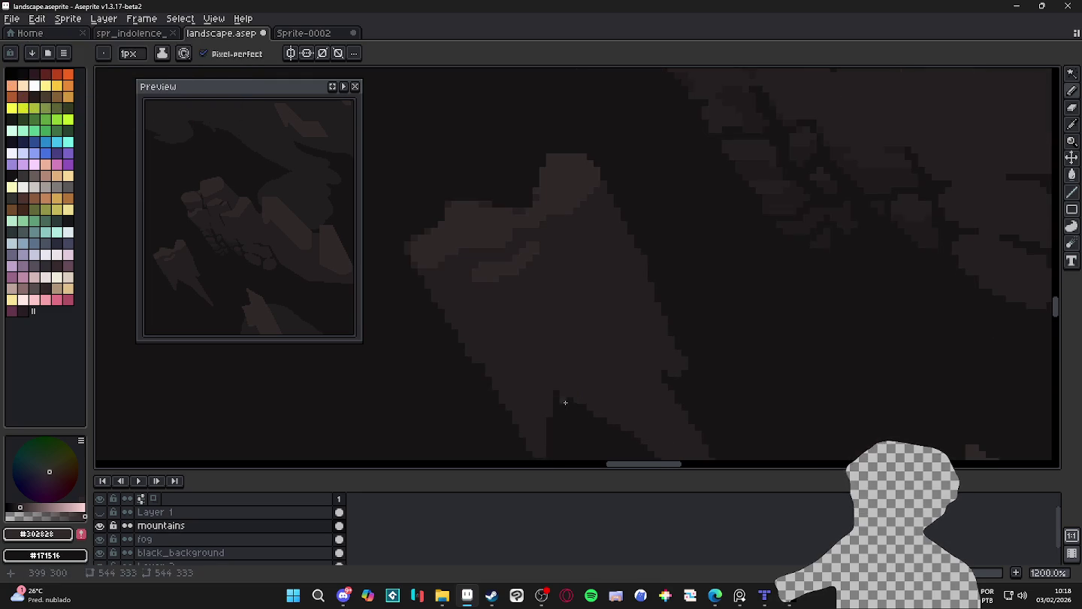
{"action": "scroll", "coordinate": [572, 395], "scroll_direction": "down", "scroll_amount": 2}
{"action": "left_click", "coordinate": [595, 359]}
{"action": "key", "text": "ctrl+d"}
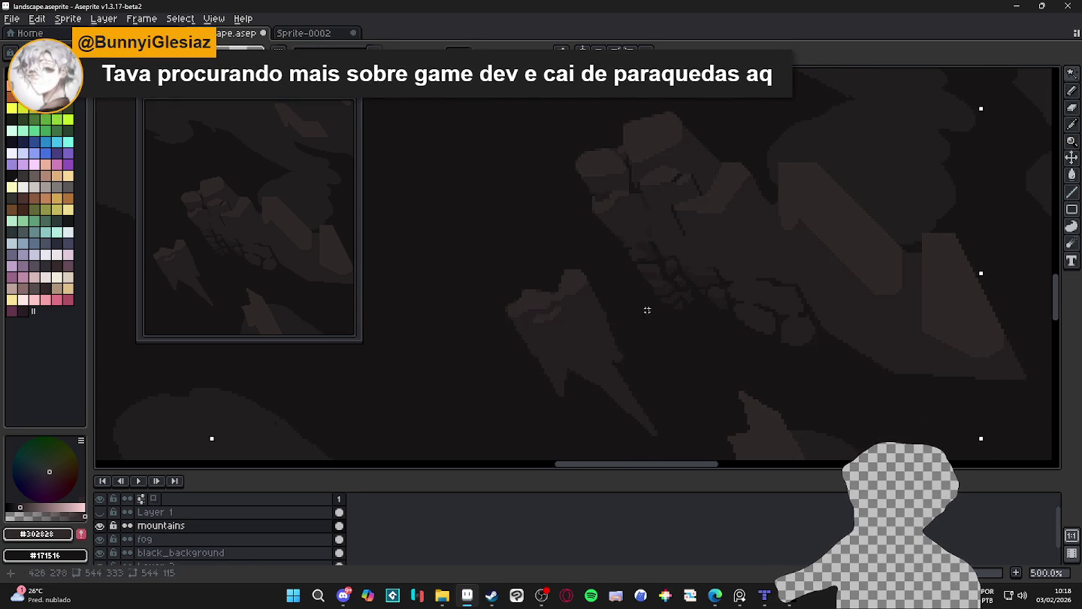
{"action": "scroll", "coordinate": [677, 293], "scroll_direction": "up", "scroll_amount": 2}
{"action": "key", "text": "b"}
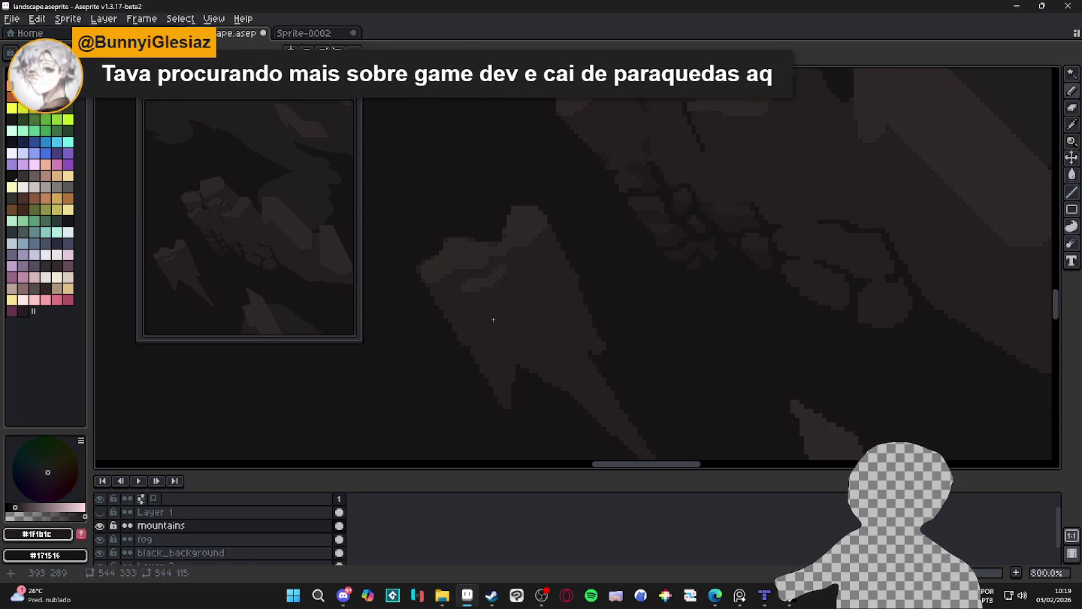
{"action": "left_click_drag", "start_coordinate": [493, 320], "coordinate": [508, 307]}
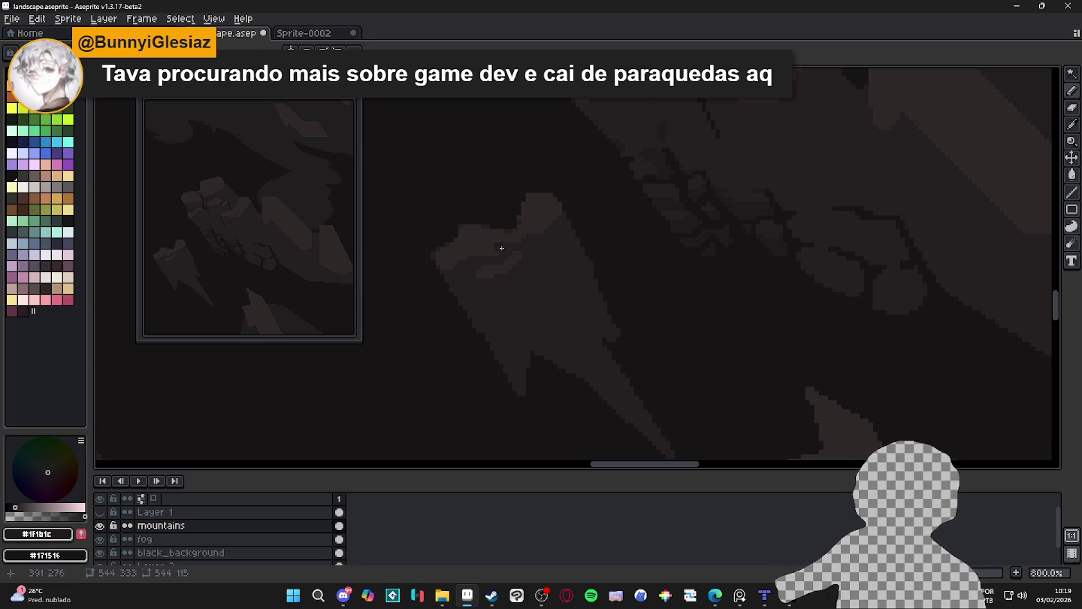
{"action": "scroll", "coordinate": [495, 269], "scroll_direction": "down", "scroll_amount": 1}
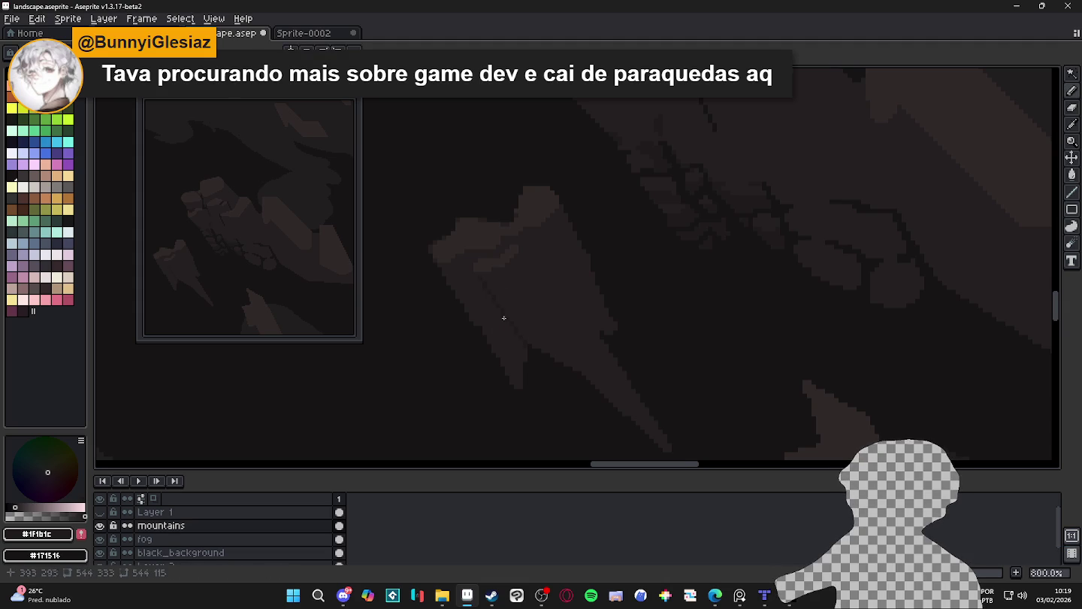
{"action": "scroll", "coordinate": [484, 285], "scroll_direction": "up", "scroll_amount": 2}
{"action": "key", "text": "ctrl+z"}
{"action": "left_click_drag", "start_coordinate": [476, 279], "coordinate": [558, 390]}
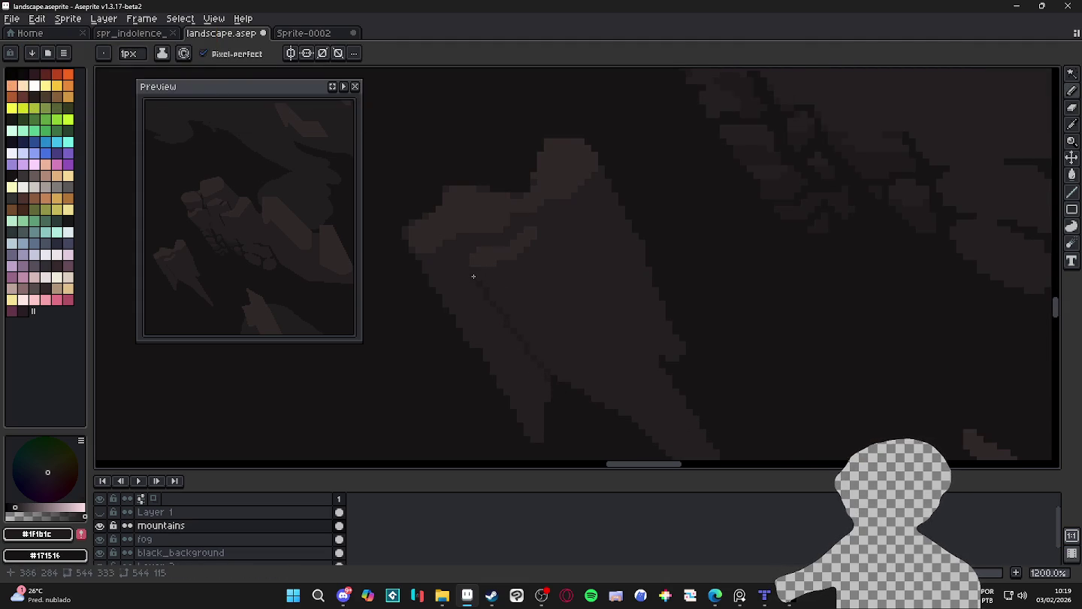
{"action": "left_click_drag", "start_coordinate": [473, 276], "coordinate": [497, 362]}
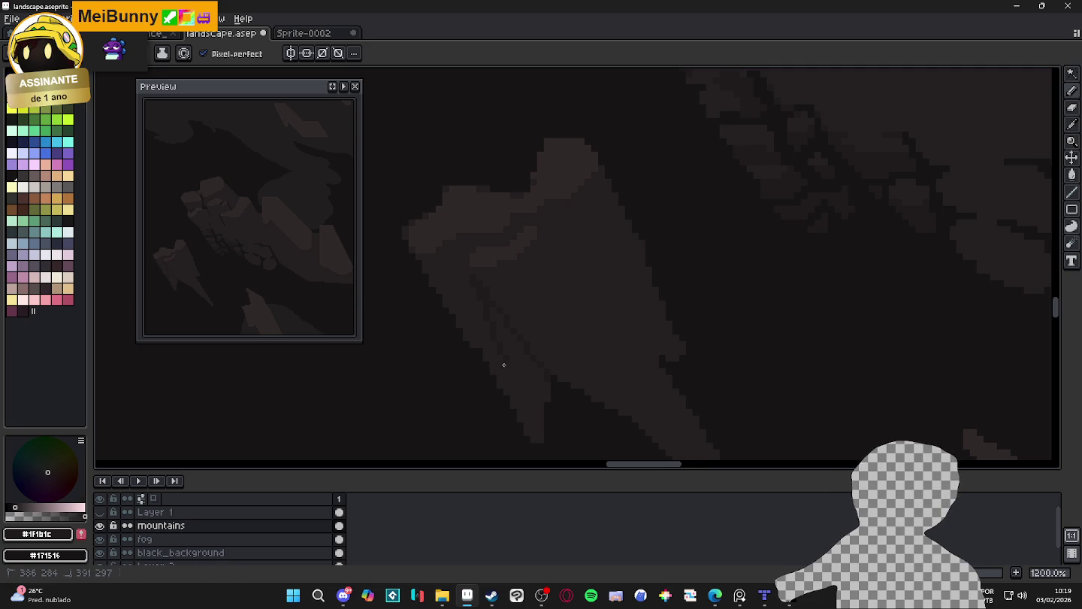
{"action": "key", "text": "g"}
{"action": "key", "text": "b"}
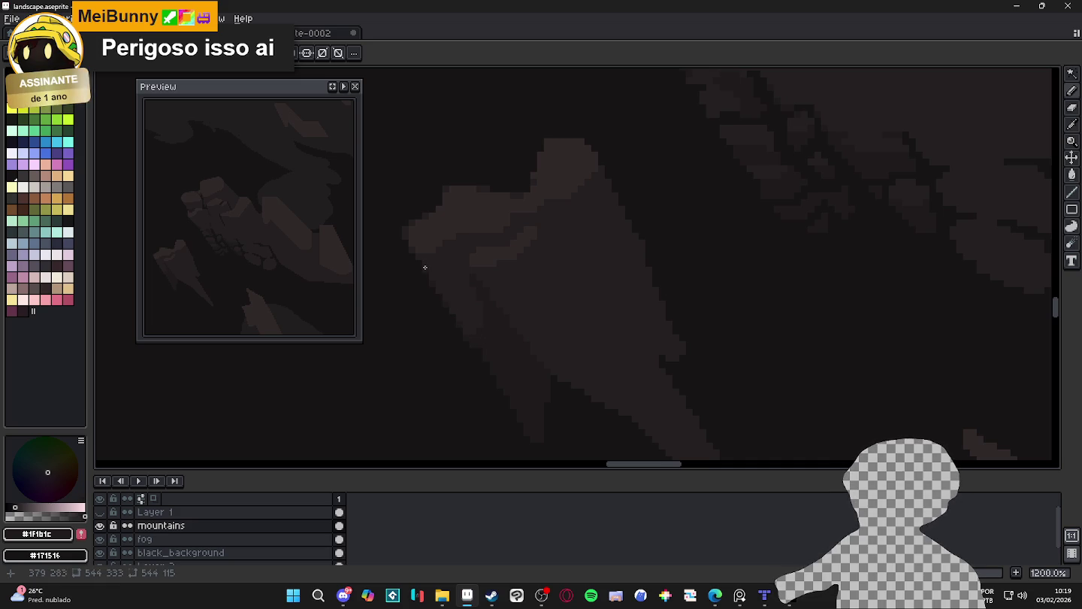
{"action": "scroll", "coordinate": [425, 270], "scroll_direction": "down", "scroll_amount": 4}
{"action": "left_click_drag", "start_coordinate": [568, 375], "coordinate": [600, 366]}
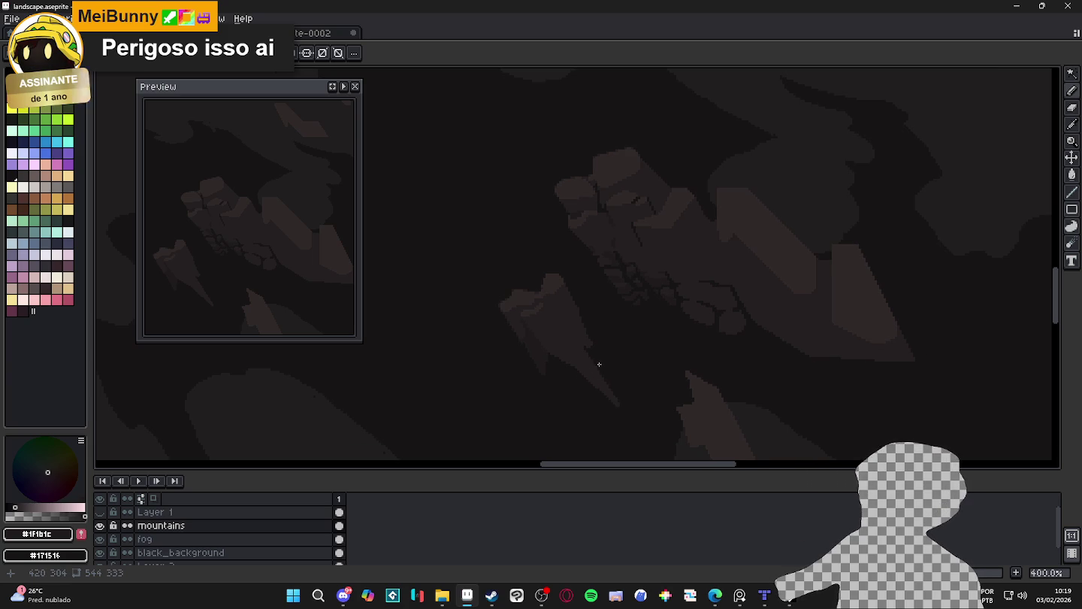
{"action": "scroll", "coordinate": [619, 375], "scroll_direction": "down", "scroll_amount": 1}
{"action": "scroll", "coordinate": [635, 326], "scroll_direction": "down", "scroll_amount": 1}
{"action": "scroll", "coordinate": [664, 335], "scroll_direction": "down", "scroll_amount": 1}
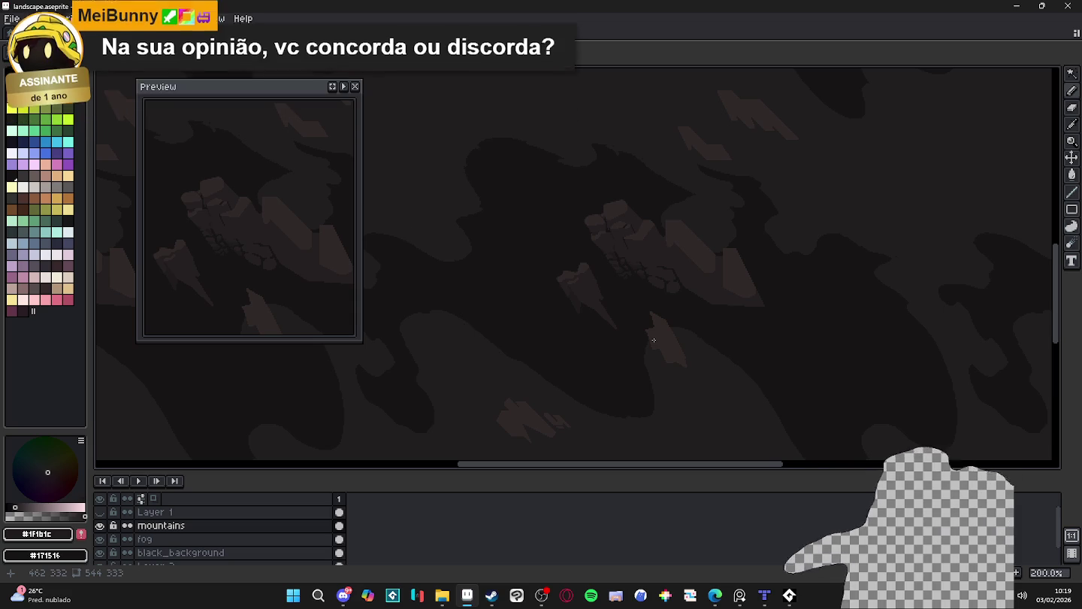
{"action": "scroll", "coordinate": [672, 274], "scroll_direction": "up", "scroll_amount": 3}
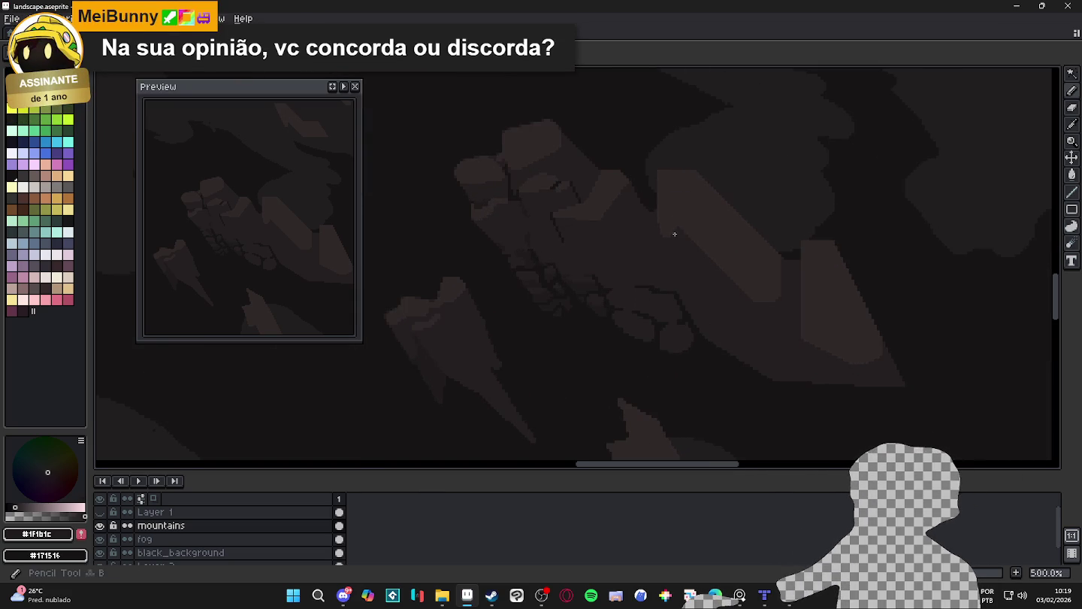
{"action": "scroll", "coordinate": [681, 236], "scroll_direction": "right", "scroll_amount": 1}
{"action": "scroll", "coordinate": [681, 236], "scroll_direction": "up", "scroll_amount": 1}
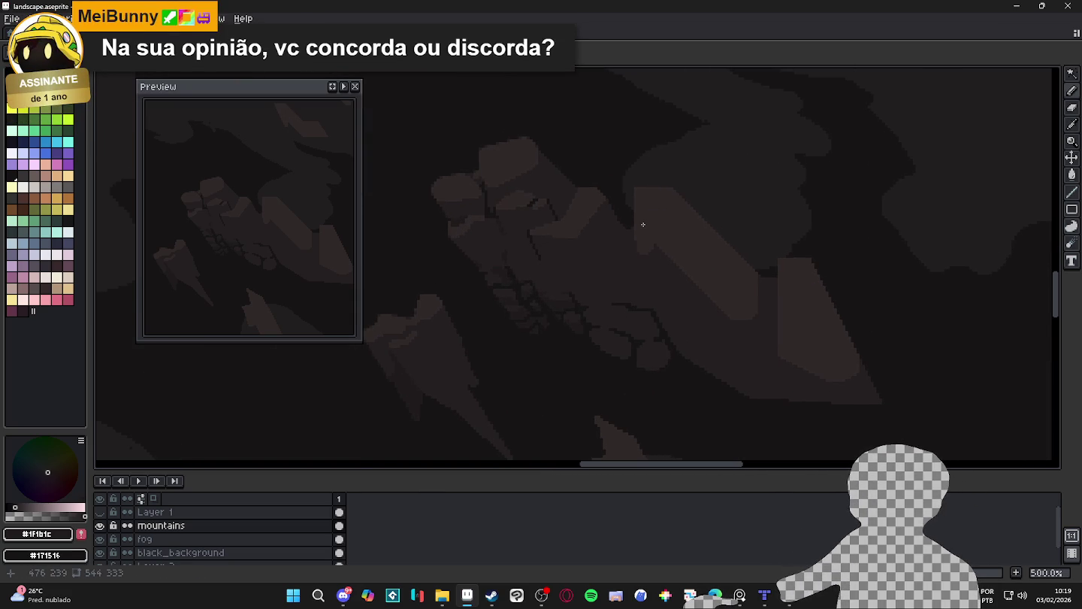
{"action": "scroll", "coordinate": [643, 206], "scroll_direction": "up", "scroll_amount": 1}
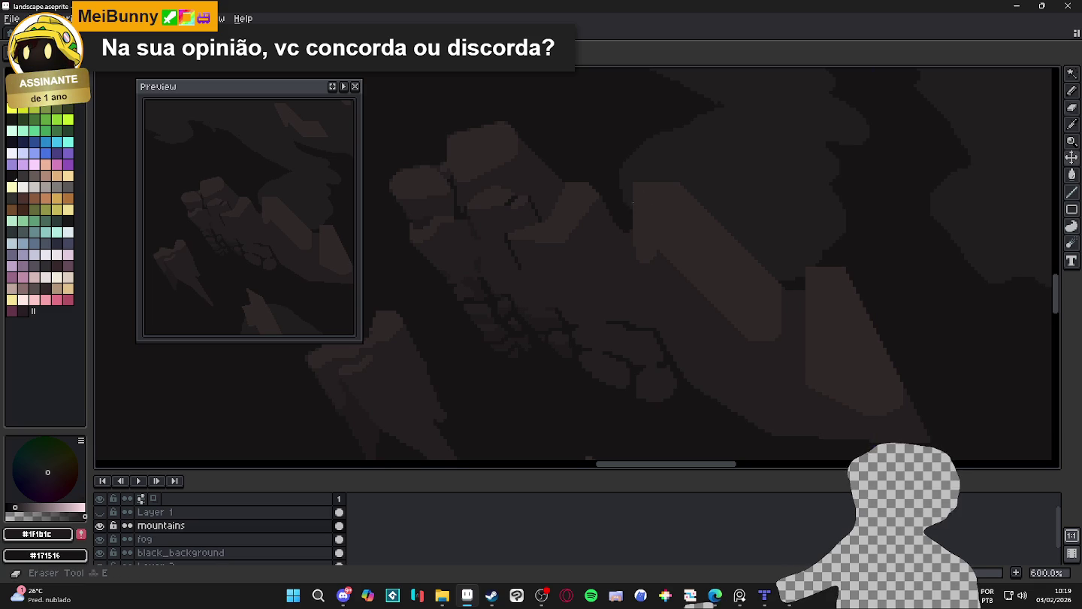
{"action": "left_click_drag", "start_coordinate": [626, 204], "coordinate": [679, 175]}
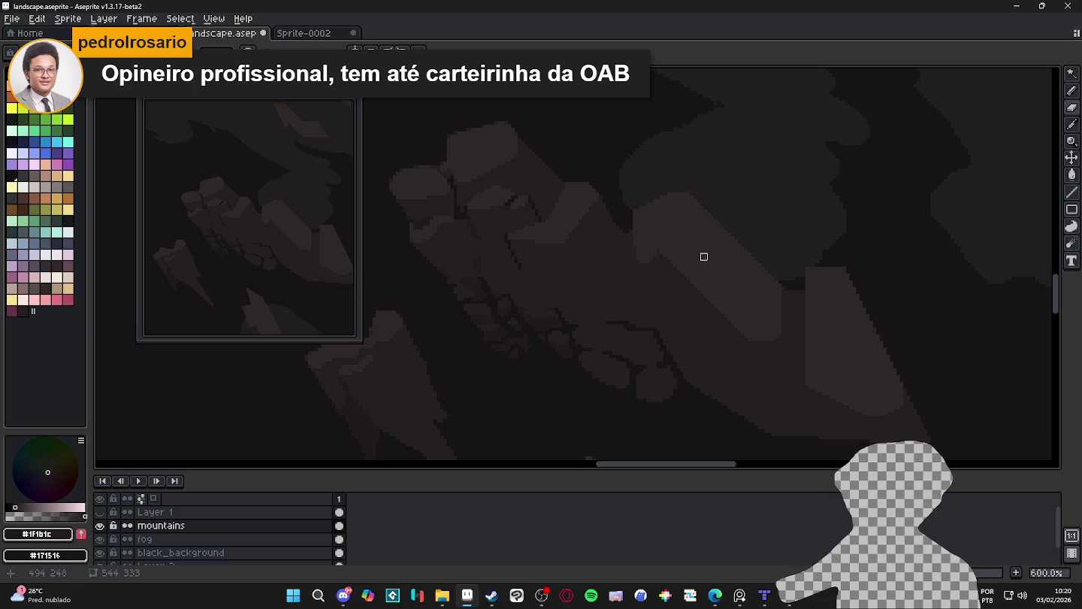
Eyedrop the rock colours and paint a short row of lighter pixels on the rock edge
{"action": "left_click", "coordinate": [633, 239], "text": "alt"}
{"action": "scroll", "coordinate": [637, 242], "scroll_direction": "up", "scroll_amount": 1}
{"action": "left_click", "coordinate": [632, 238], "text": "alt"}
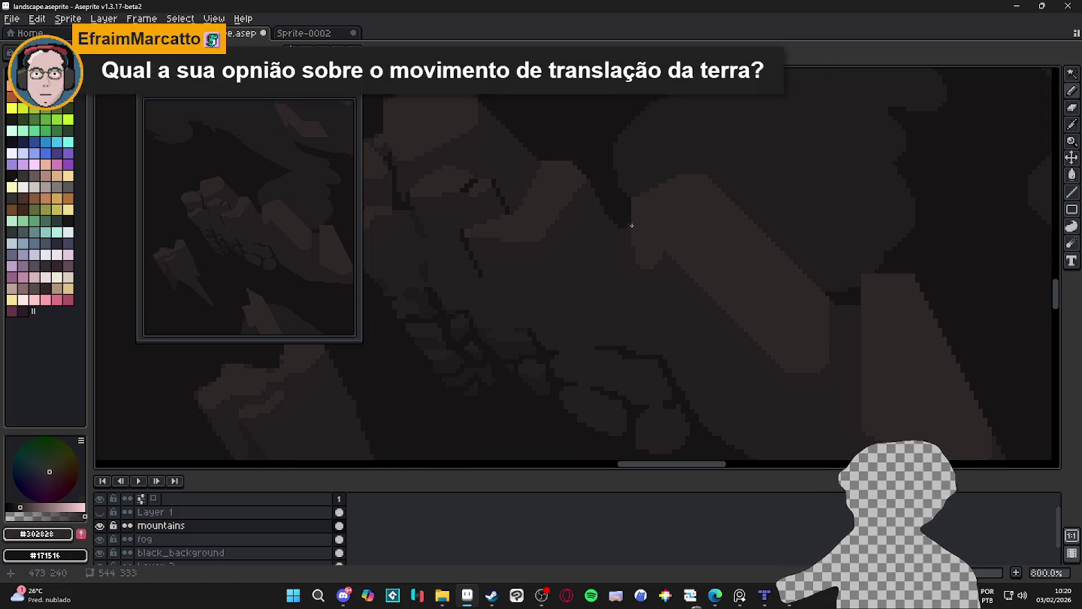
{"action": "scroll", "coordinate": [633, 223], "scroll_direction": "up", "scroll_amount": 3}
{"action": "left_click", "coordinate": [609, 232]}
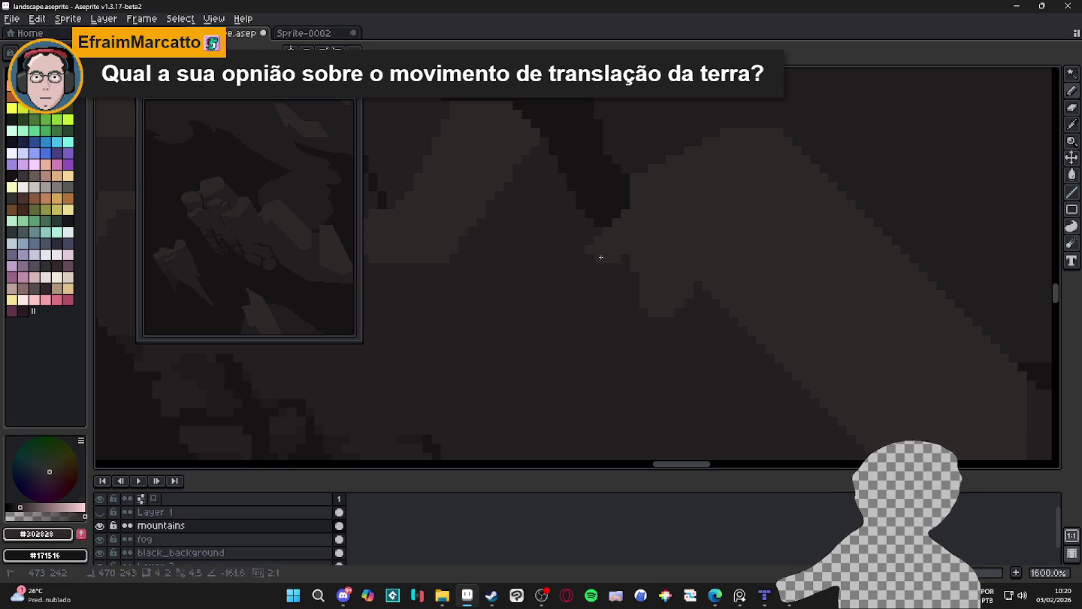
{"action": "left_click_drag", "start_coordinate": [589, 258], "coordinate": [630, 260]}
Outline the new ledge in the darker rock colour with corner, diagonal and horizontal edges
{"action": "left_click", "coordinate": [633, 283], "text": "alt"}
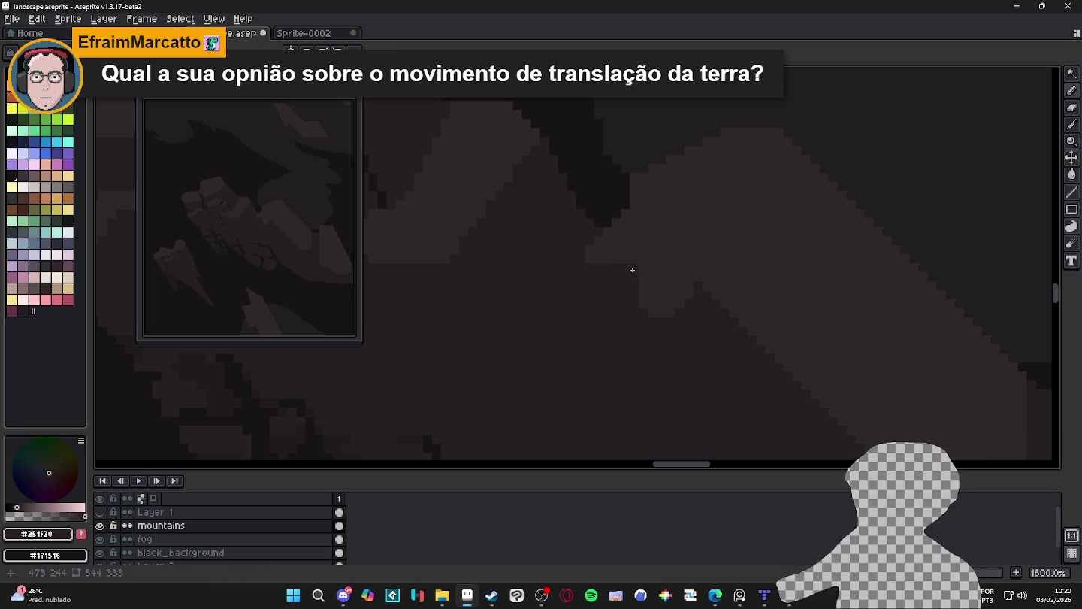
{"action": "left_click", "coordinate": [668, 265], "text": "shift"}
{"action": "left_click", "coordinate": [713, 219], "text": "shift"}
{"action": "left_click", "coordinate": [868, 224], "text": "shift"}
Bucket-fill the ledge area with the lighter rock colour
{"action": "key", "text": "g"}
{"action": "left_click", "coordinate": [814, 263]}
{"action": "scroll", "coordinate": [813, 263], "scroll_direction": "down", "scroll_amount": 2}
{"action": "scroll", "coordinate": [799, 278], "scroll_direction": "down", "scroll_amount": 1}
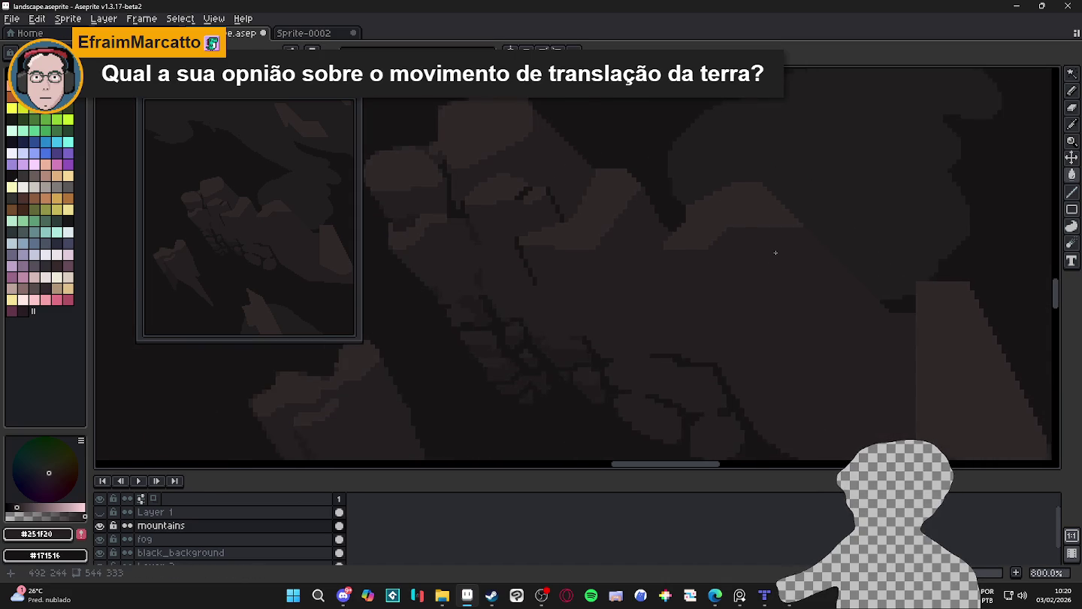
{"action": "scroll", "coordinate": [774, 251], "scroll_direction": "down", "scroll_amount": 2}
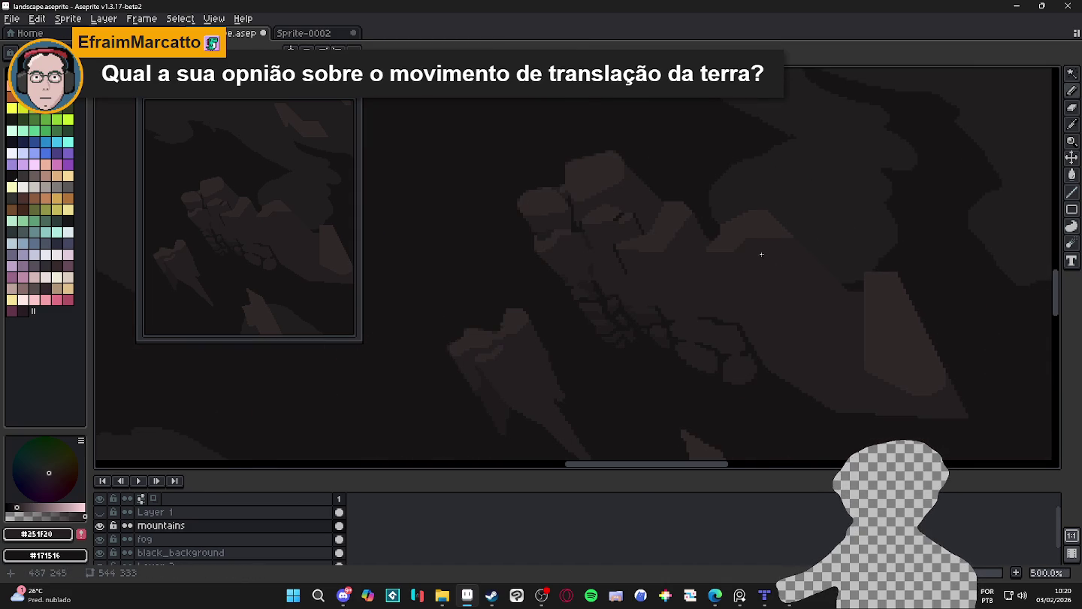
{"action": "left_click", "coordinate": [769, 259]}
{"action": "left_click", "coordinate": [736, 307], "text": "alt"}
Draw a straight lighter contour along and under the ledge
{"action": "scroll", "coordinate": [680, 274], "scroll_direction": "up", "scroll_amount": 2}
{"action": "left_click_drag", "start_coordinate": [673, 262], "coordinate": [729, 272]}
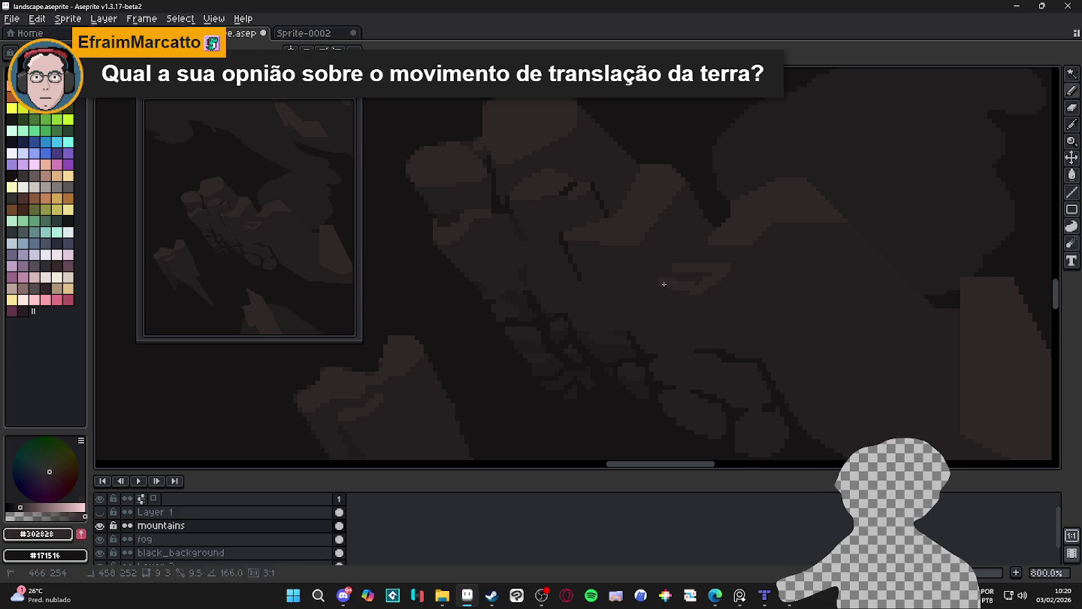
{"action": "left_click_drag", "start_coordinate": [730, 272], "coordinate": [675, 273]}
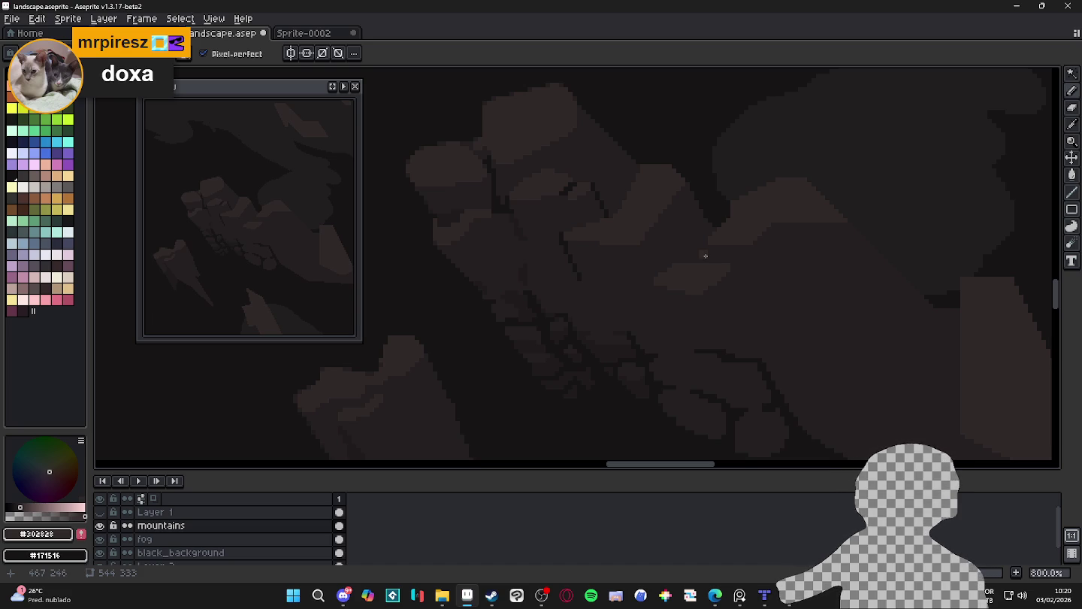
{"action": "scroll", "coordinate": [677, 284], "scroll_direction": "up", "scroll_amount": 6}
{"action": "left_click", "coordinate": [578, 257], "text": "alt"}
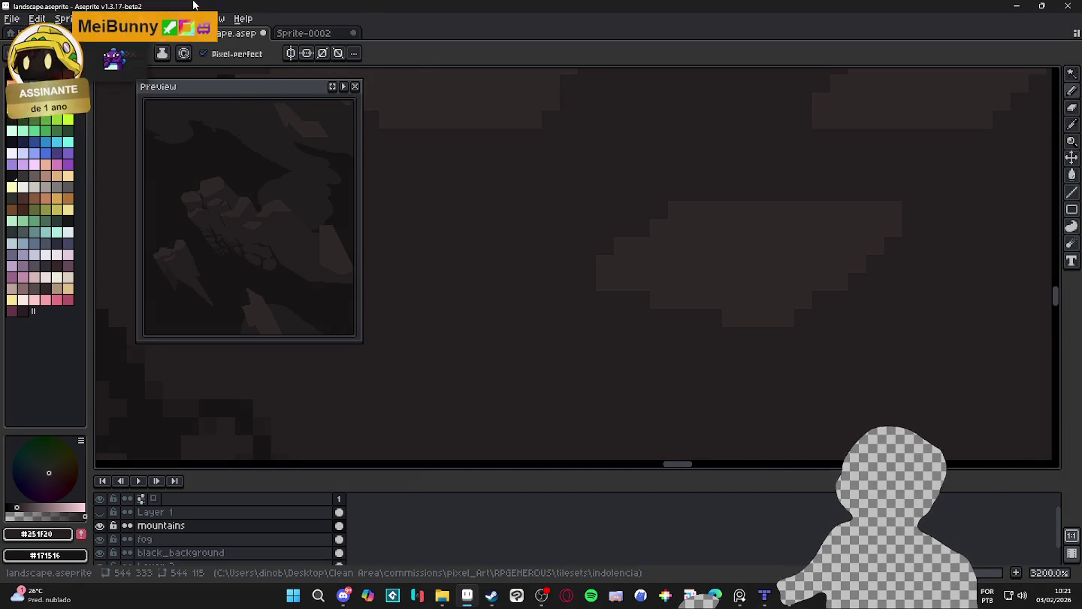
{"action": "scroll", "coordinate": [632, 292], "scroll_direction": "down", "scroll_amount": 2}
{"action": "scroll", "coordinate": [630, 315], "scroll_direction": "down", "scroll_amount": 1}
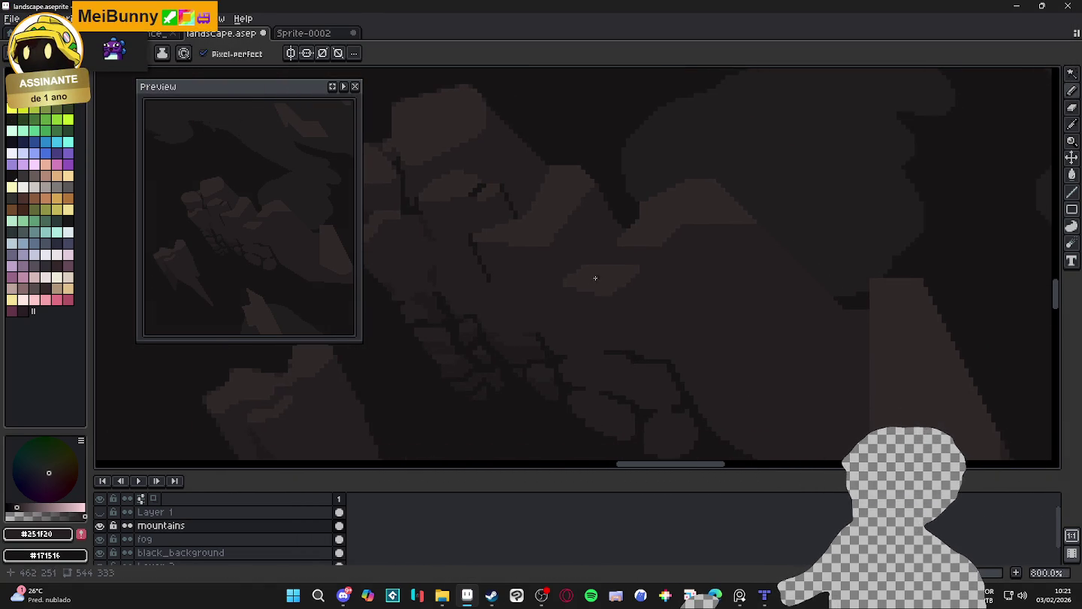
{"action": "scroll", "coordinate": [567, 282], "scroll_direction": "down", "scroll_amount": 1}
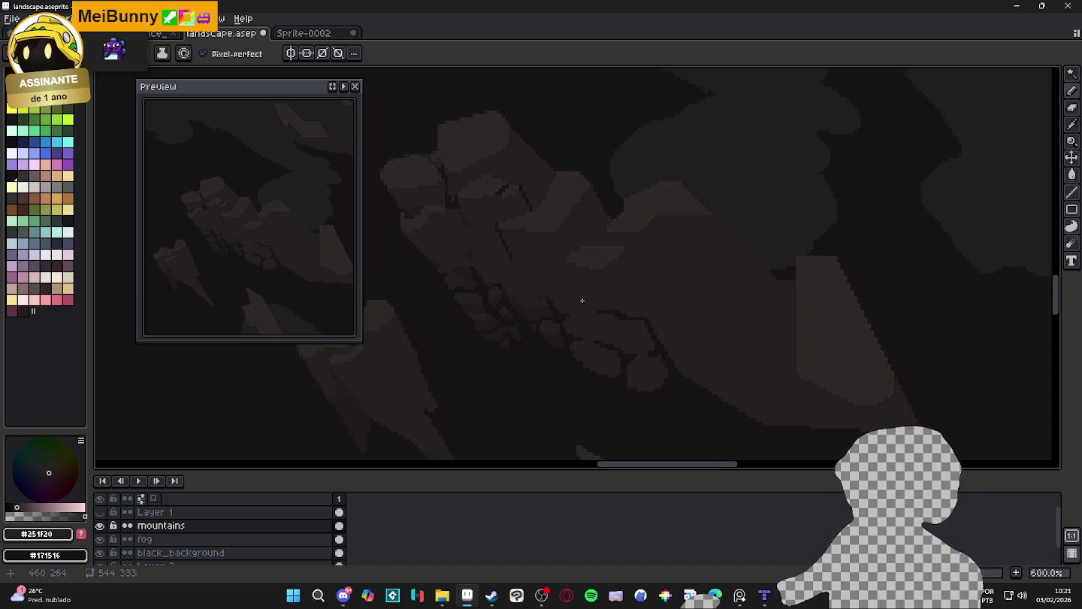
{"action": "scroll", "coordinate": [533, 246], "scroll_direction": "down", "scroll_amount": 1}
{"action": "scroll", "coordinate": [526, 270], "scroll_direction": "down", "scroll_amount": 2}
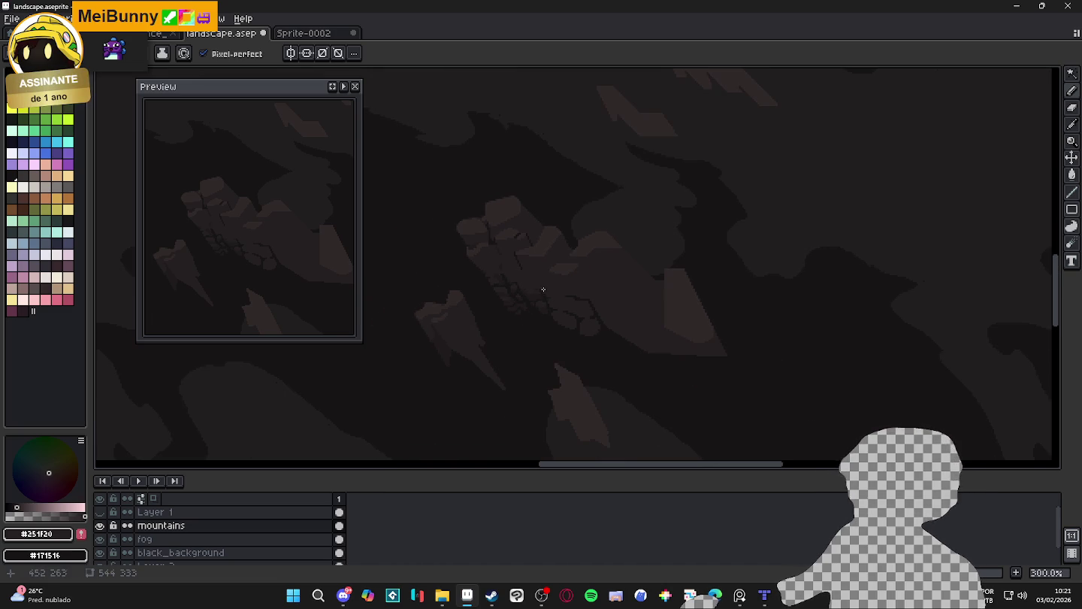
{"action": "scroll", "coordinate": [560, 295], "scroll_direction": "down", "scroll_amount": 1}
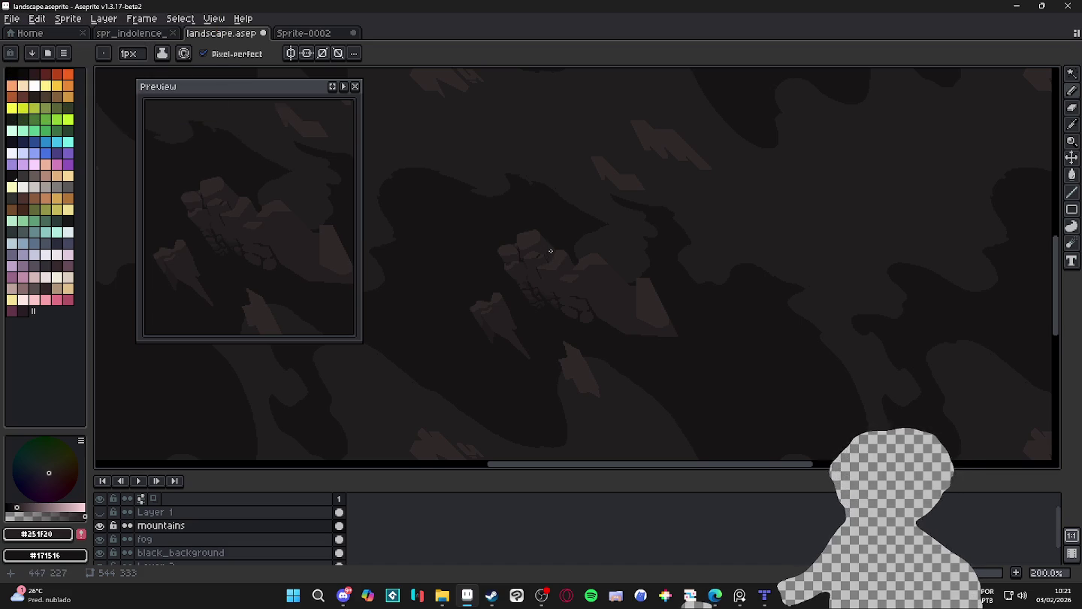
{"action": "scroll", "coordinate": [572, 295], "scroll_direction": "up", "scroll_amount": 1}
{"action": "scroll", "coordinate": [586, 286], "scroll_direction": "up", "scroll_amount": 1}
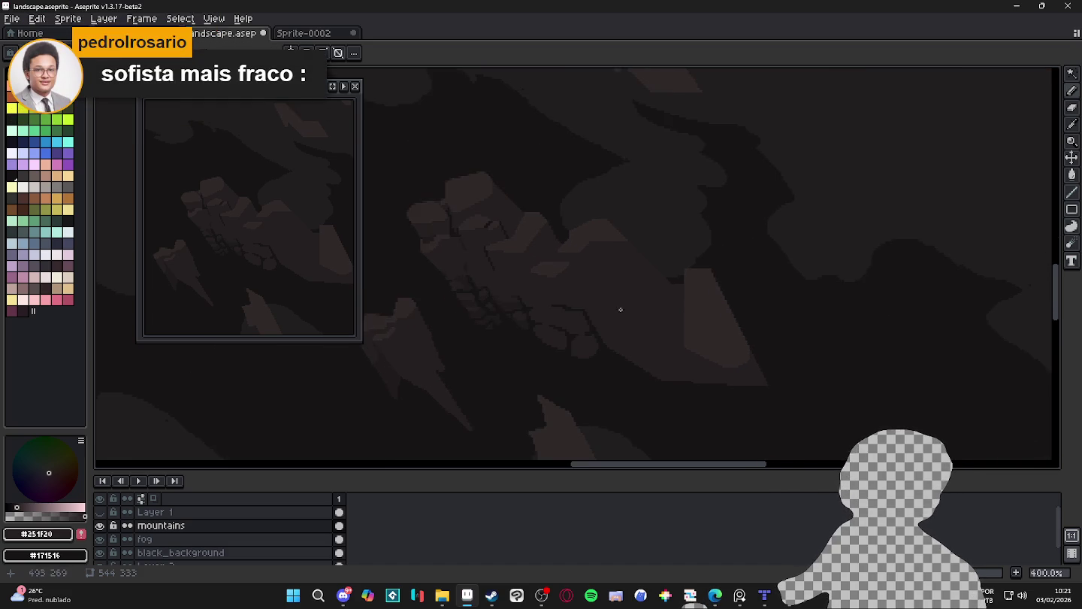
{"action": "scroll", "coordinate": [620, 306], "scroll_direction": "up", "scroll_amount": 1}
{"action": "scroll", "coordinate": [583, 286], "scroll_direction": "up", "scroll_amount": 1}
{"action": "scroll", "coordinate": [542, 312], "scroll_direction": "up", "scroll_amount": 1}
{"action": "scroll", "coordinate": [555, 319], "scroll_direction": "up", "scroll_amount": 2}
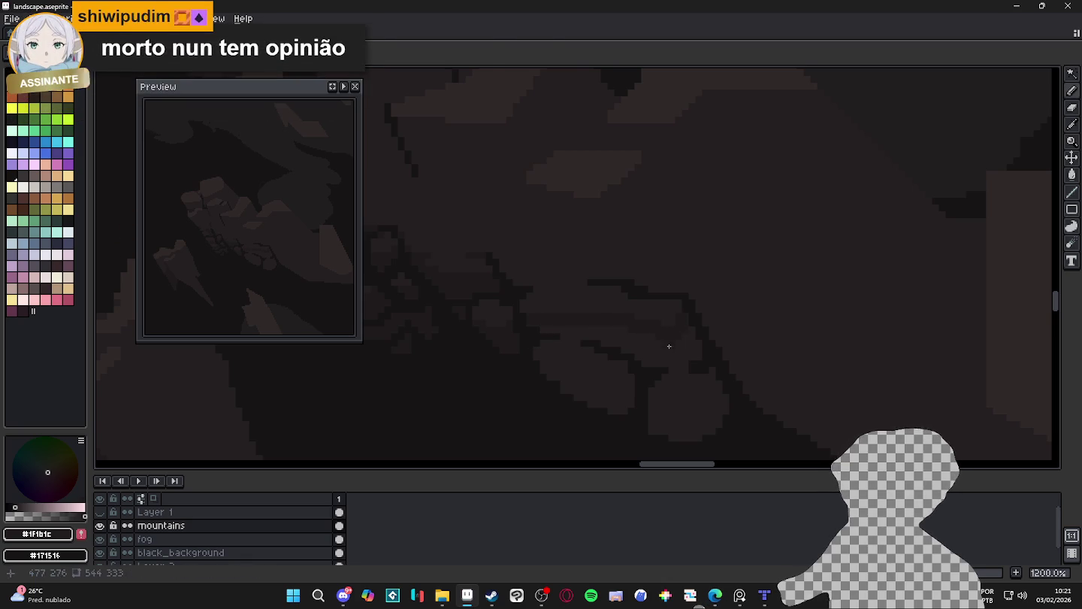
{"action": "scroll", "coordinate": [665, 342], "scroll_direction": "down", "scroll_amount": 5}
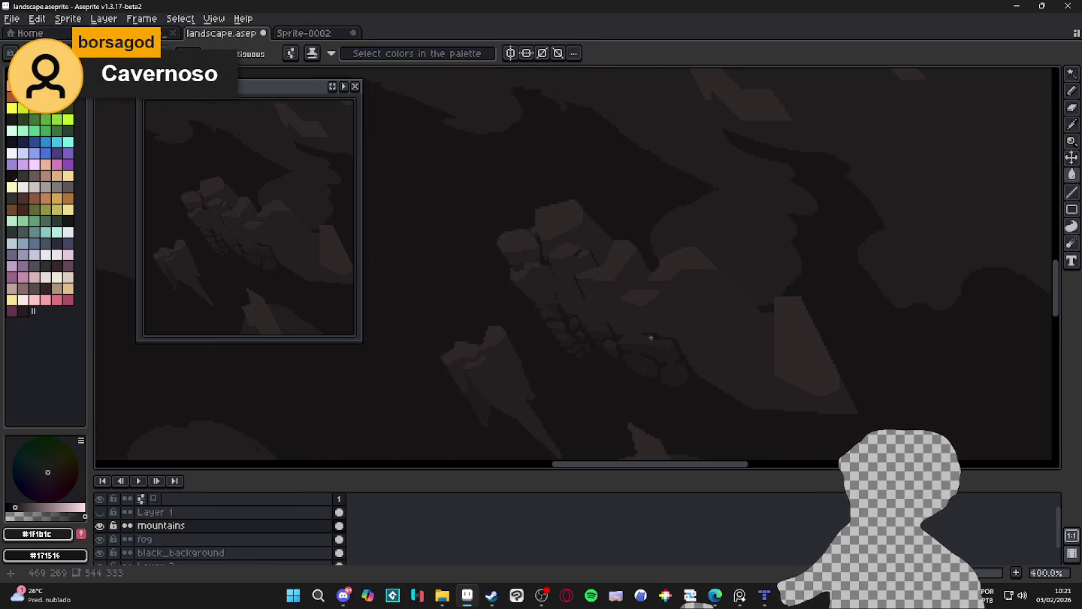
{"action": "key", "text": "b"}
{"action": "scroll", "coordinate": [654, 339], "scroll_direction": "up", "scroll_amount": 3}
{"action": "scroll", "coordinate": [604, 280], "scroll_direction": "up", "scroll_amount": 3}
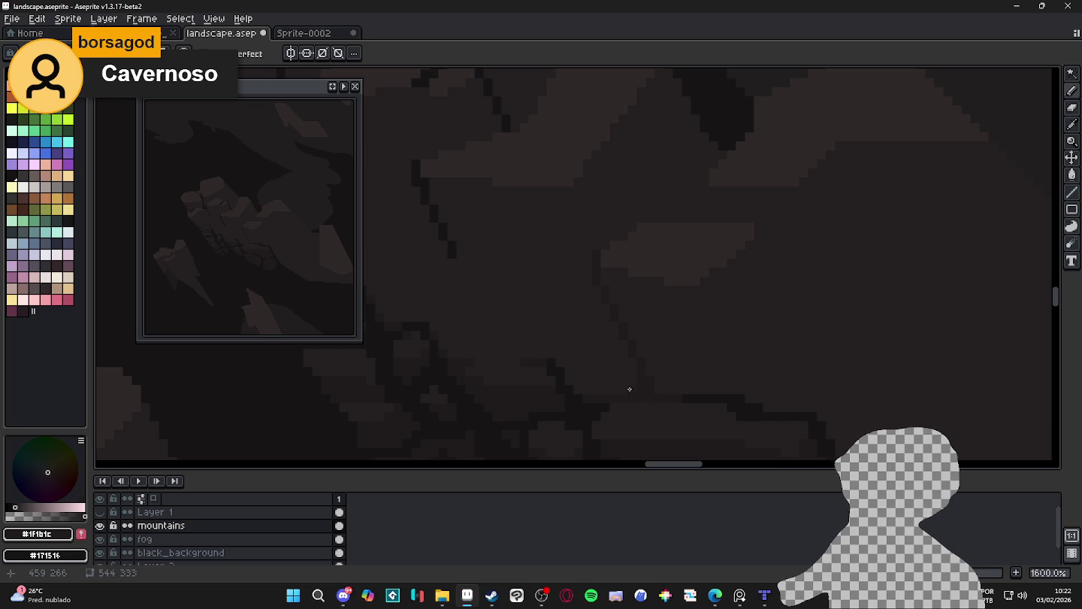
{"action": "scroll", "coordinate": [639, 377], "scroll_direction": "down", "scroll_amount": 3}
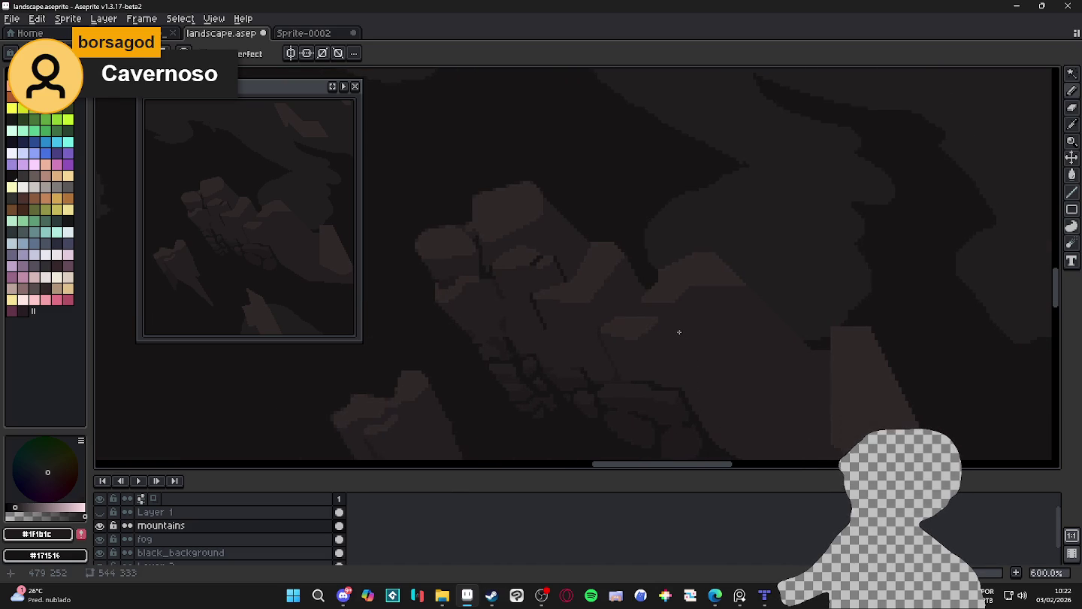
{"action": "scroll", "coordinate": [675, 323], "scroll_direction": "down", "scroll_amount": 1}
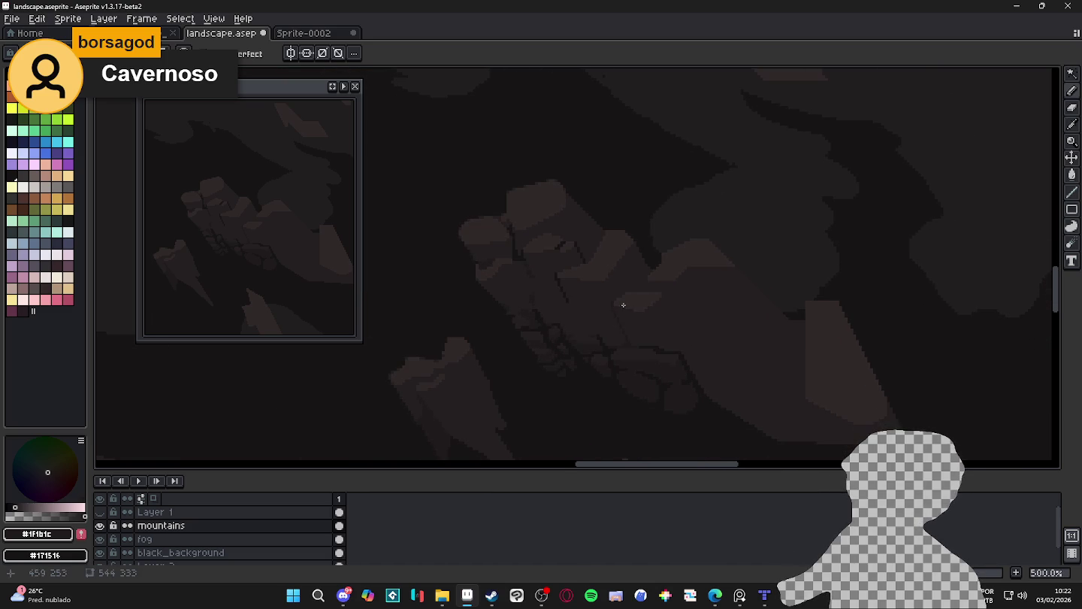
{"action": "scroll", "coordinate": [649, 278], "scroll_direction": "down", "scroll_amount": 1}
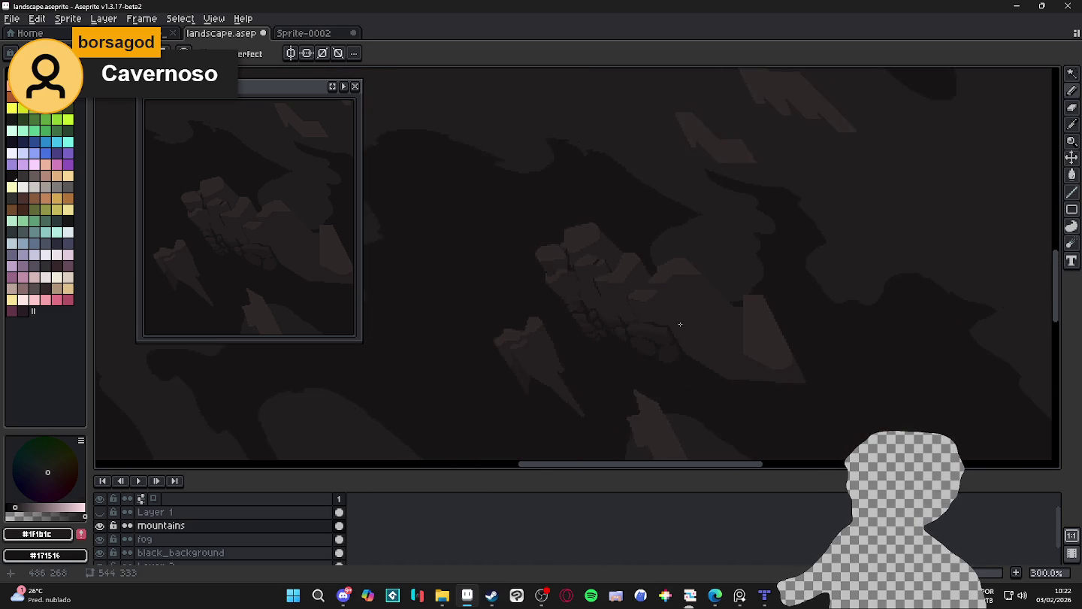
{"action": "scroll", "coordinate": [660, 315], "scroll_direction": "down", "scroll_amount": 1}
{"action": "scroll", "coordinate": [635, 316], "scroll_direction": "down", "scroll_amount": 1}
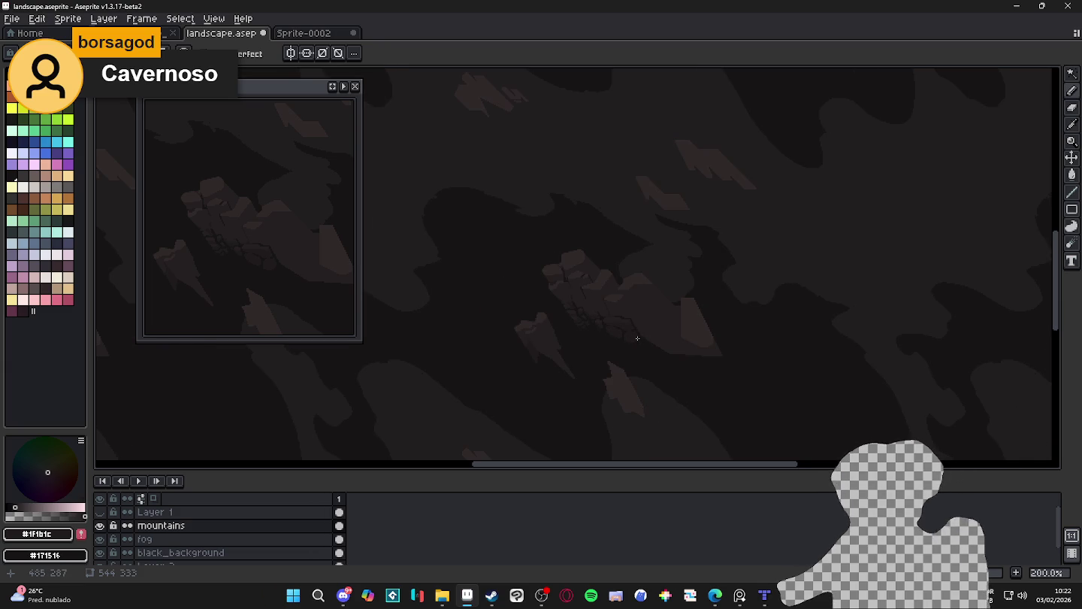
Save landscape.aseprite
{"action": "mouse_move", "coordinate": [617, 382]}
{"action": "left_mouse_down"}
{"action": "mouse_move", "coordinate": [601, 336]}
{"action": "mouse_move", "coordinate": [491, 278]}
{"action": "left_mouse_up"}
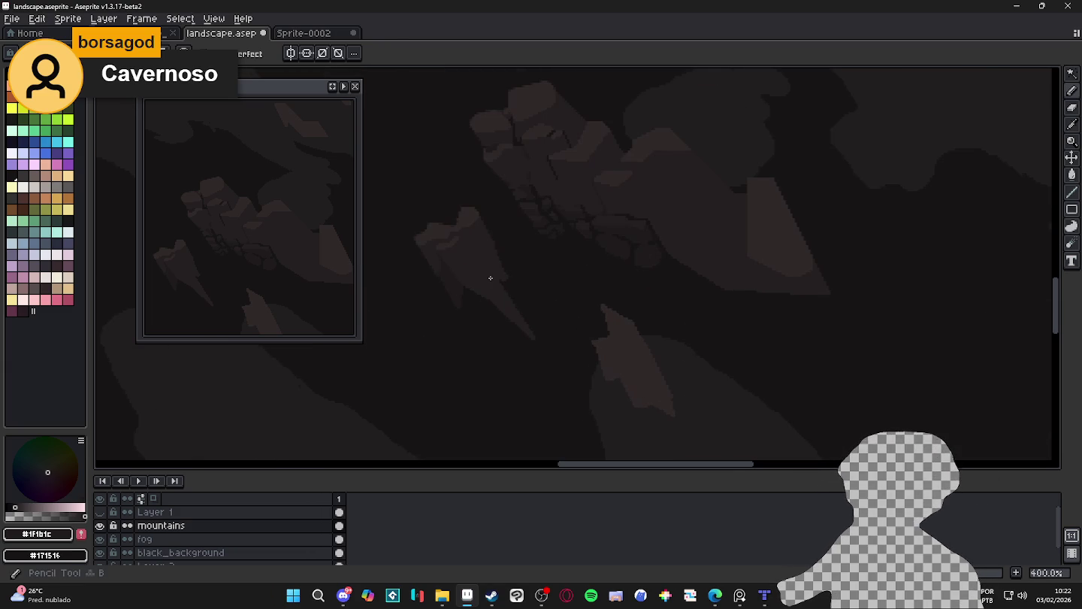
{"action": "scroll", "coordinate": [632, 358], "scroll_direction": "up", "scroll_amount": 2}
{"action": "key", "text": "ctrl+s"}
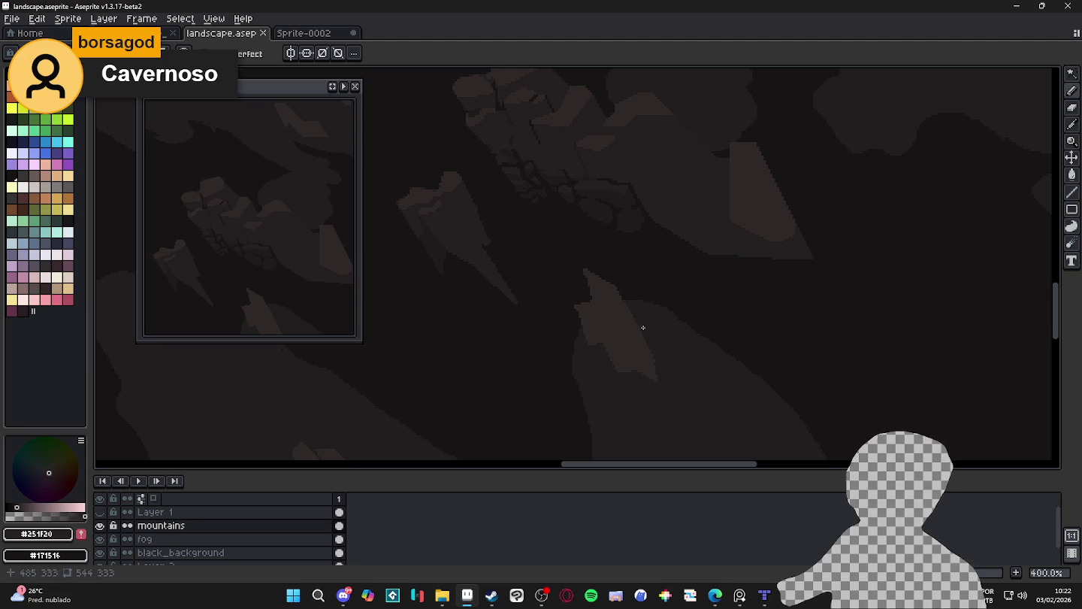
Shade a darker stroke across the mountain slope
{"action": "scroll", "coordinate": [643, 316], "scroll_direction": "up", "scroll_amount": 2}
{"action": "scroll", "coordinate": [575, 302], "scroll_direction": "up", "scroll_amount": 2}
{"action": "scroll", "coordinate": [500, 305], "scroll_direction": "up", "scroll_amount": 2}
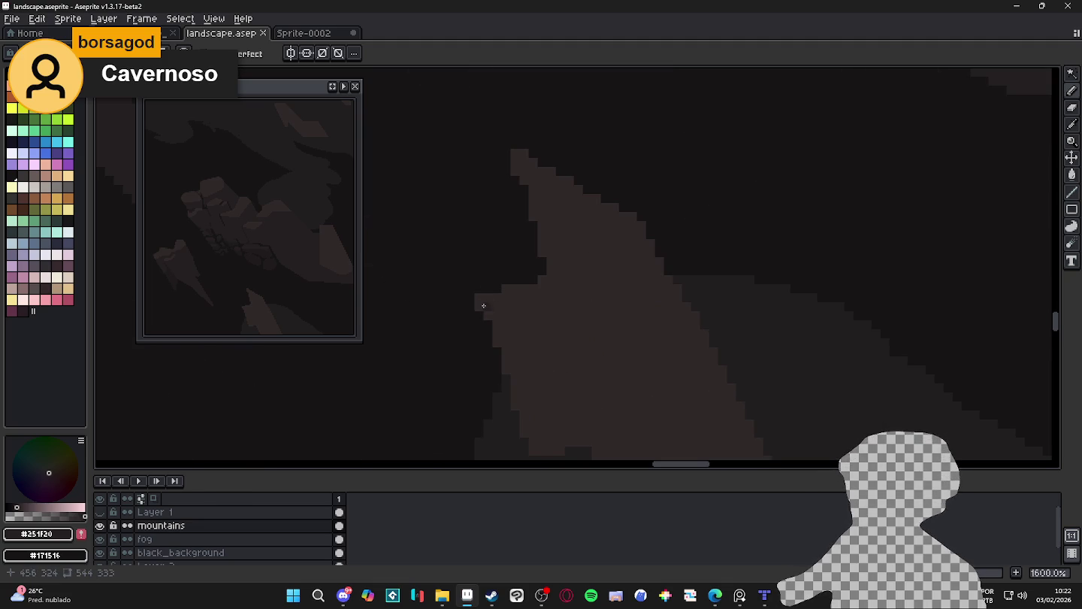
{"action": "mouse_move", "coordinate": [510, 324]}
{"action": "left_mouse_down"}
{"action": "mouse_move", "coordinate": [561, 340]}
{"action": "mouse_move", "coordinate": [589, 315]}
{"action": "mouse_move", "coordinate": [585, 235]}
{"action": "mouse_move", "coordinate": [657, 229]}
{"action": "mouse_move", "coordinate": [641, 229]}
{"action": "left_mouse_up"}
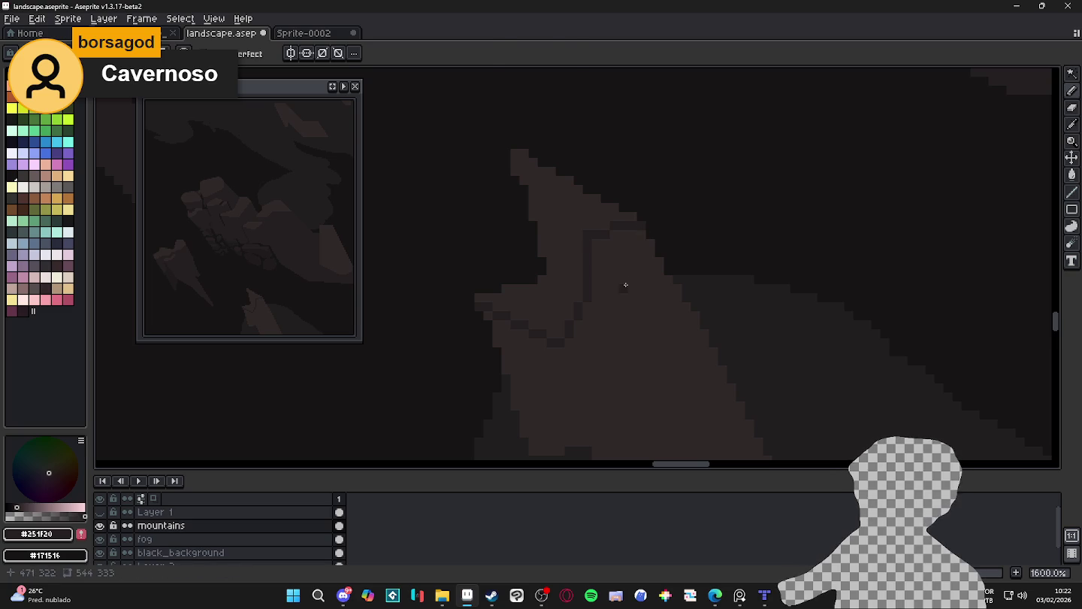
{"action": "key", "text": "g"}
{"action": "scroll", "coordinate": [625, 307], "scroll_direction": "down", "scroll_amount": 1}
{"action": "scroll", "coordinate": [624, 321], "scroll_direction": "down", "scroll_amount": 1}
{"action": "scroll", "coordinate": [621, 331], "scroll_direction": "down", "scroll_amount": 1}
{"action": "key", "text": "b"}
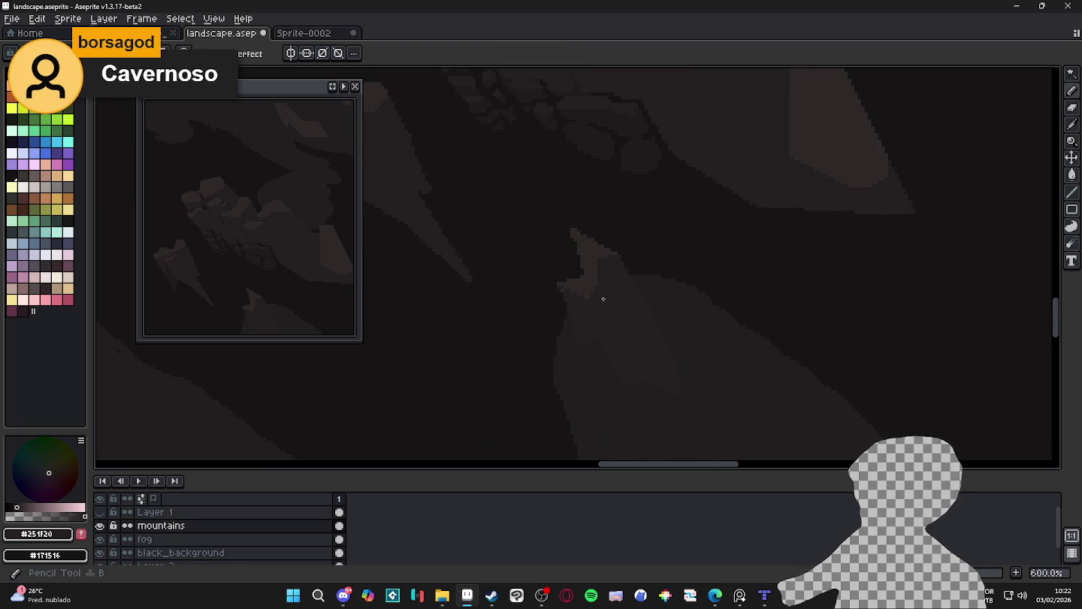
Eyedrop the darker rock colour and paint a small dark patch on the mountain
{"action": "scroll", "coordinate": [605, 310], "scroll_direction": "up", "scroll_amount": 4}
{"action": "left_click", "coordinate": [578, 278], "text": "alt"}
{"action": "left_click", "coordinate": [504, 283], "text": "alt"}
{"action": "left_click_drag", "start_coordinate": [571, 240], "coordinate": [597, 230]}
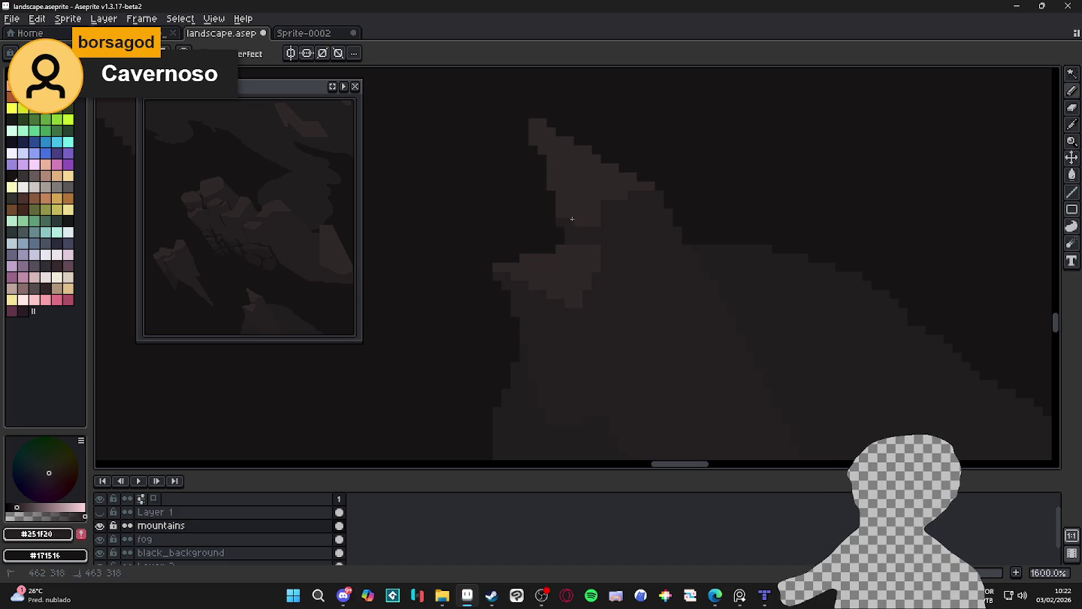
{"action": "scroll", "coordinate": [599, 246], "scroll_direction": "down", "scroll_amount": 4}
{"action": "scroll", "coordinate": [605, 240], "scroll_direction": "up", "scroll_amount": 2}
Eyedrop the lighter tone #302828 and dot lighter pixels near the mountain peak
{"action": "left_click", "coordinate": [601, 218], "text": "alt"}
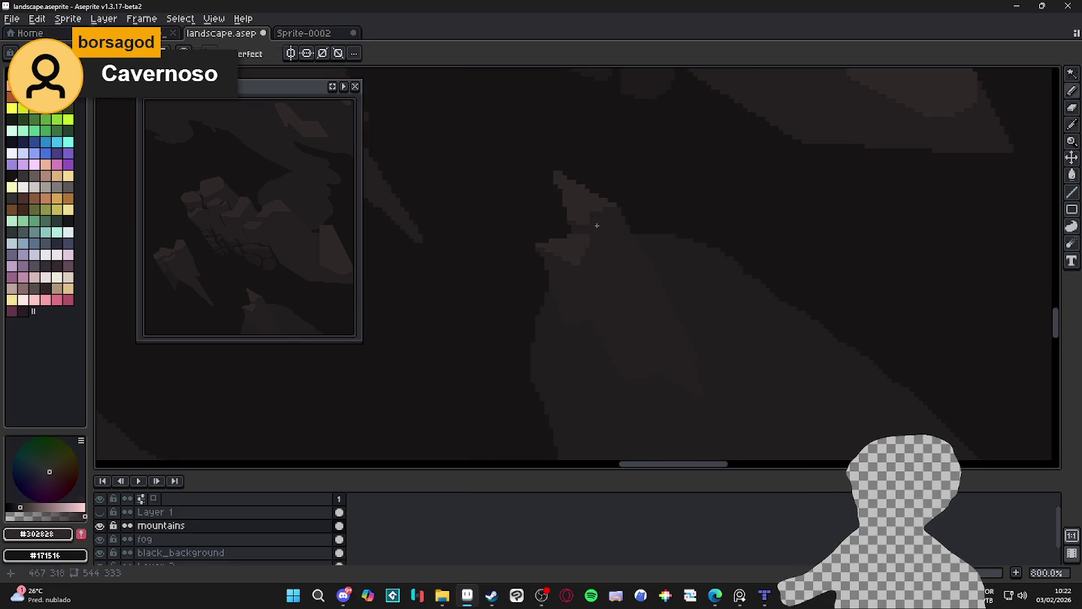
{"action": "scroll", "coordinate": [605, 213], "scroll_direction": "up", "scroll_amount": 2}
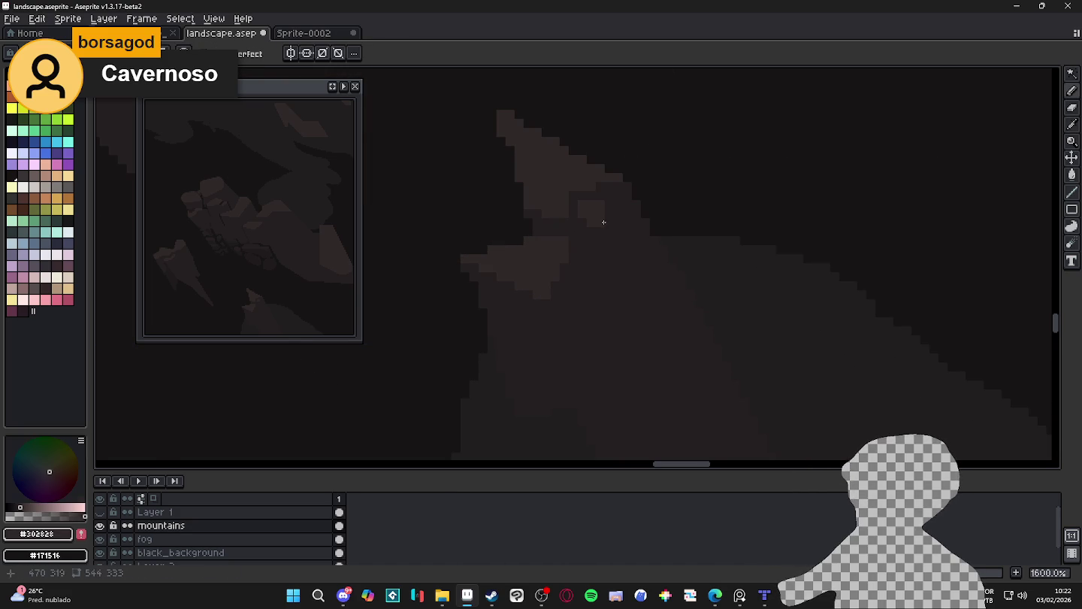
{"action": "key", "text": "v"}
{"action": "key", "text": "b"}
{"action": "scroll", "coordinate": [605, 207], "scroll_direction": "down", "scroll_amount": 2}
{"action": "scroll", "coordinate": [606, 218], "scroll_direction": "down", "scroll_amount": 2}
{"action": "scroll", "coordinate": [610, 253], "scroll_direction": "down", "scroll_amount": 2}
{"action": "scroll", "coordinate": [606, 244], "scroll_direction": "up", "scroll_amount": 1}
{"action": "scroll", "coordinate": [607, 246], "scroll_direction": "up", "scroll_amount": 2}
{"action": "scroll", "coordinate": [607, 247], "scroll_direction": "up", "scroll_amount": 2}
{"action": "left_click", "coordinate": [590, 260]}
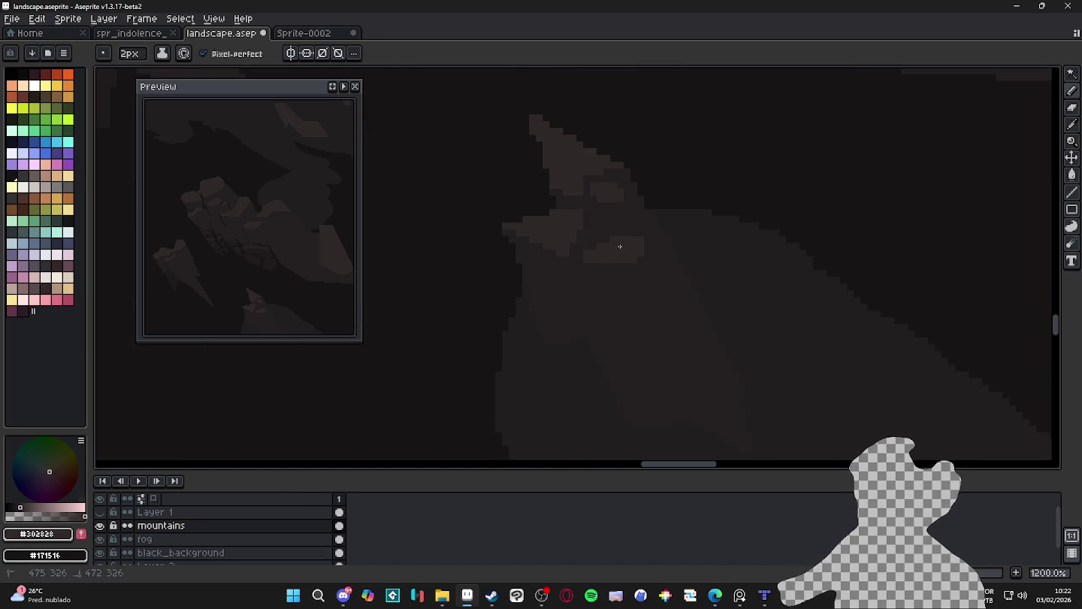
Eyedrop the base mountain colour #251F20 and reduce the brush to 1 pixel
{"action": "scroll", "coordinate": [642, 259], "scroll_direction": "down", "scroll_amount": 2}
{"action": "scroll", "coordinate": [653, 282], "scroll_direction": "down", "scroll_amount": 3}
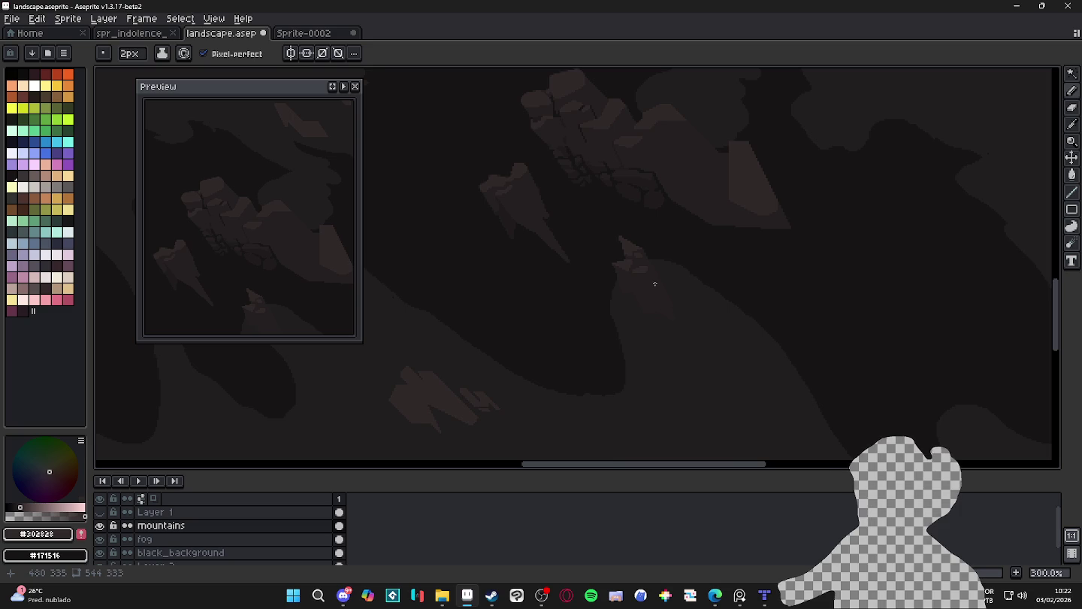
{"action": "scroll", "coordinate": [635, 249], "scroll_direction": "up", "scroll_amount": 5}
{"action": "left_click", "coordinate": [661, 311], "text": "alt"}
{"action": "scroll", "coordinate": [646, 294], "scroll_direction": "up", "scroll_amount": 4}
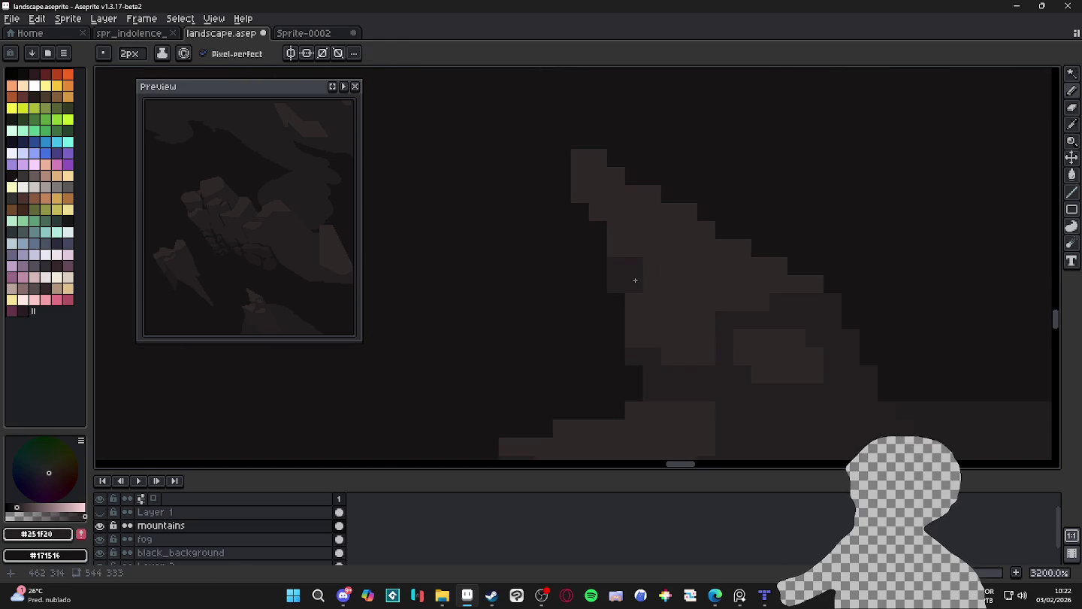
{"action": "key", "text": "minus"}
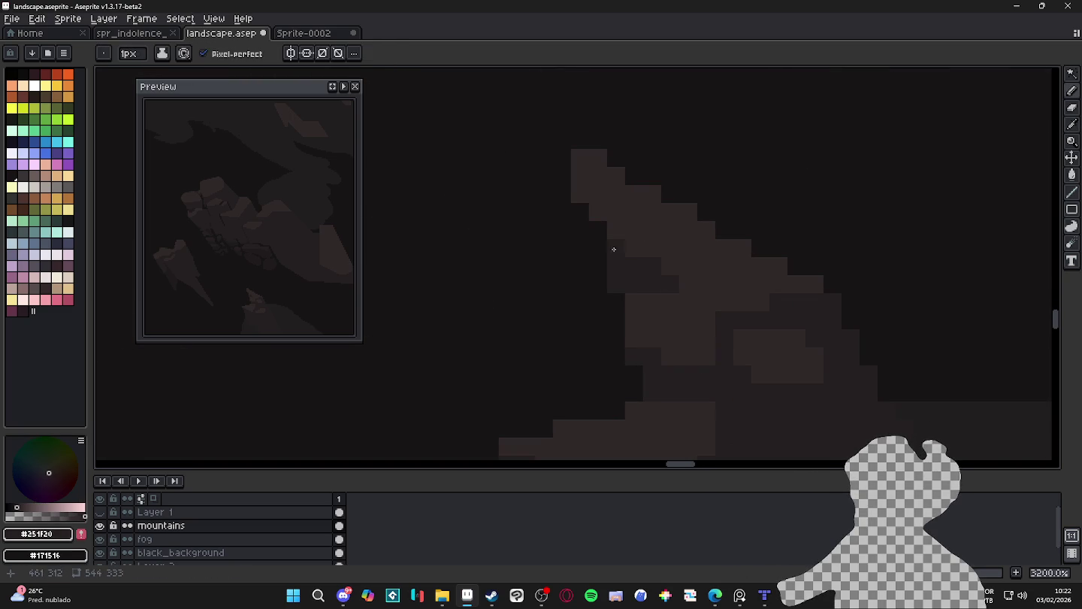
{"action": "scroll", "coordinate": [639, 274], "scroll_direction": "down", "scroll_amount": 2}
{"action": "scroll", "coordinate": [661, 294], "scroll_direction": "down", "scroll_amount": 2}
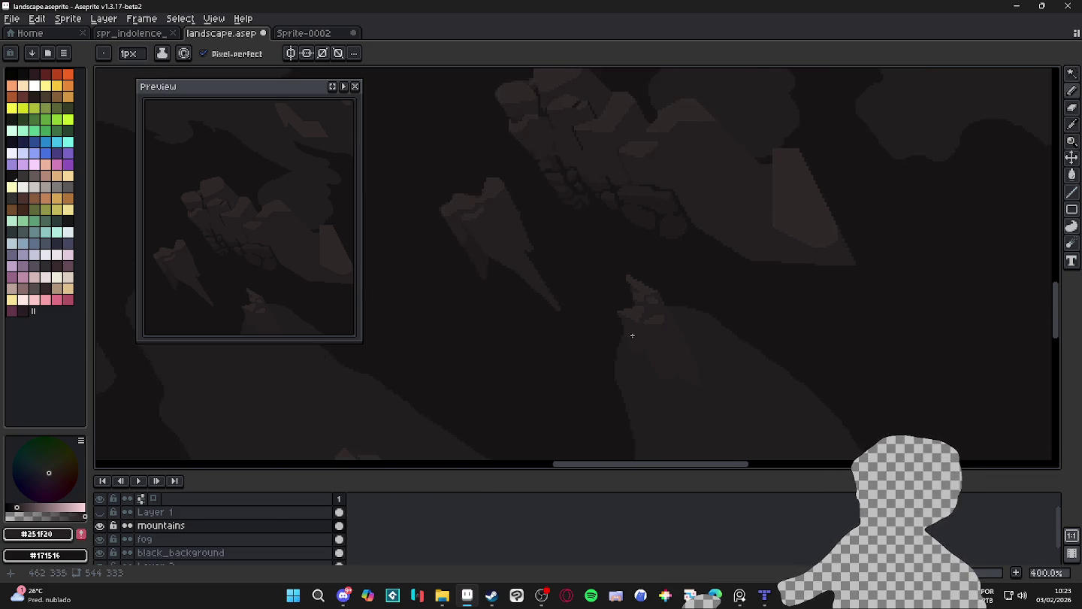
Draw dark line strokes along the ridge and down the mountain edge
{"action": "scroll", "coordinate": [525, 226], "scroll_direction": "left", "scroll_amount": 3}
{"action": "scroll", "coordinate": [489, 210], "scroll_direction": "up", "scroll_amount": 2}
{"action": "scroll", "coordinate": [519, 206], "scroll_direction": "up", "scroll_amount": 1}
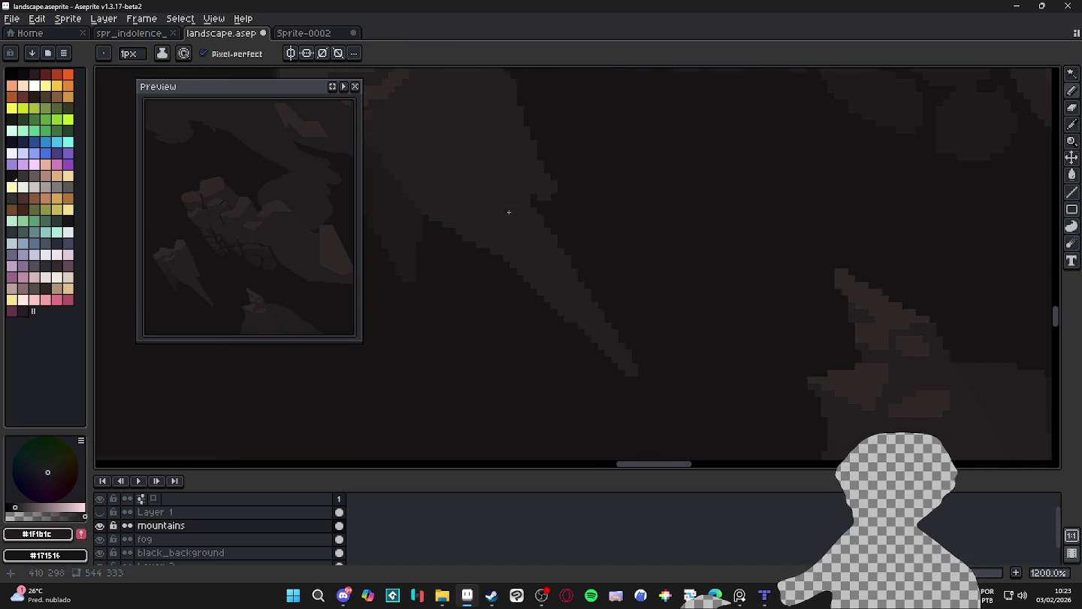
{"action": "scroll", "coordinate": [530, 198], "scroll_direction": "up", "scroll_amount": 1}
{"action": "scroll", "coordinate": [529, 198], "scroll_direction": "down", "scroll_amount": 1}
{"action": "left_click_drag", "start_coordinate": [524, 200], "coordinate": [686, 277]}
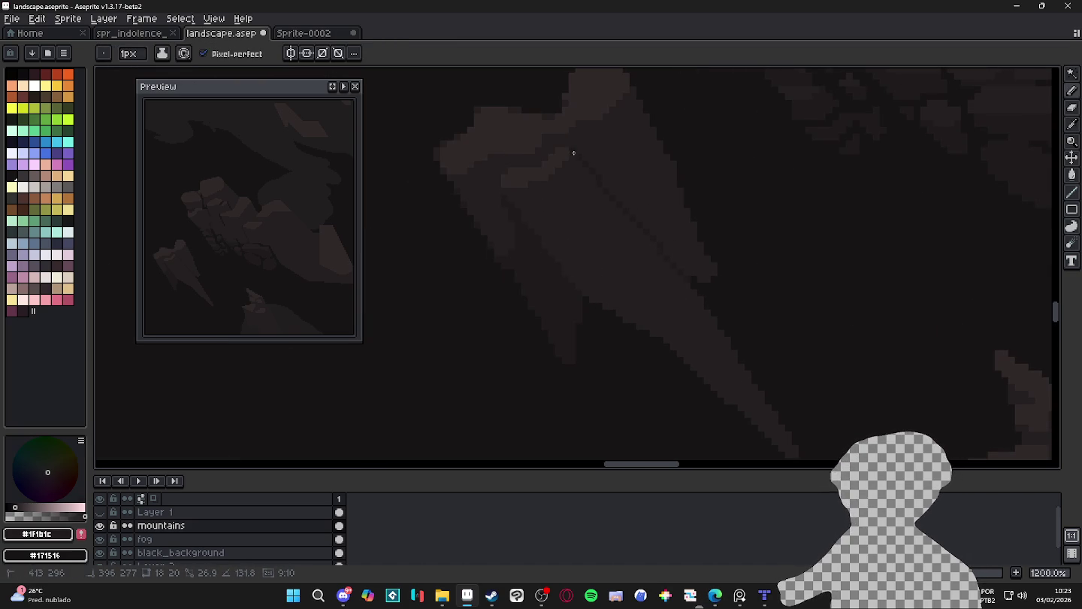
{"action": "left_click", "coordinate": [634, 199], "text": "shift"}
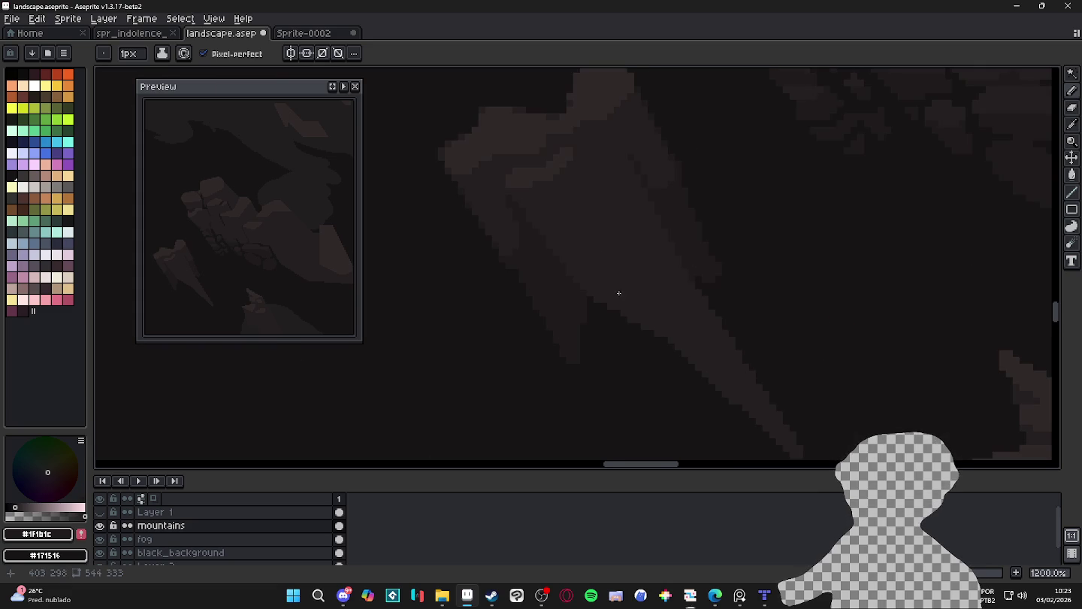
{"action": "scroll", "coordinate": [604, 291], "scroll_direction": "up", "scroll_amount": 1}
{"action": "left_click_drag", "start_coordinate": [673, 308], "coordinate": [694, 259]}
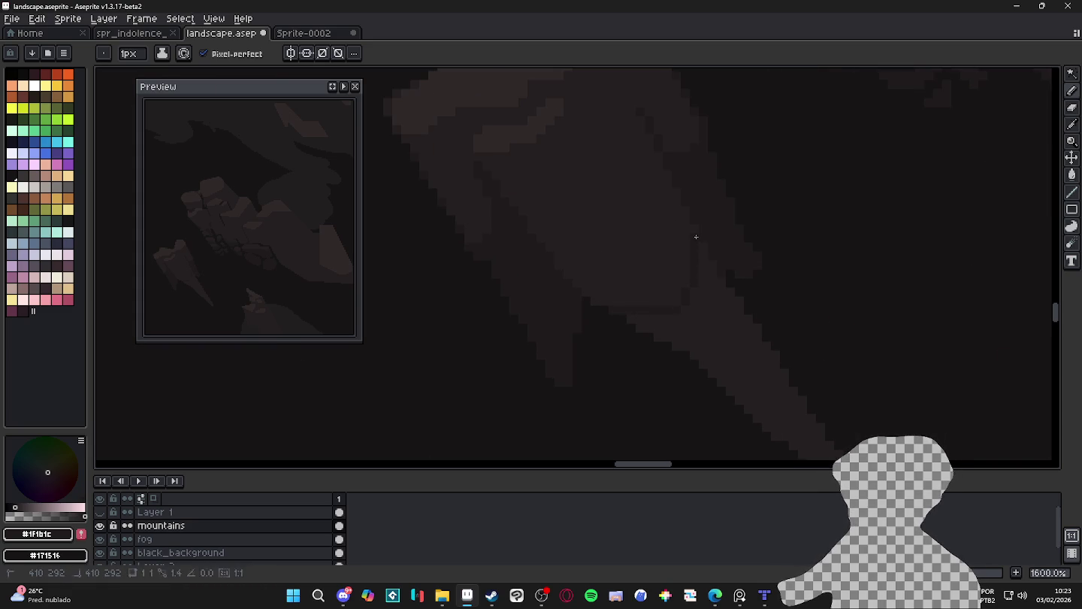
Eyedrop the darkest shadow colour #171516 from the rocks
{"action": "scroll", "coordinate": [680, 314], "scroll_direction": "up", "scroll_amount": 2}
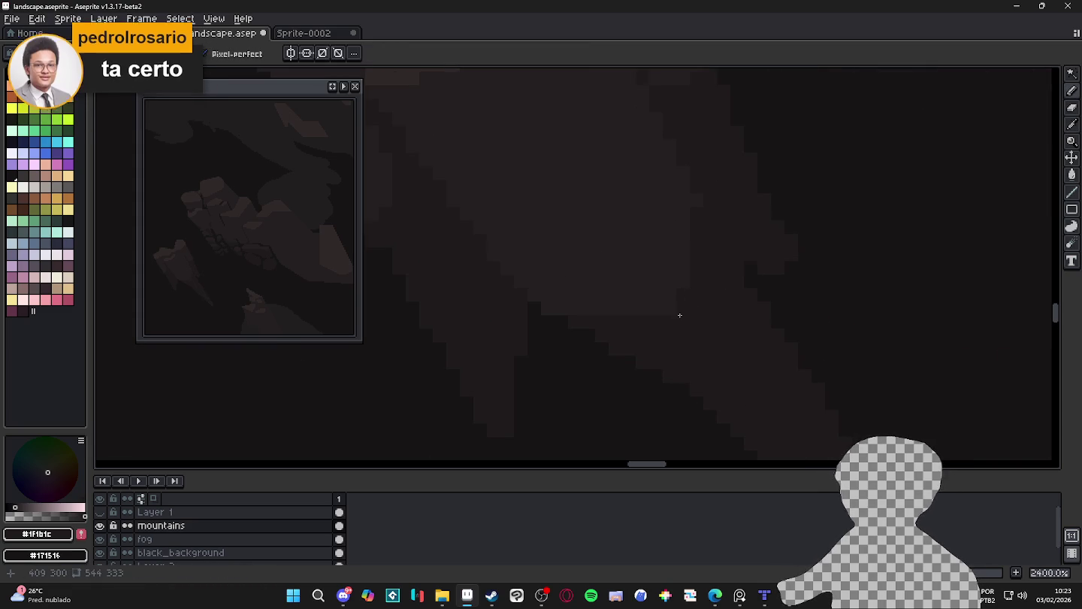
{"action": "scroll", "coordinate": [665, 309], "scroll_direction": "up", "scroll_amount": 1}
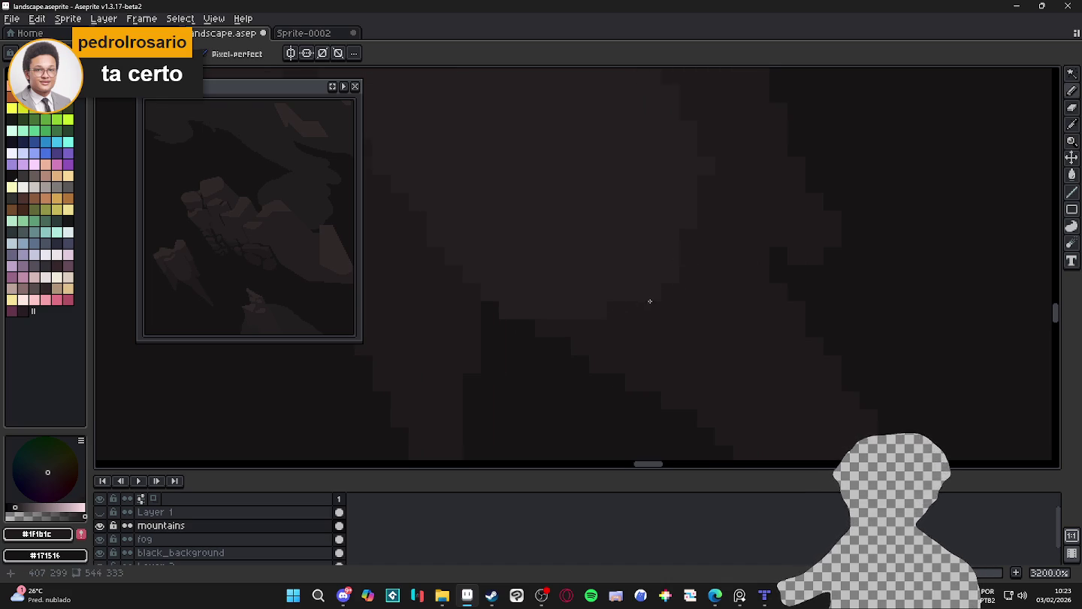
{"action": "scroll", "coordinate": [523, 315], "scroll_direction": "down", "scroll_amount": 1}
{"action": "left_click", "coordinate": [621, 267], "text": "alt"}
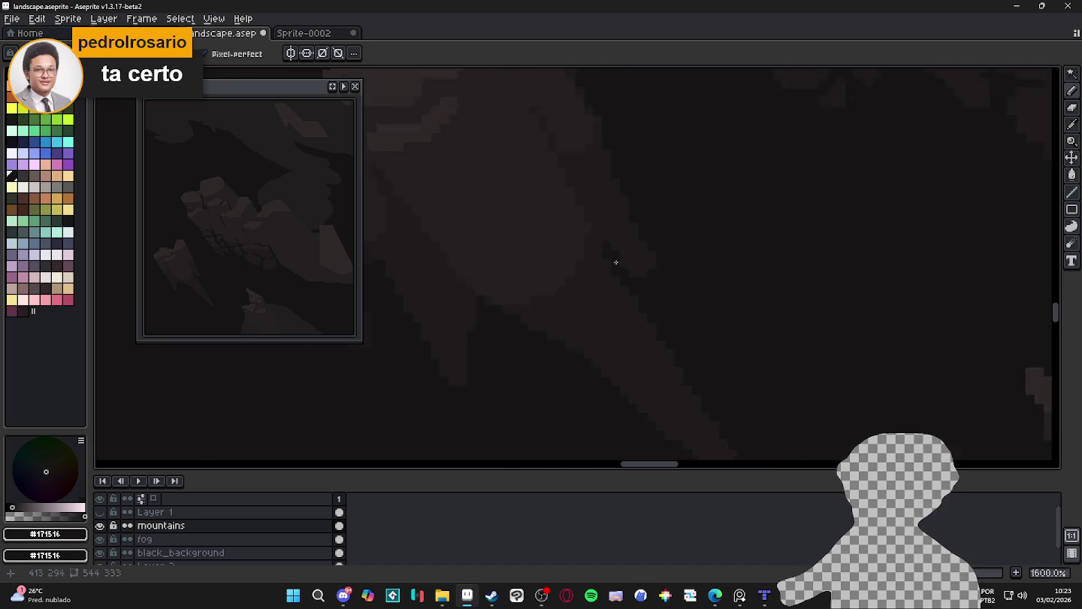
{"action": "scroll", "coordinate": [610, 301], "scroll_direction": "down", "scroll_amount": 2}
{"action": "scroll", "coordinate": [556, 293], "scroll_direction": "up", "scroll_amount": 3}
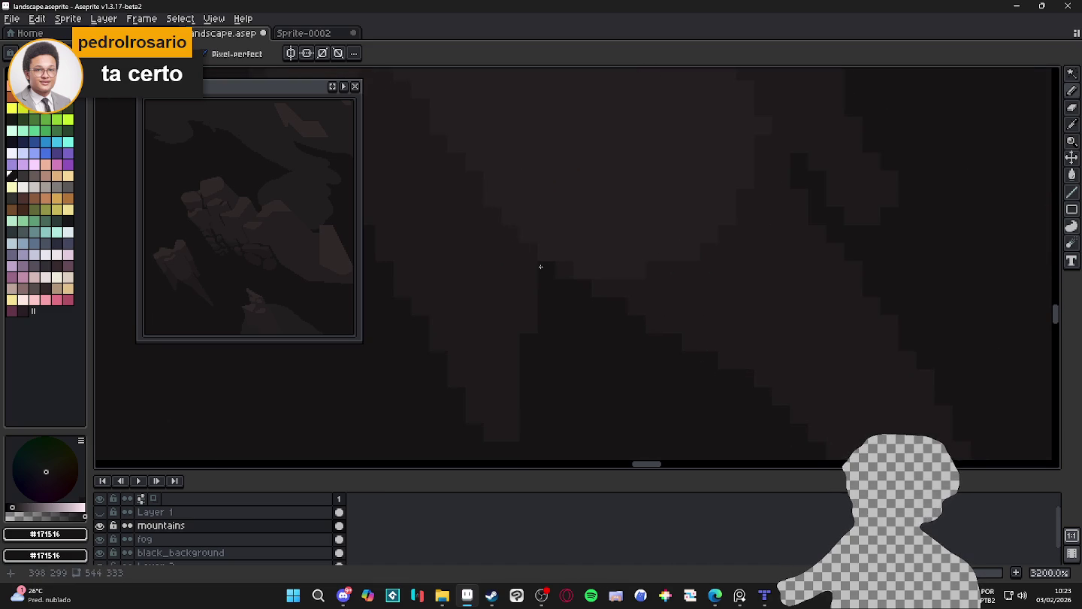
{"action": "scroll", "coordinate": [514, 238], "scroll_direction": "down", "scroll_amount": 6}
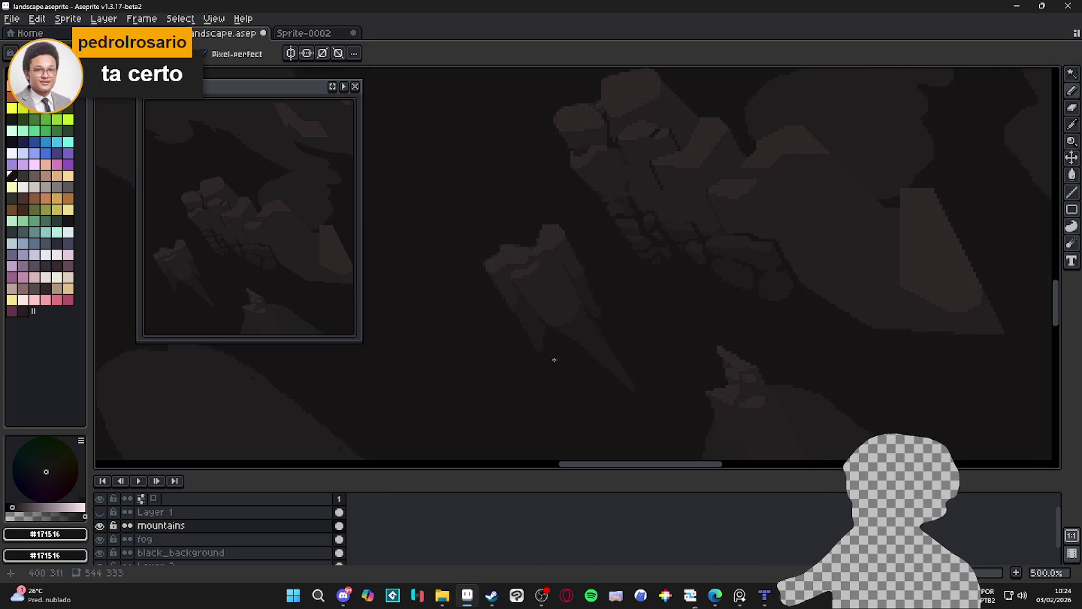
{"action": "scroll", "coordinate": [625, 350], "scroll_direction": "down", "scroll_amount": 1}
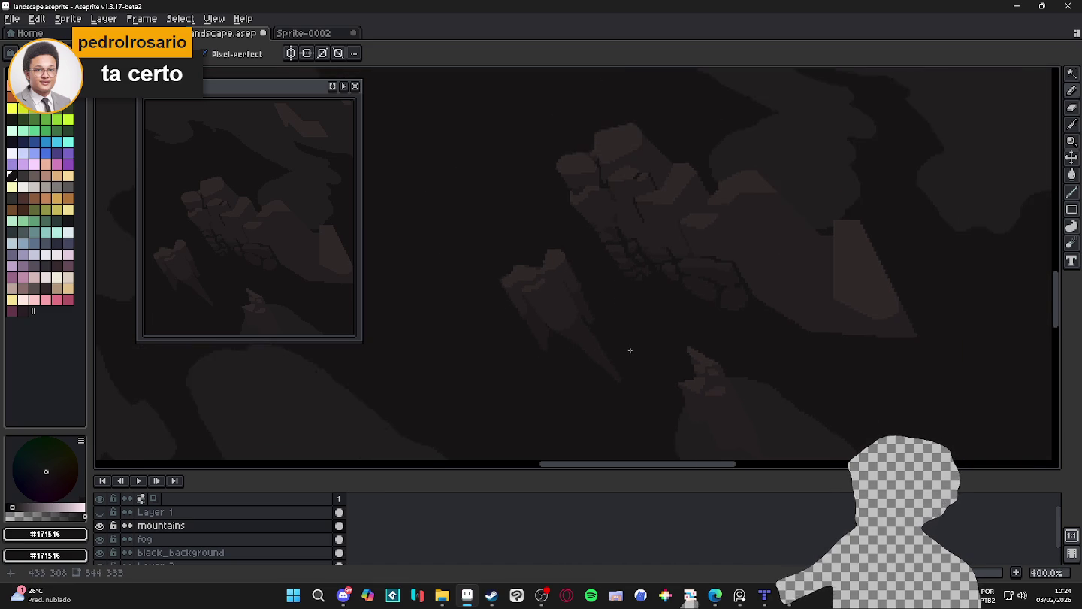
{"action": "scroll", "coordinate": [572, 286], "scroll_direction": "down", "scroll_amount": 1}
{"action": "mouse_move", "coordinate": [552, 225]}
{"action": "left_mouse_down"}
{"action": "mouse_move", "coordinate": [638, 280]}
{"action": "mouse_move", "coordinate": [647, 300]}
{"action": "left_mouse_up"}
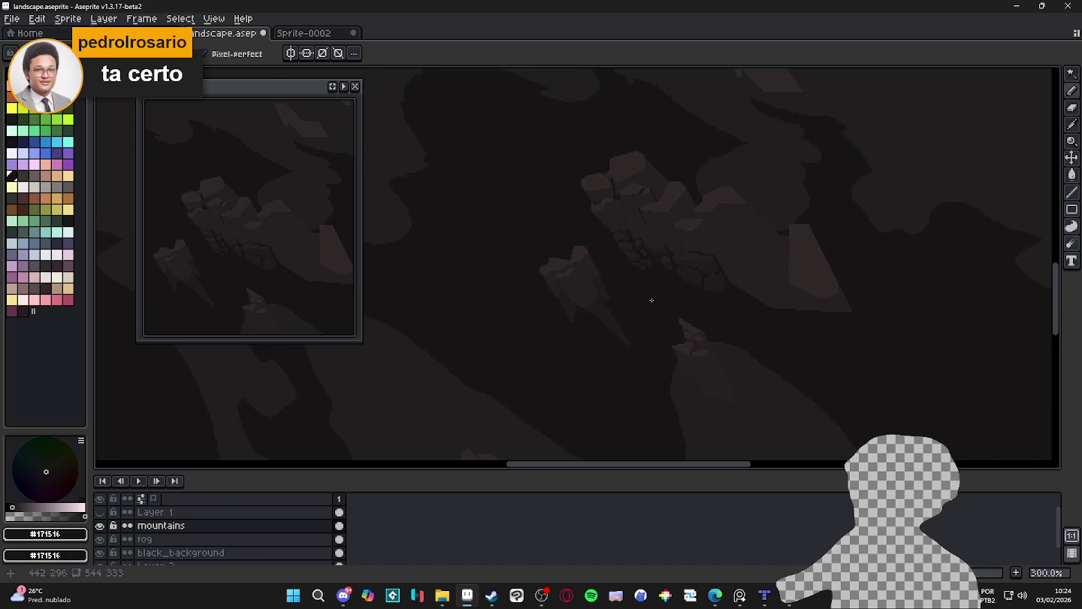
{"action": "scroll", "coordinate": [661, 287], "scroll_direction": "down", "scroll_amount": 1}
{"action": "scroll", "coordinate": [661, 284], "scroll_direction": "up", "scroll_amount": 1}
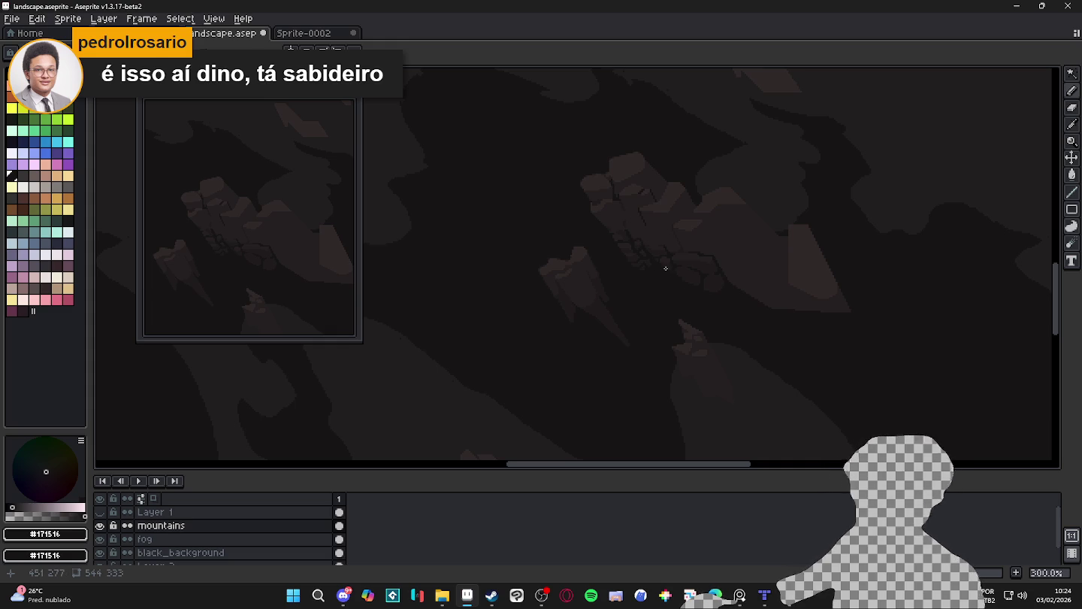
{"action": "key", "text": "b"}
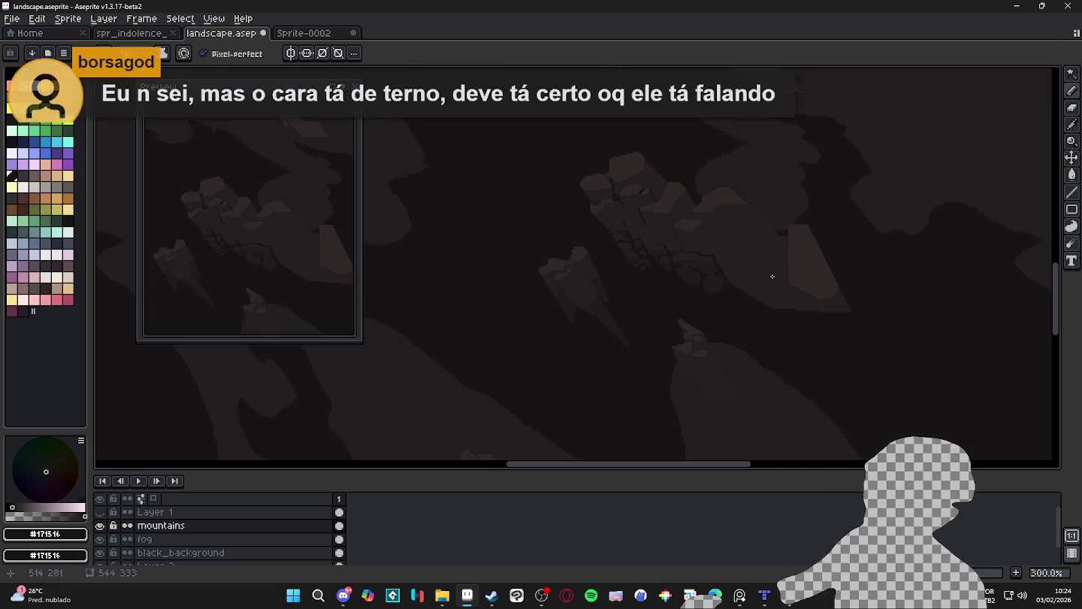
{"action": "scroll", "coordinate": [768, 265], "scroll_direction": "up", "scroll_amount": 4}
{"action": "scroll", "coordinate": [721, 259], "scroll_direction": "up", "scroll_amount": 3}
{"action": "left_click", "coordinate": [692, 267], "text": "alt"}
{"action": "scroll", "coordinate": [692, 268], "scroll_direction": "up", "scroll_amount": 2}
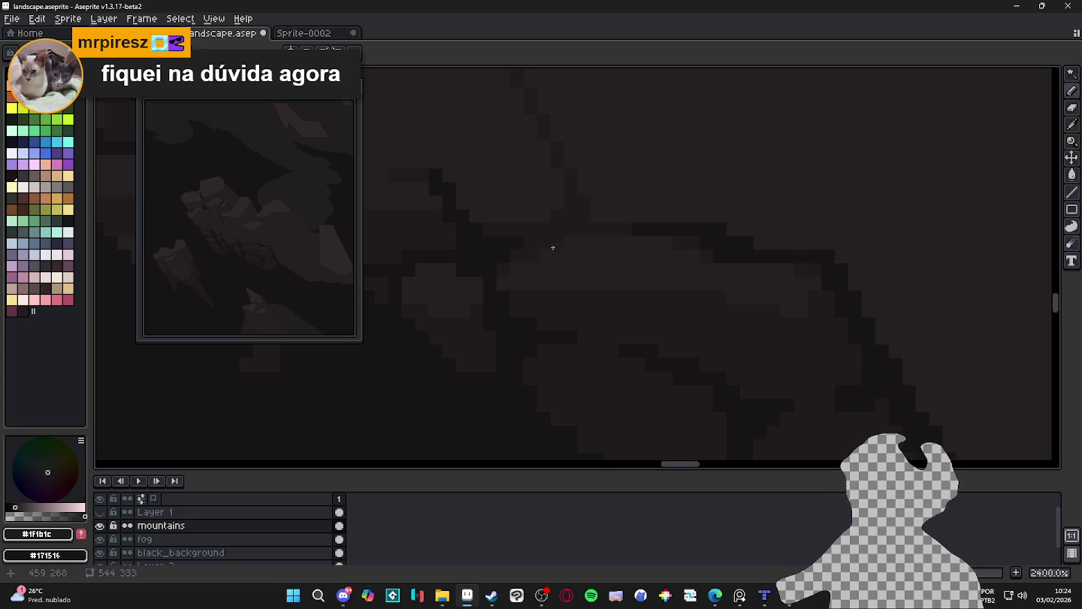
Eyedrop the mid mountain tone #251F20 from the rocks
{"action": "scroll", "coordinate": [557, 247], "scroll_direction": "down", "scroll_amount": 2}
{"action": "scroll", "coordinate": [599, 267], "scroll_direction": "down", "scroll_amount": 2}
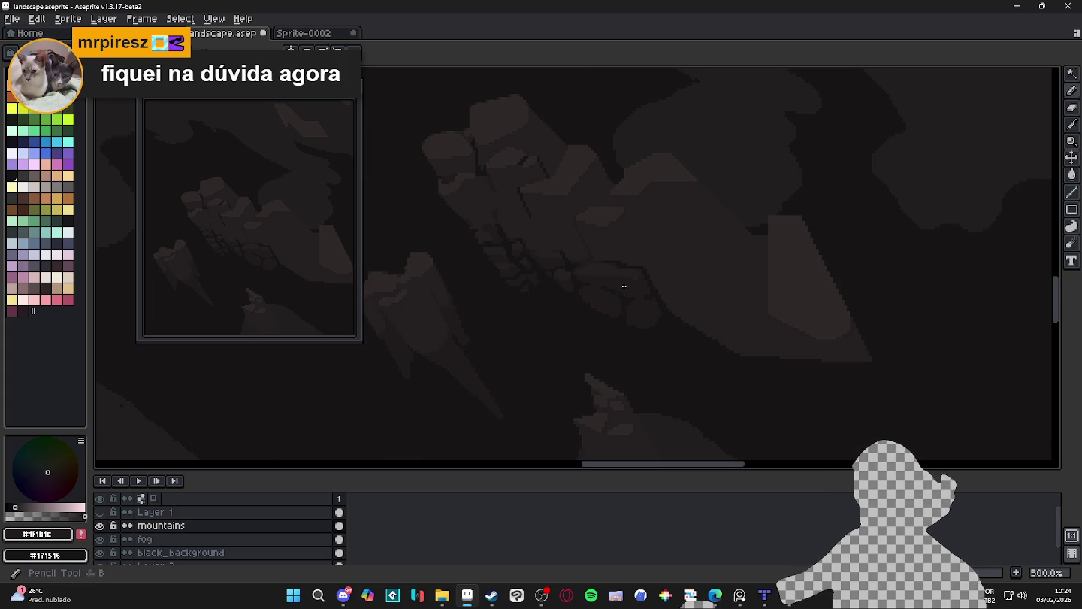
{"action": "scroll", "coordinate": [620, 300], "scroll_direction": "up", "scroll_amount": 2}
{"action": "left_click", "coordinate": [638, 257], "text": "alt"}
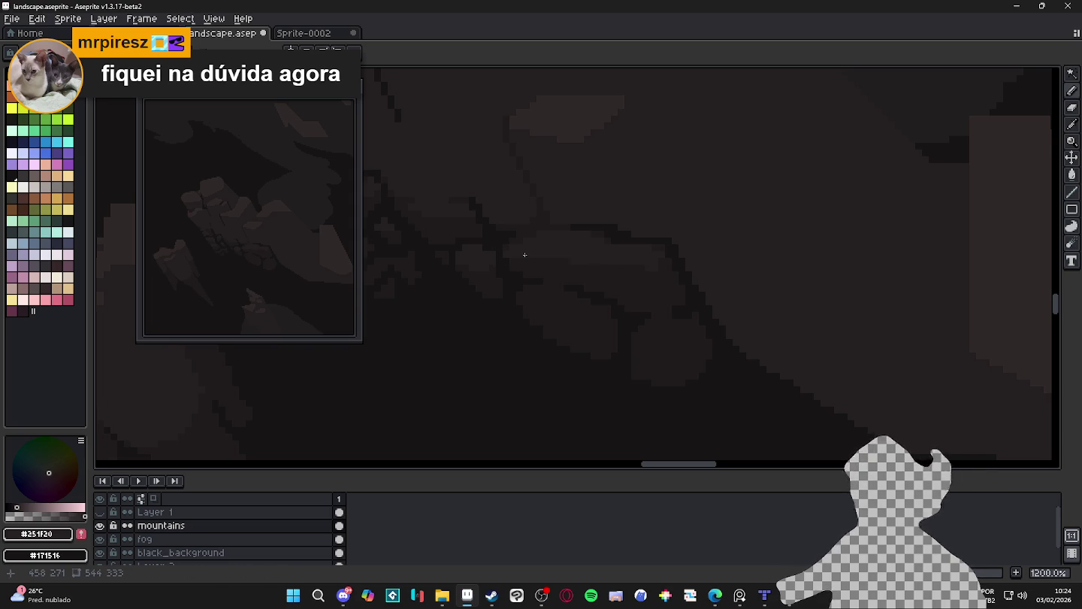
Save landscape.aseprite with the current rock shading
{"action": "scroll", "coordinate": [585, 283], "scroll_direction": "down", "scroll_amount": 2}
{"action": "left_click_drag", "start_coordinate": [604, 309], "coordinate": [623, 293]}
{"action": "key", "text": "ctrl+s"}
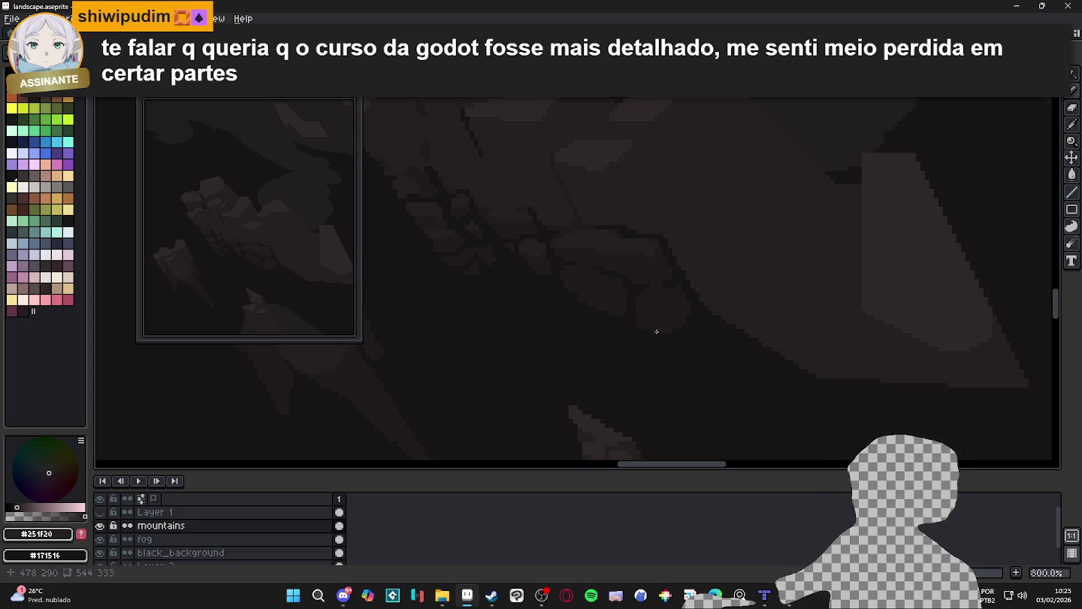
{"action": "scroll", "coordinate": [657, 331], "scroll_direction": "up", "scroll_amount": 1}
{"action": "left_click_drag", "start_coordinate": [659, 333], "coordinate": [646, 324]}
{"action": "scroll", "coordinate": [542, 232], "scroll_direction": "up", "scroll_amount": 1}
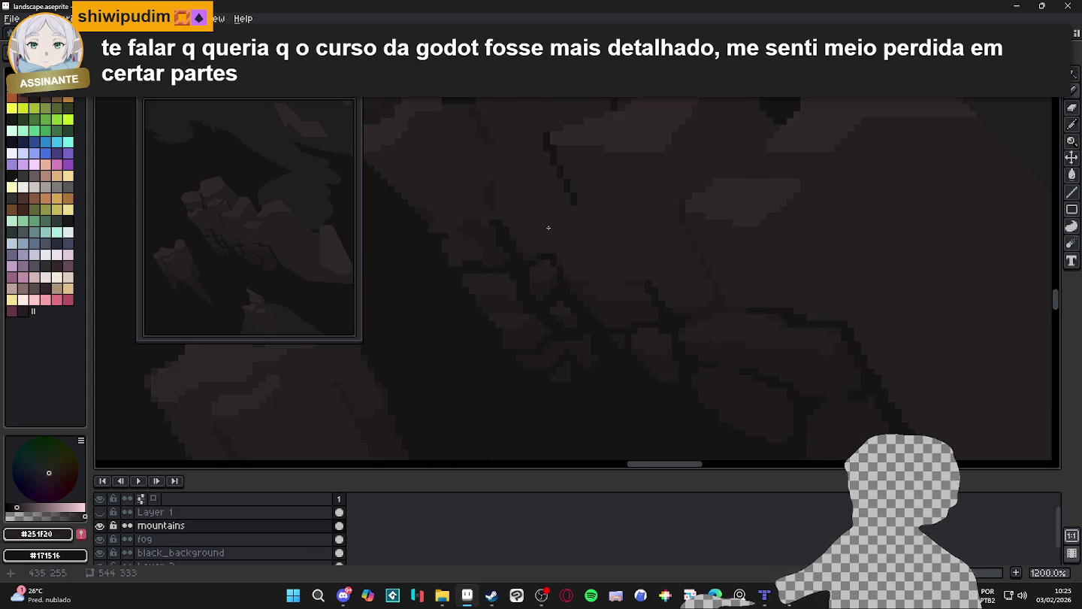
{"action": "scroll", "coordinate": [541, 231], "scroll_direction": "up", "scroll_amount": 1}
Draw a dark #1F1B1C line down the rock face with the Pencil
{"action": "key", "text": "v"}
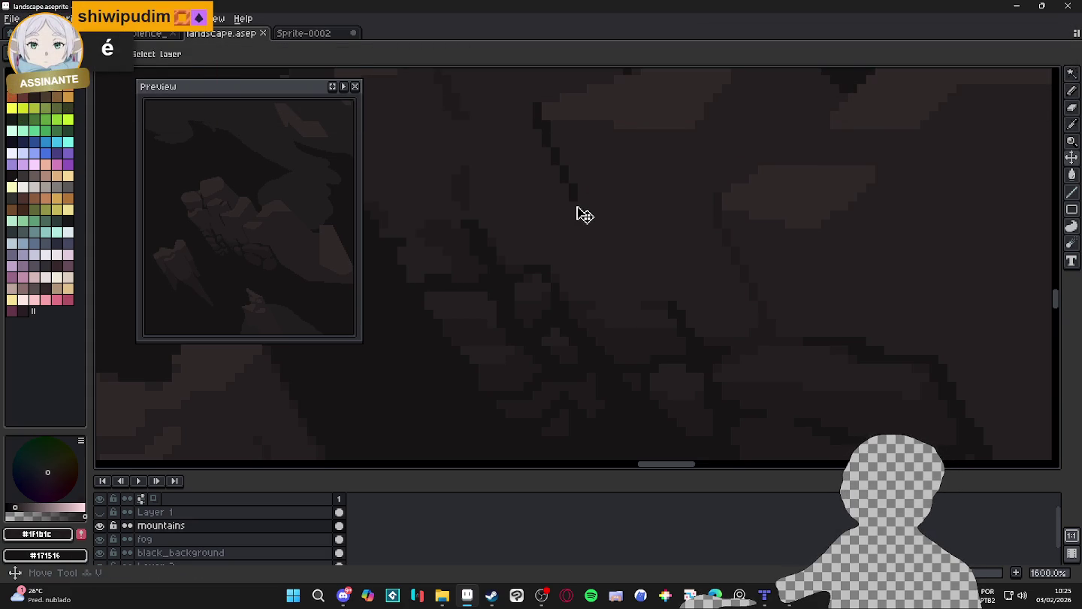
{"action": "key", "text": "b"}
{"action": "left_click", "coordinate": [623, 272], "text": "shift"}
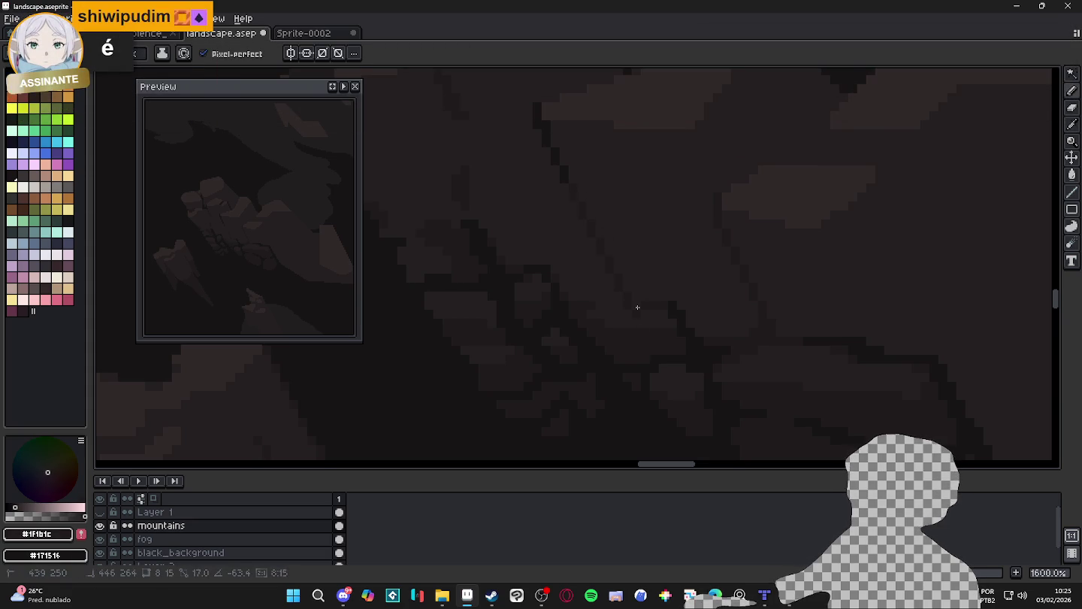
{"action": "scroll", "coordinate": [672, 321], "scroll_direction": "down", "scroll_amount": 4}
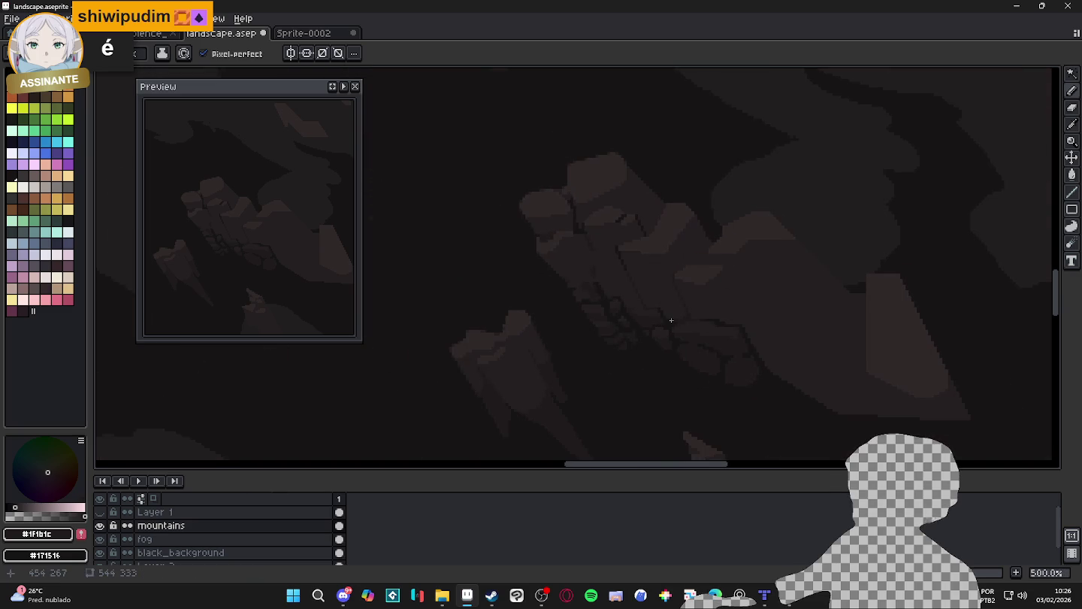
{"action": "scroll", "coordinate": [640, 293], "scroll_direction": "down", "scroll_amount": 1}
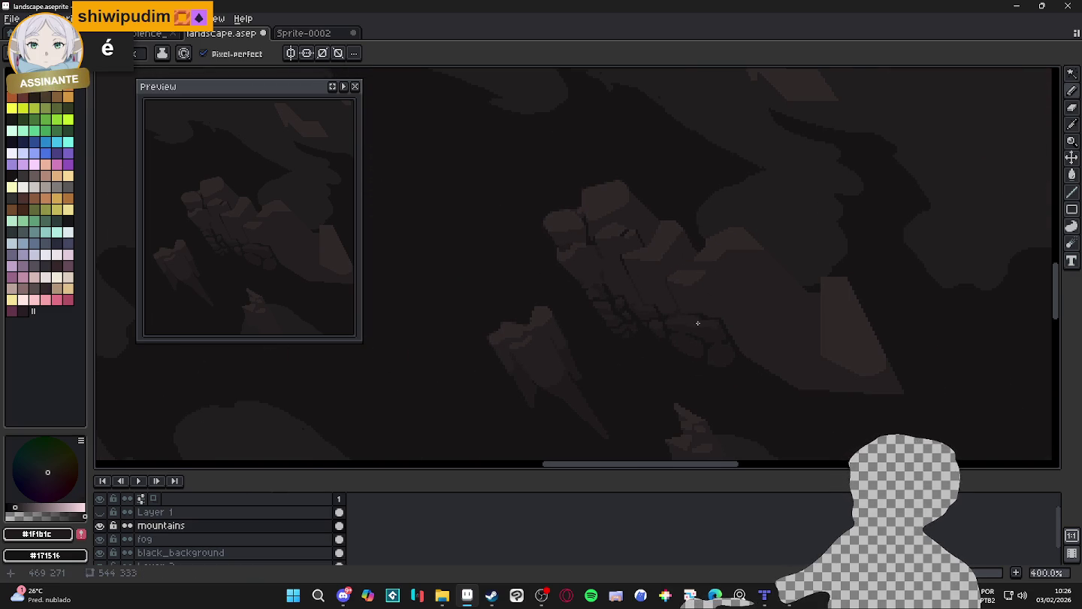
{"action": "scroll", "coordinate": [690, 321], "scroll_direction": "up", "scroll_amount": 2}
{"action": "scroll", "coordinate": [684, 301], "scroll_direction": "up", "scroll_amount": 2}
{"action": "scroll", "coordinate": [684, 301], "scroll_direction": "up", "scroll_amount": 1}
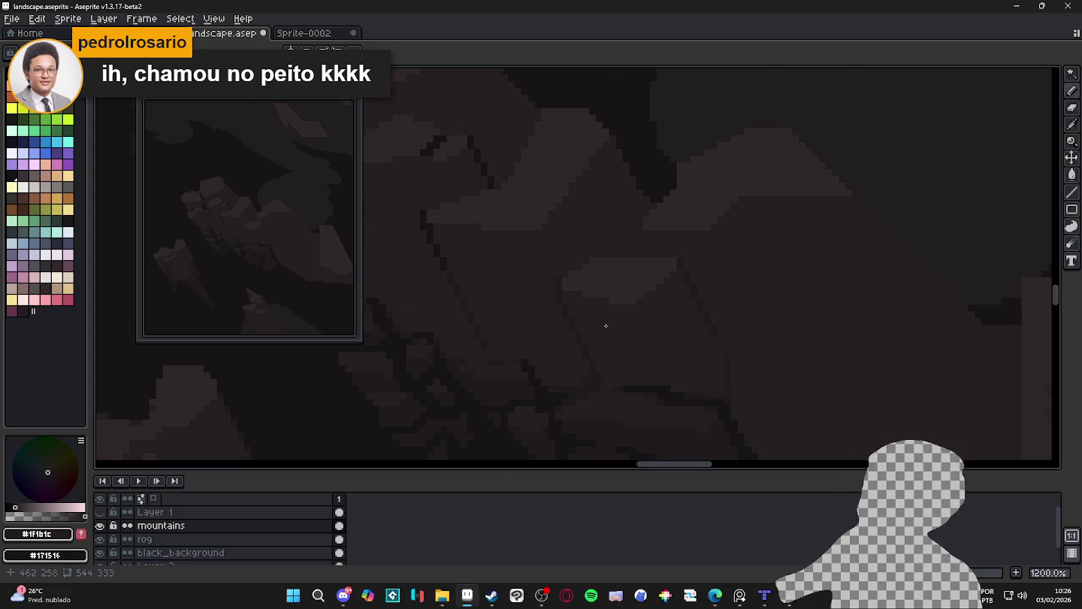
Add a short #1F1B1C shading stroke across the rocks and zoom out to check
{"action": "scroll", "coordinate": [604, 326], "scroll_direction": "up", "scroll_amount": 1}
{"action": "mouse_move", "coordinate": [645, 300]}
{"action": "left_mouse_down"}
{"action": "mouse_move", "coordinate": [718, 411]}
{"action": "mouse_move", "coordinate": [698, 411]}
{"action": "left_mouse_up"}
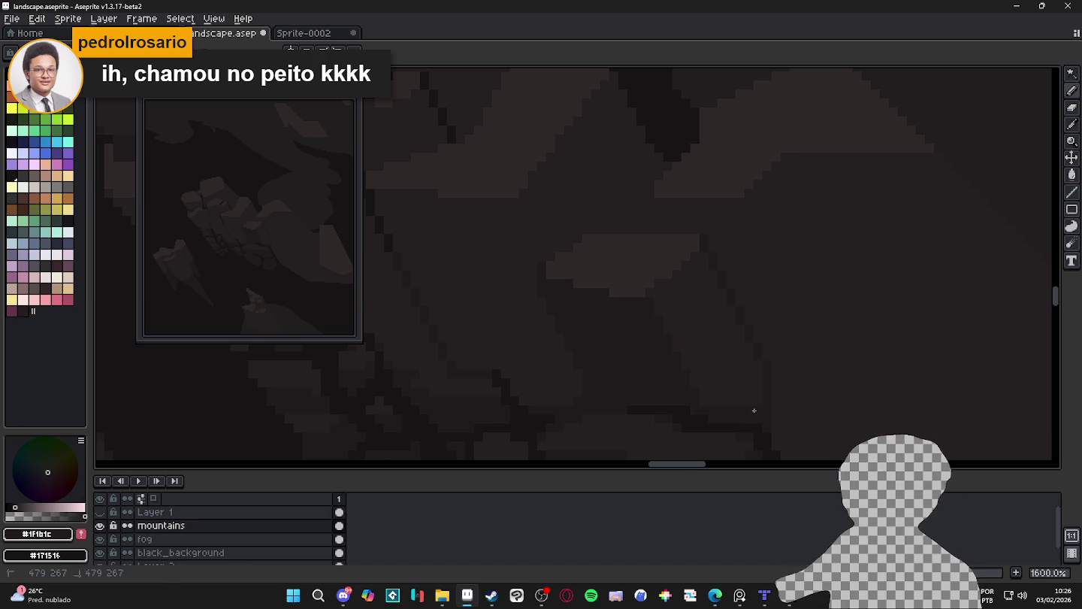
{"action": "left_click_drag", "start_coordinate": [762, 391], "coordinate": [733, 405]}
{"action": "scroll", "coordinate": [741, 387], "scroll_direction": "down", "scroll_amount": 4}
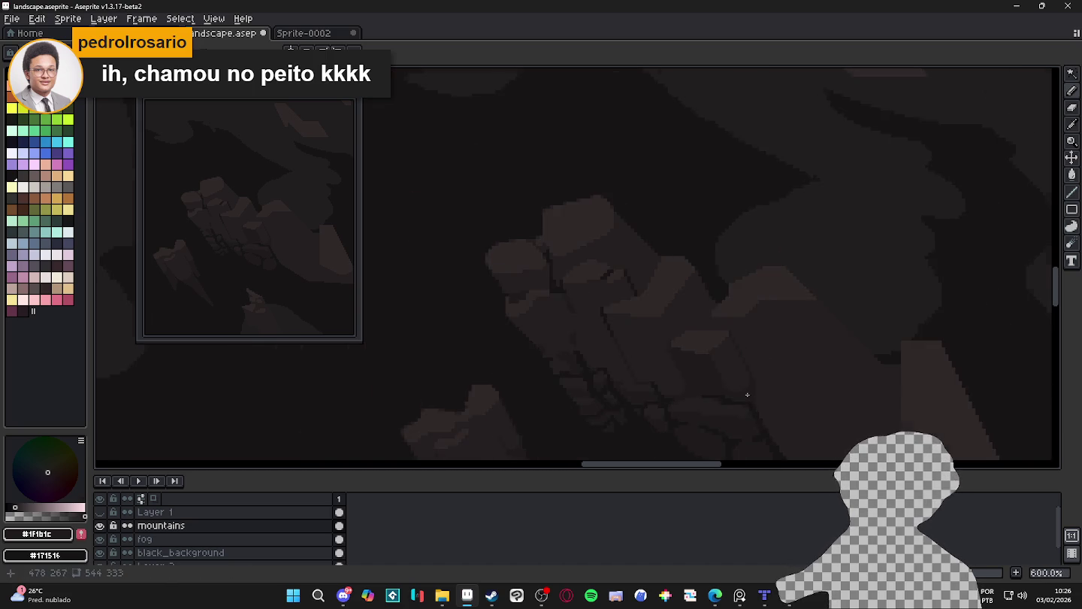
{"action": "scroll", "coordinate": [709, 353], "scroll_direction": "down", "scroll_amount": 1}
{"action": "scroll", "coordinate": [730, 404], "scroll_direction": "down", "scroll_amount": 1}
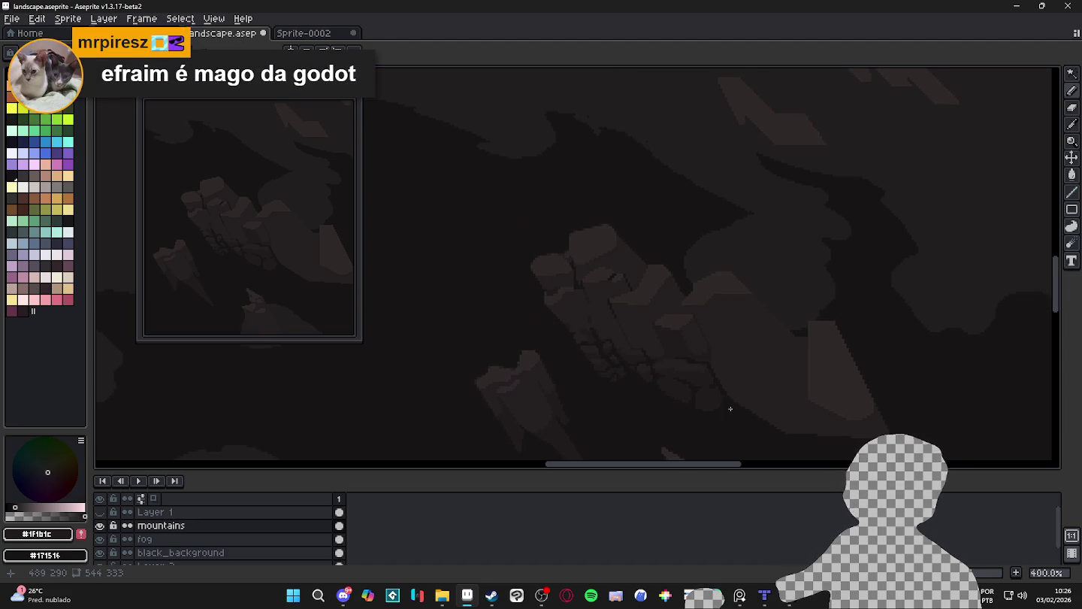
{"action": "left_click", "coordinate": [715, 596]}
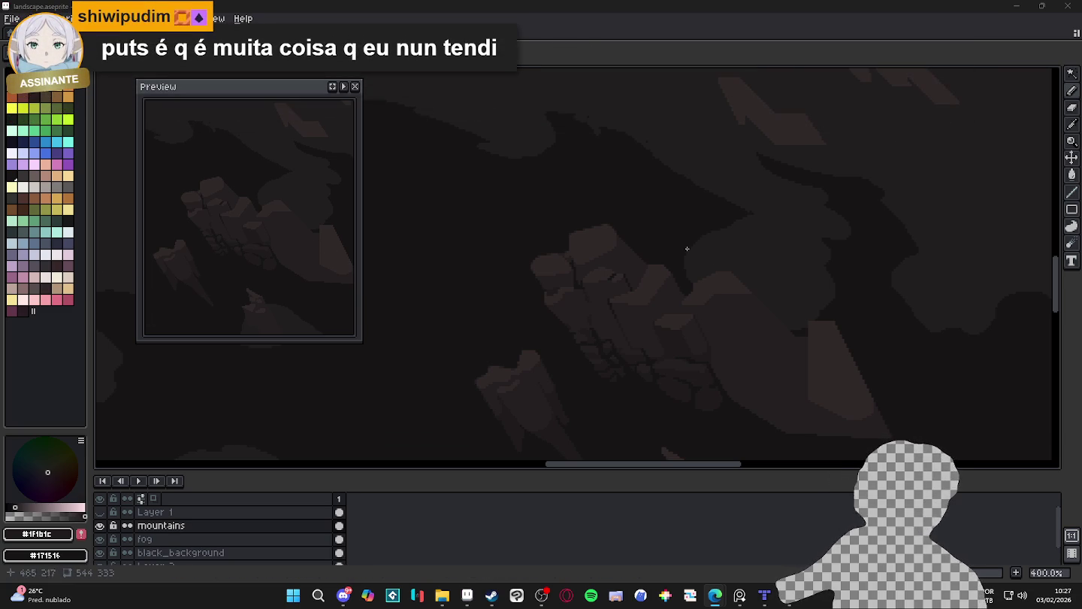
Pick #171516 from the canvas and draw a darker shading line across the rocks
{"action": "scroll", "coordinate": [635, 312], "scroll_direction": "up", "scroll_amount": 3}
{"action": "scroll", "coordinate": [657, 301], "scroll_direction": "up", "scroll_amount": 3}
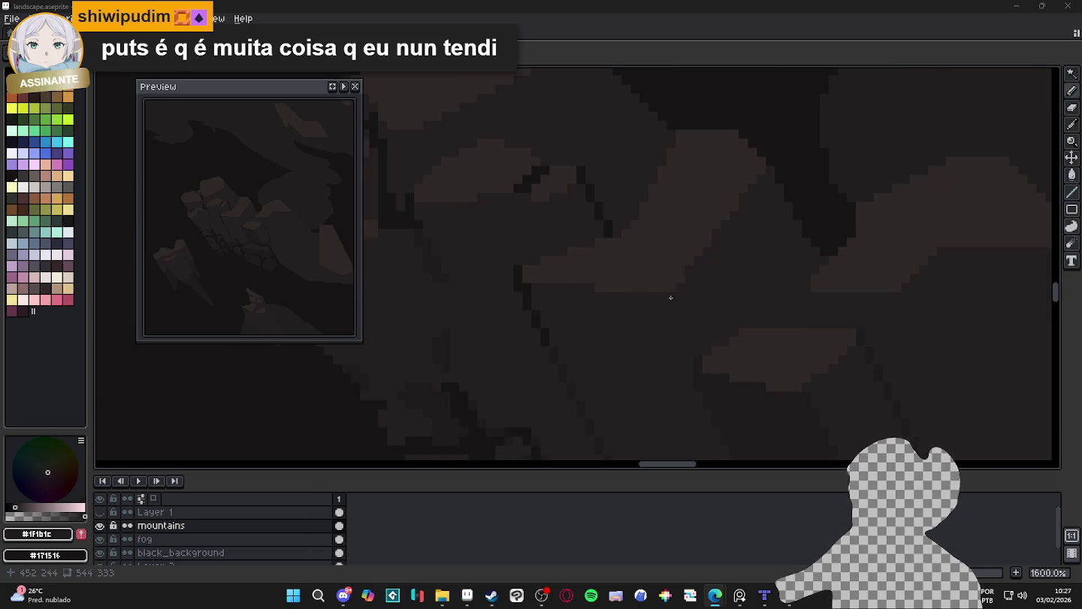
{"action": "scroll", "coordinate": [671, 372], "scroll_direction": "down", "scroll_amount": 3}
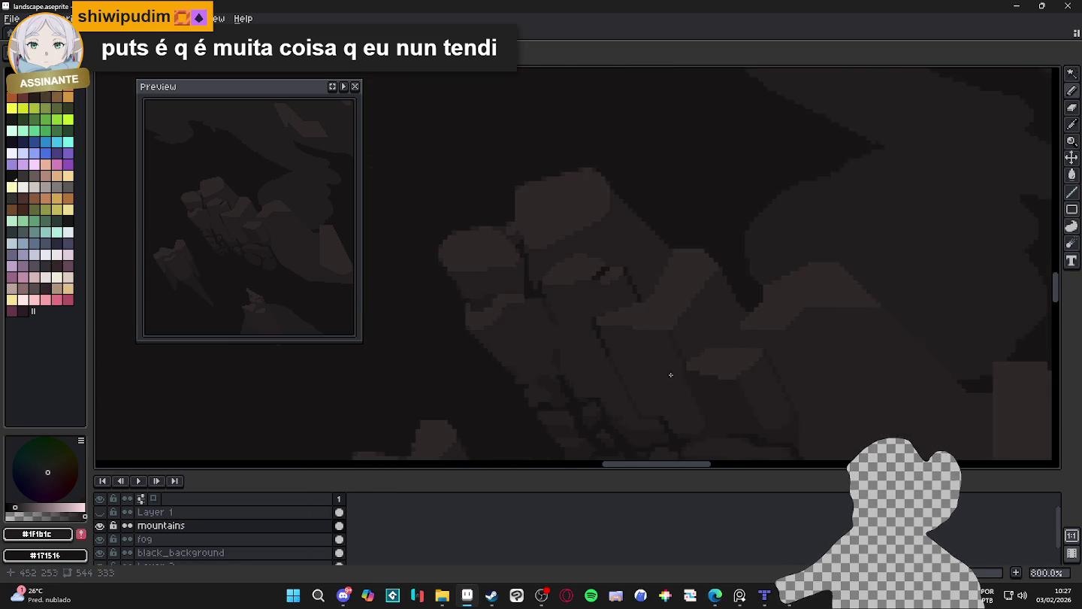
{"action": "scroll", "coordinate": [634, 311], "scroll_direction": "up", "scroll_amount": 1}
{"action": "scroll", "coordinate": [700, 361], "scroll_direction": "up", "scroll_amount": 1}
{"action": "scroll", "coordinate": [741, 352], "scroll_direction": "up", "scroll_amount": 1}
{"action": "left_click", "coordinate": [635, 213], "text": "alt"}
{"action": "left_click_drag", "start_coordinate": [634, 226], "coordinate": [686, 351]}
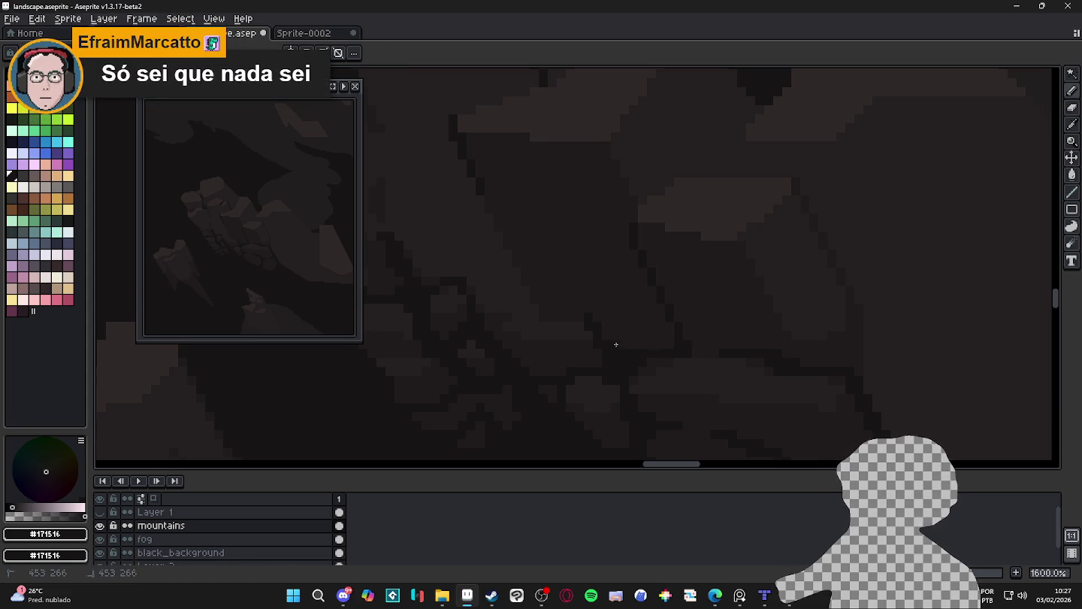
Return to the Pencil tool and save landscape.aseprite
{"action": "scroll", "coordinate": [667, 342], "scroll_direction": "up", "scroll_amount": 1}
{"action": "scroll", "coordinate": [672, 326], "scroll_direction": "up", "scroll_amount": 1}
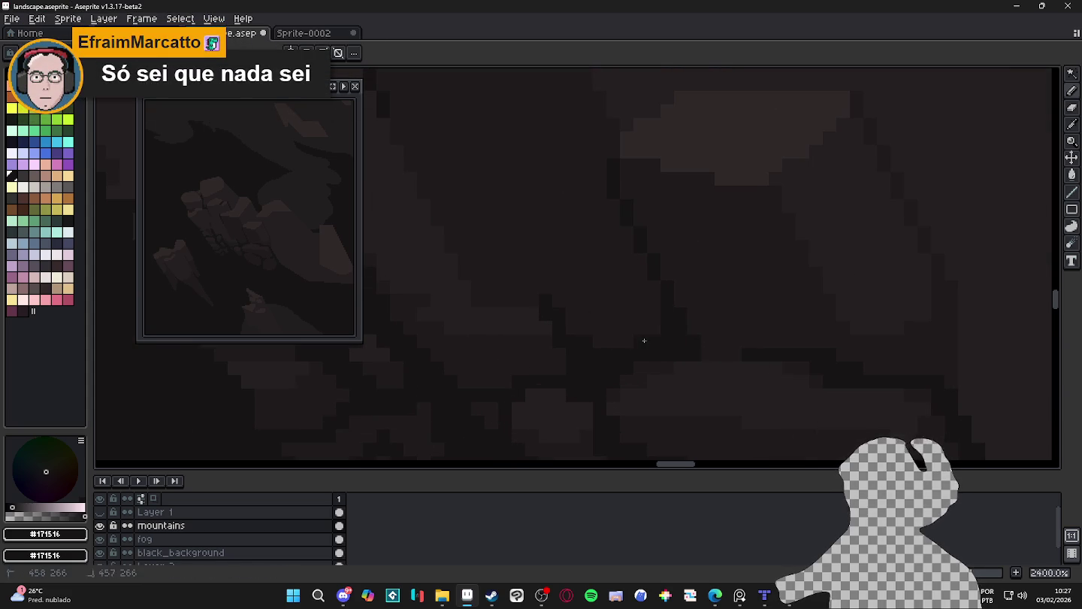
{"action": "scroll", "coordinate": [646, 354], "scroll_direction": "down", "scroll_amount": 5}
{"action": "scroll", "coordinate": [598, 336], "scroll_direction": "down", "scroll_amount": 1}
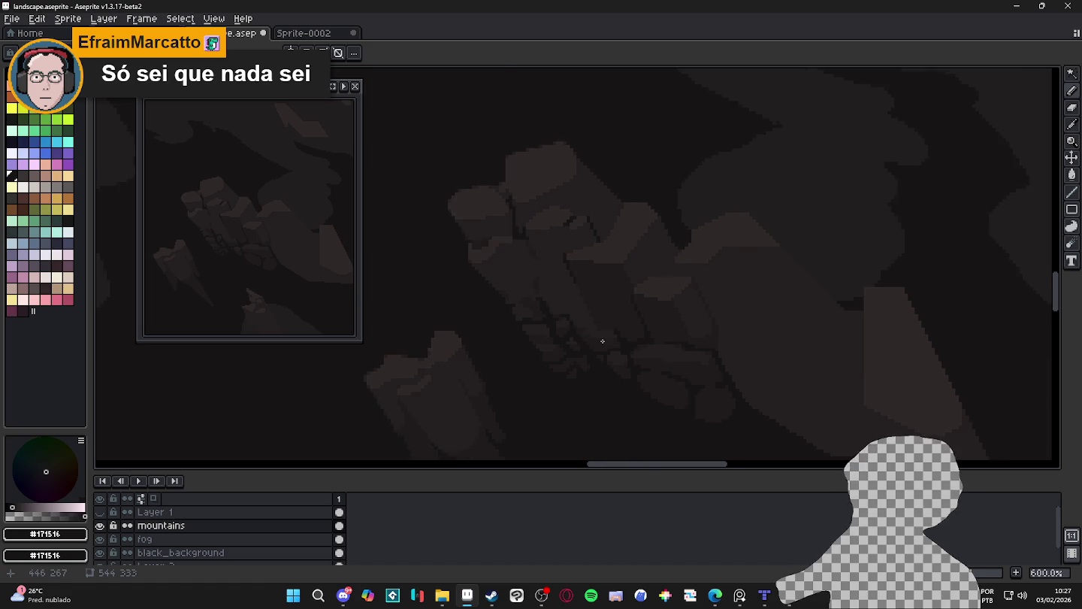
{"action": "scroll", "coordinate": [603, 341], "scroll_direction": "down", "scroll_amount": 1}
{"action": "scroll", "coordinate": [598, 341], "scroll_direction": "down", "scroll_amount": 1}
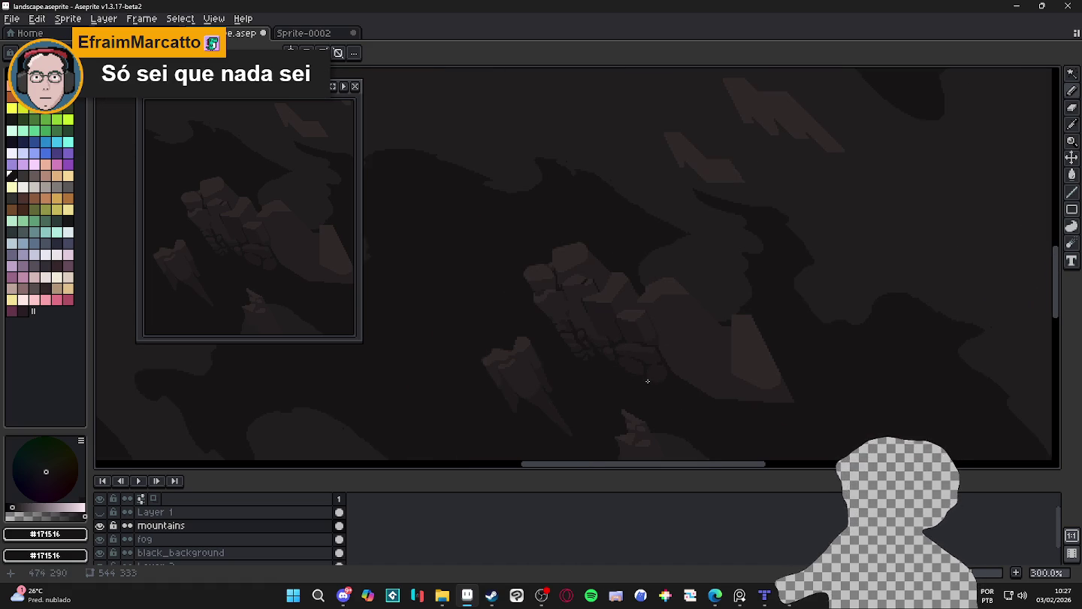
{"action": "scroll", "coordinate": [626, 339], "scroll_direction": "down", "scroll_amount": 1}
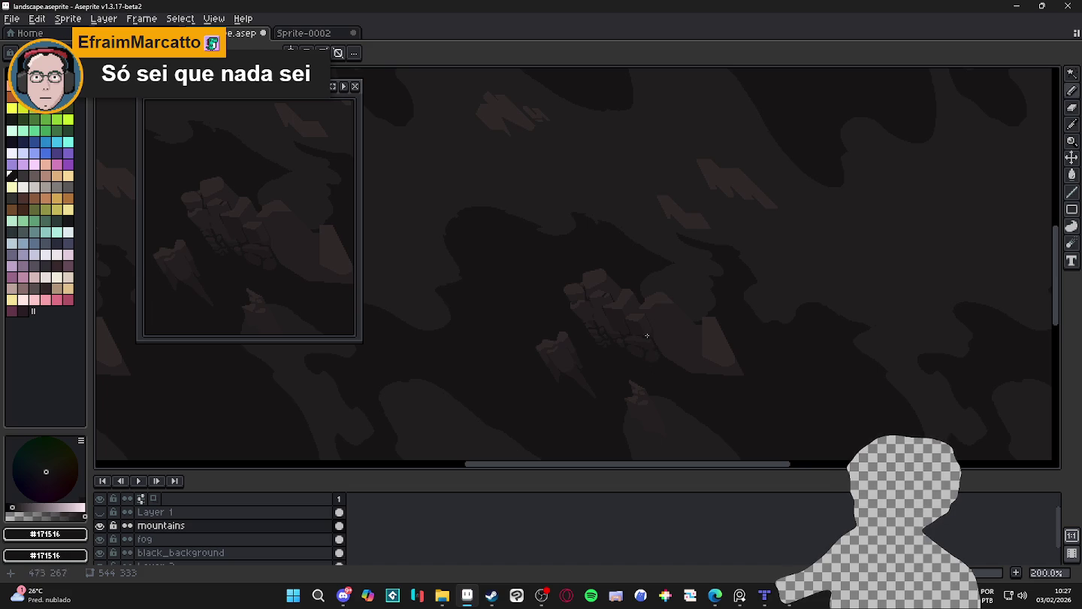
{"action": "scroll", "coordinate": [672, 354], "scroll_direction": "up", "scroll_amount": 1}
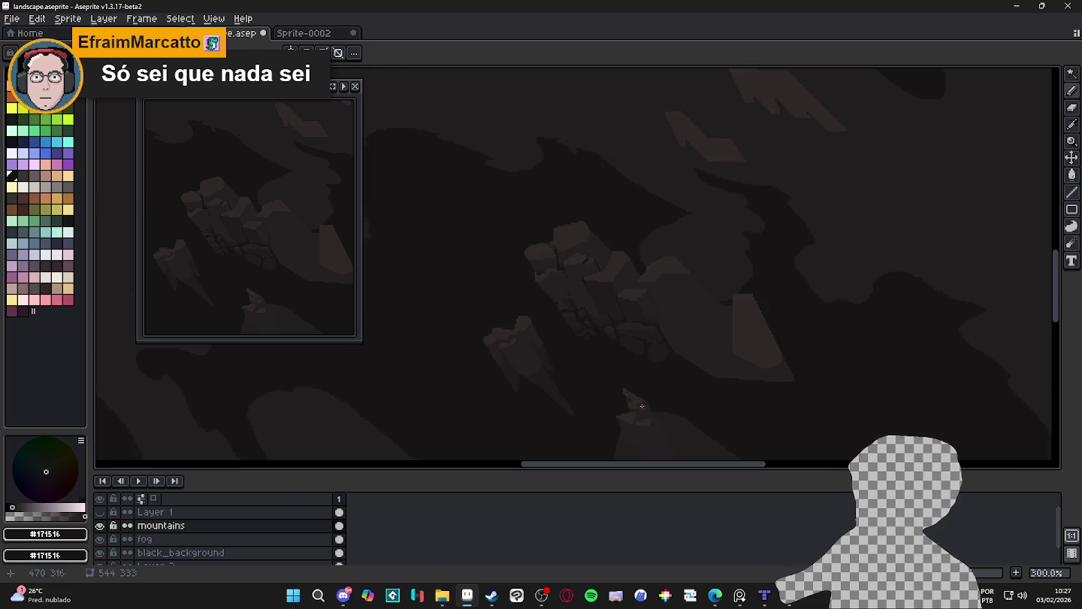
{"action": "key", "text": "b"}
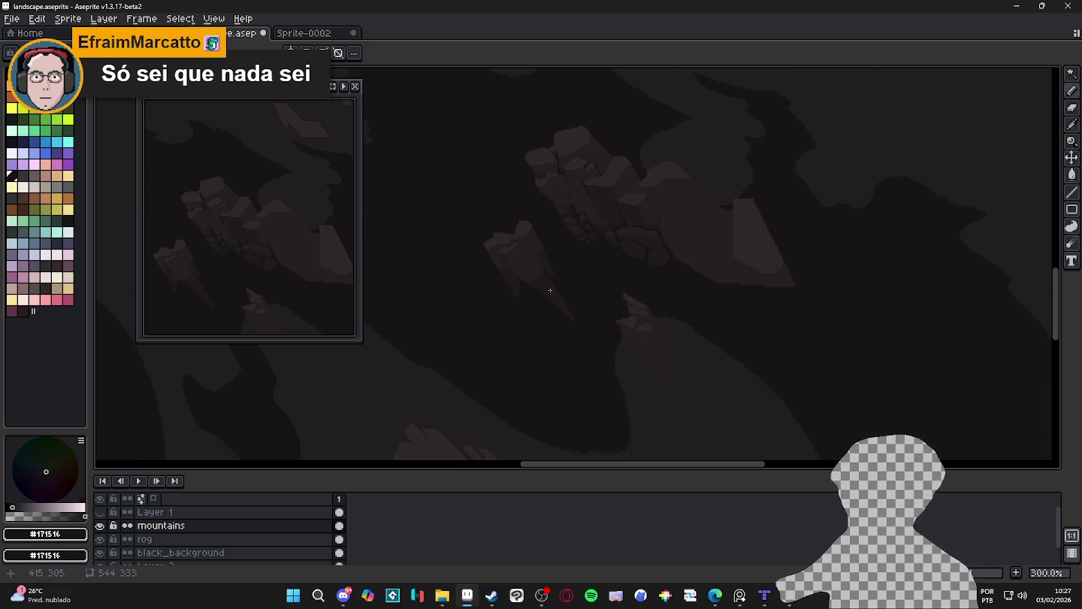
{"action": "scroll", "coordinate": [598, 312], "scroll_direction": "down", "scroll_amount": 1}
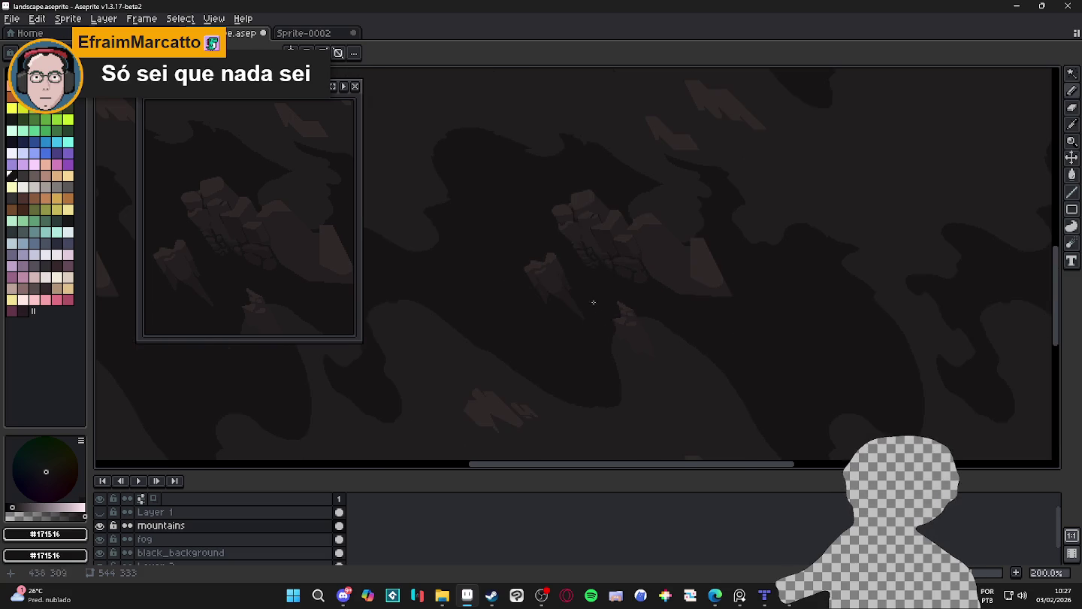
{"action": "scroll", "coordinate": [633, 247], "scroll_direction": "up", "scroll_amount": 1}
{"action": "scroll", "coordinate": [610, 226], "scroll_direction": "up", "scroll_amount": 2}
{"action": "scroll", "coordinate": [620, 268], "scroll_direction": "down", "scroll_amount": 1}
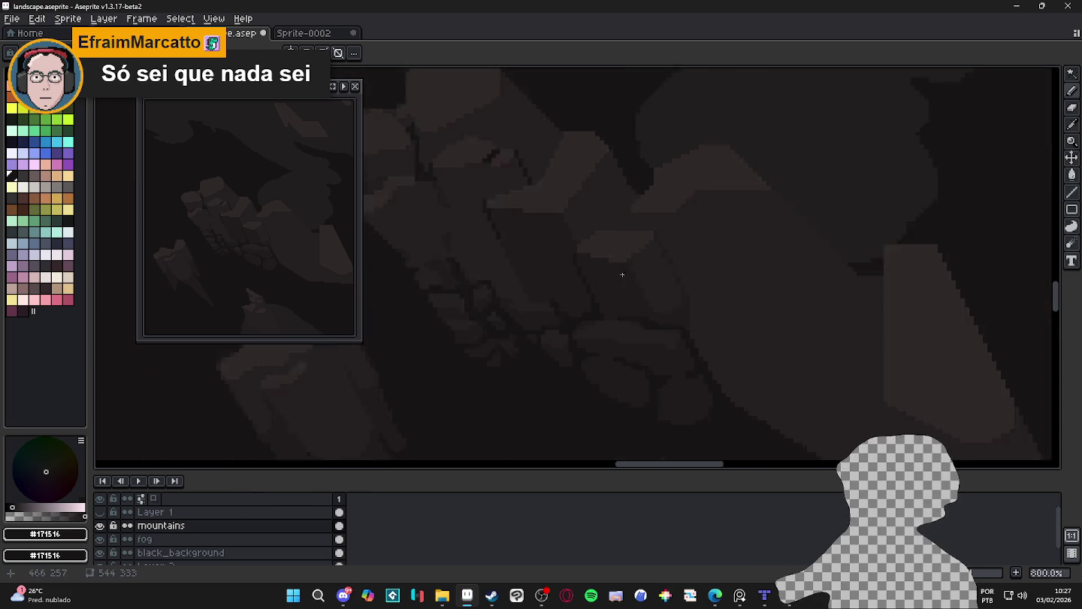
{"action": "scroll", "coordinate": [629, 270], "scroll_direction": "down", "scroll_amount": 1}
{"action": "key", "text": "ctrl+s"}
{"action": "scroll", "coordinate": [640, 261], "scroll_direction": "down", "scroll_amount": 1}
{"action": "scroll", "coordinate": [655, 278], "scroll_direction": "down", "scroll_amount": 1}
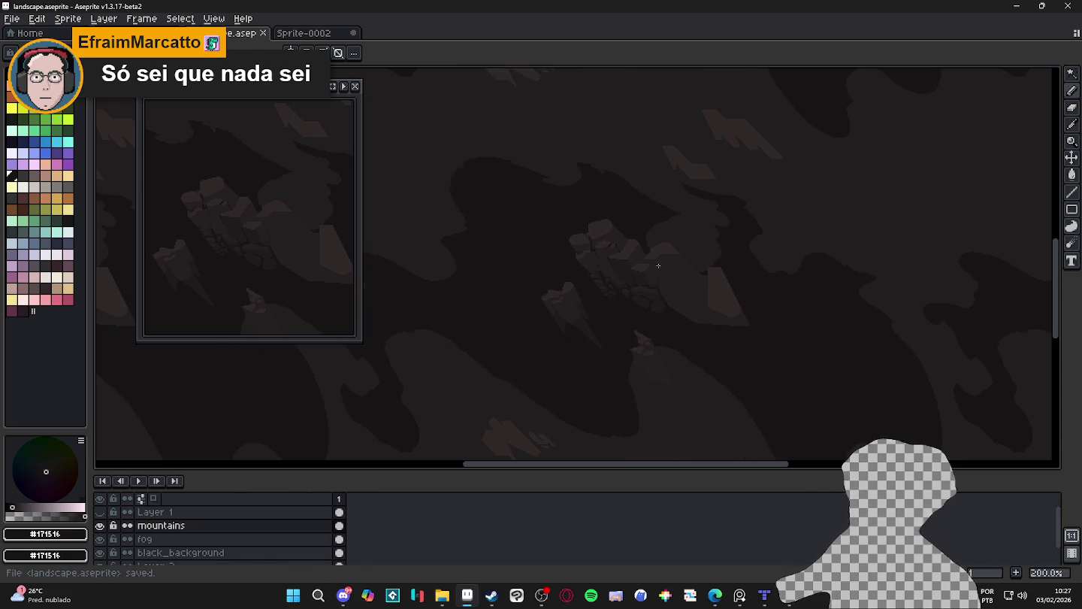
Sample #1F1B1C from a mountain rock as the drawing colour, zooming to inspect
{"action": "scroll", "coordinate": [651, 277], "scroll_direction": "up", "scroll_amount": 1}
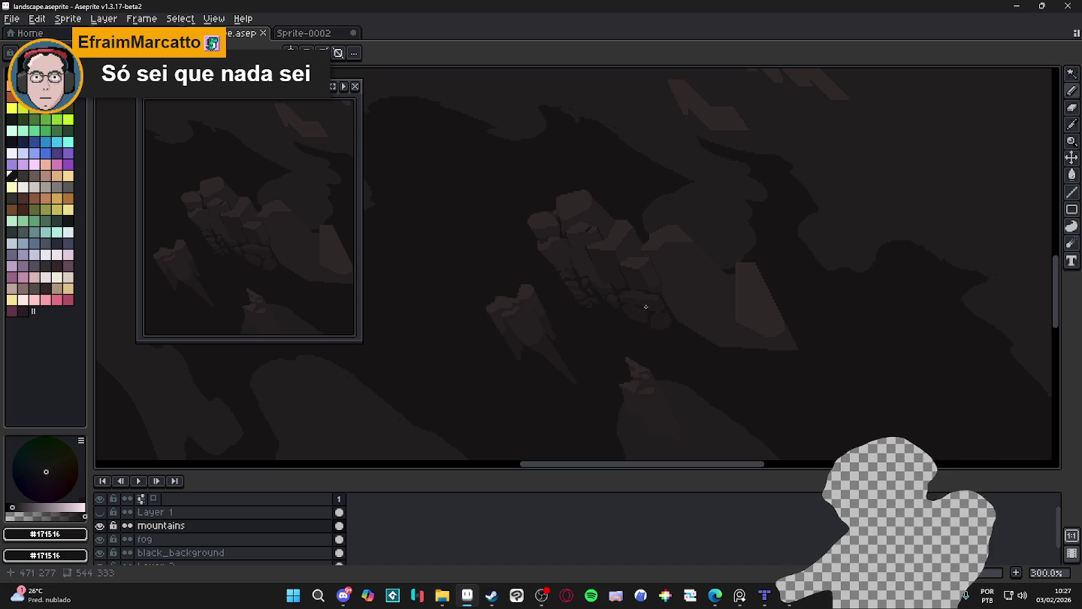
{"action": "scroll", "coordinate": [605, 275], "scroll_direction": "up", "scroll_amount": 3}
{"action": "left_click", "coordinate": [557, 271], "text": "alt"}
{"action": "scroll", "coordinate": [558, 271], "scroll_direction": "up", "scroll_amount": 4}
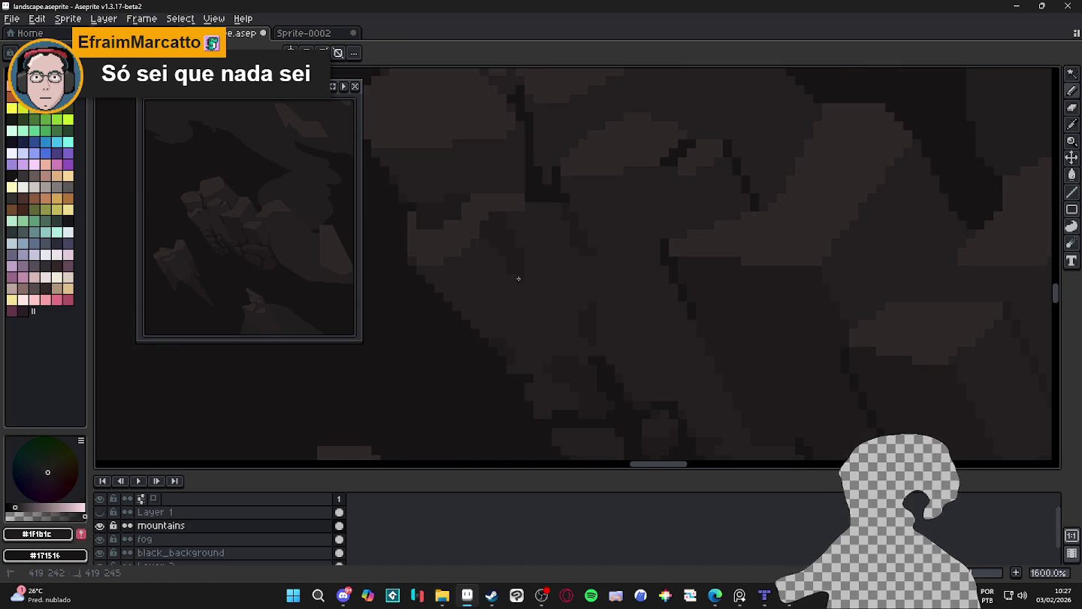
{"action": "scroll", "coordinate": [517, 278], "scroll_direction": "down", "scroll_amount": 3}
{"action": "scroll", "coordinate": [522, 302], "scroll_direction": "down", "scroll_amount": 1}
{"action": "scroll", "coordinate": [522, 307], "scroll_direction": "up", "scroll_amount": 4}
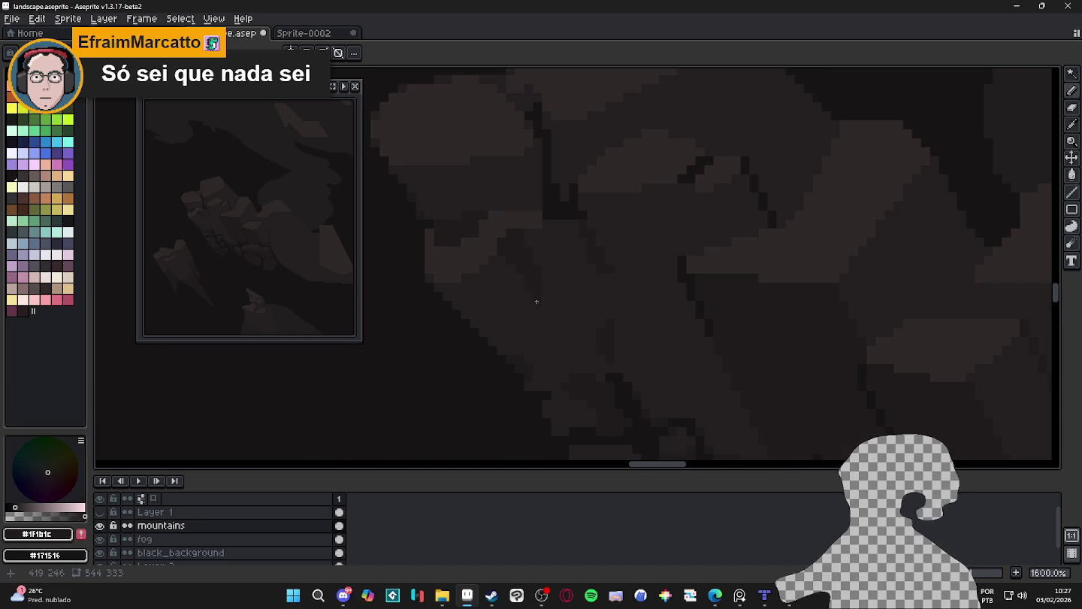
{"action": "scroll", "coordinate": [547, 289], "scroll_direction": "down", "scroll_amount": 3}
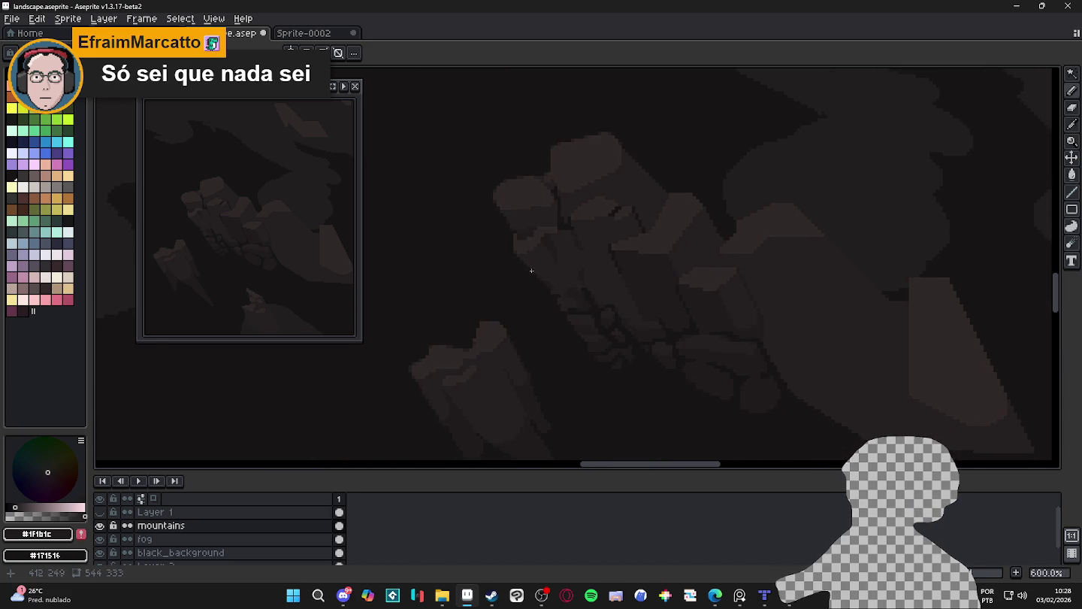
{"action": "scroll", "coordinate": [537, 275], "scroll_direction": "down", "scroll_amount": 2}
{"action": "scroll", "coordinate": [585, 301], "scroll_direction": "down", "scroll_amount": 2}
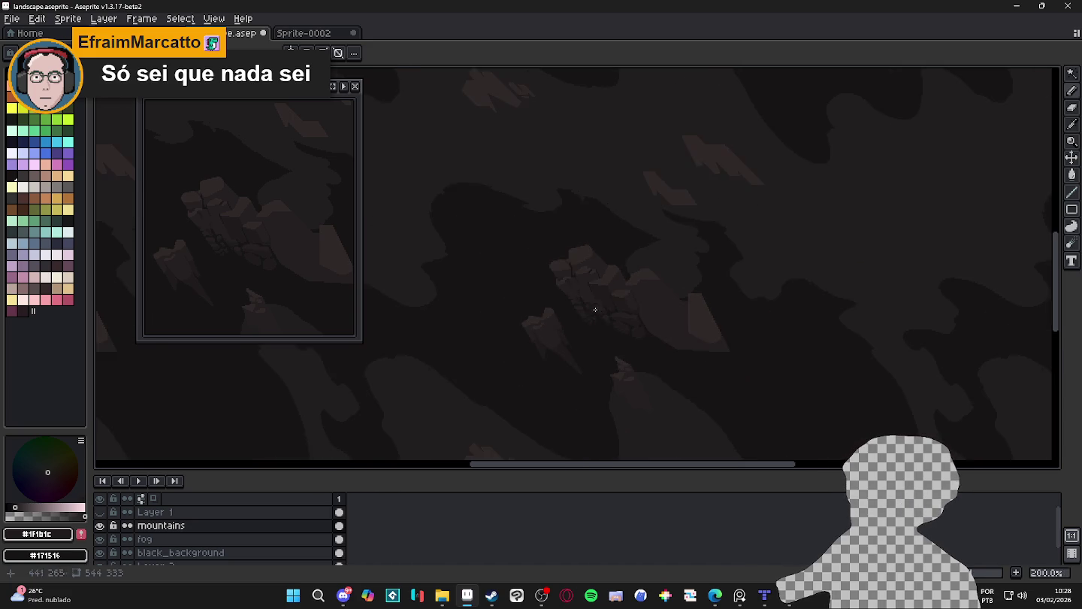
{"action": "scroll", "coordinate": [594, 286], "scroll_direction": "up", "scroll_amount": 1}
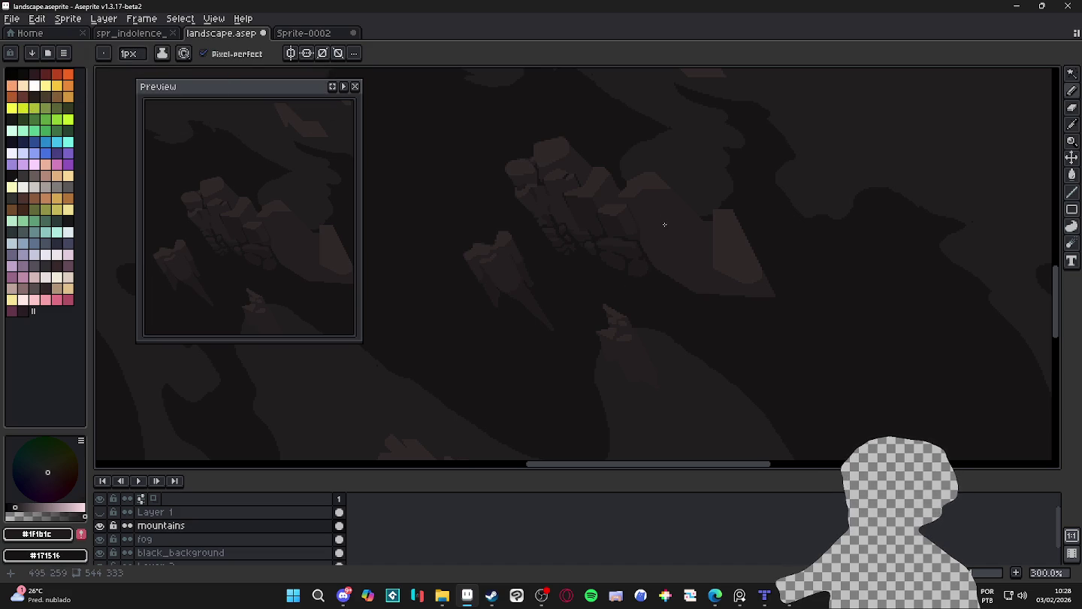
{"action": "scroll", "coordinate": [674, 228], "scroll_direction": "down", "scroll_amount": 2}
{"action": "scroll", "coordinate": [677, 240], "scroll_direction": "up", "scroll_amount": 1}
{"action": "left_click_drag", "start_coordinate": [680, 248], "coordinate": [657, 225]}
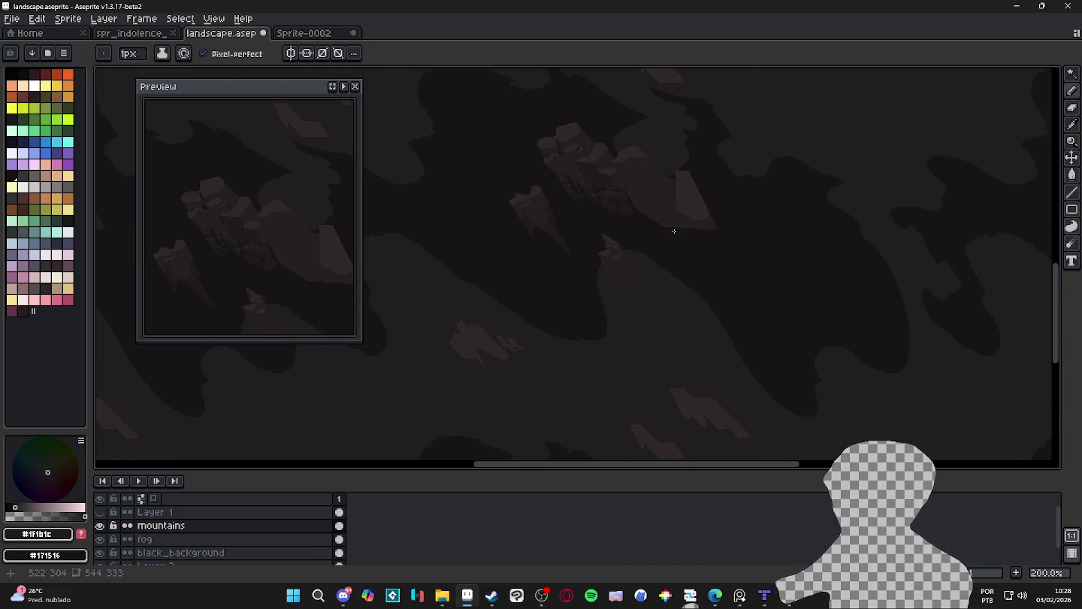
{"action": "scroll", "coordinate": [674, 237], "scroll_direction": "down", "scroll_amount": 1}
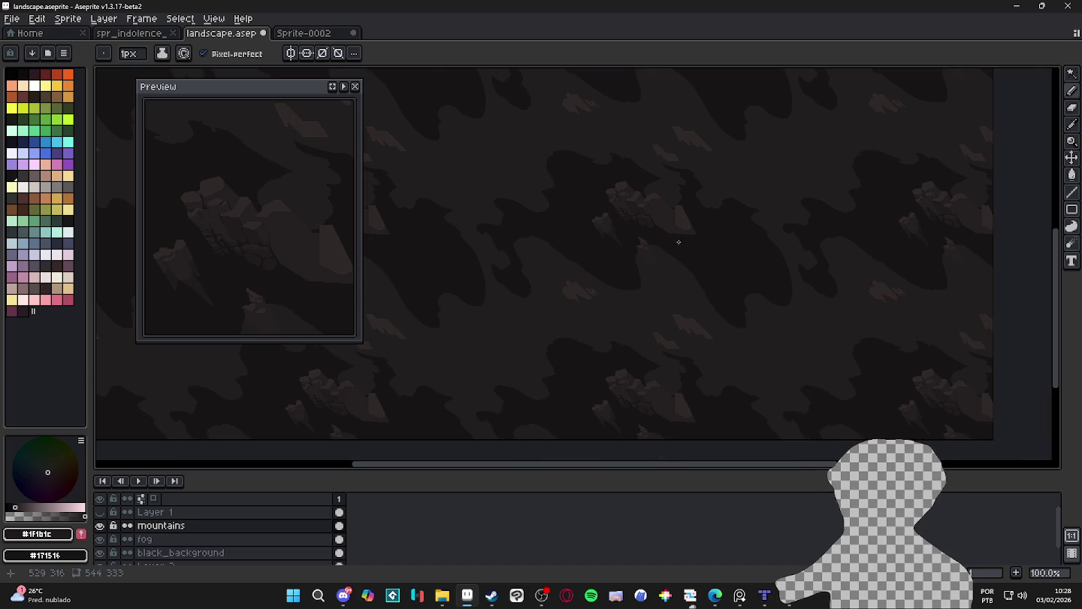
{"action": "scroll", "coordinate": [679, 235], "scroll_direction": "up", "scroll_amount": 1}
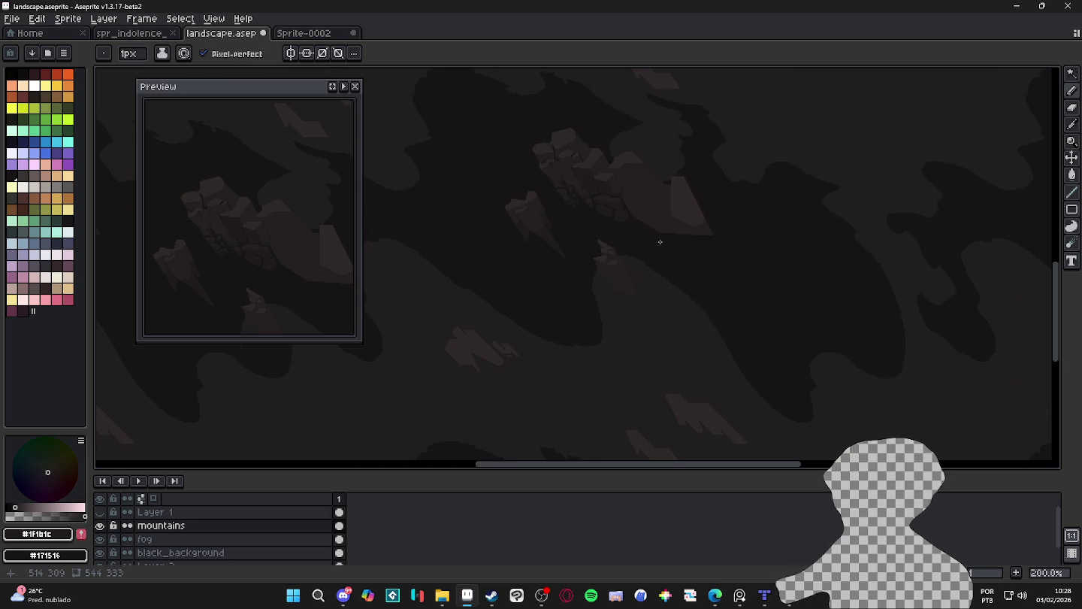
{"action": "scroll", "coordinate": [660, 245], "scroll_direction": "down", "scroll_amount": 1}
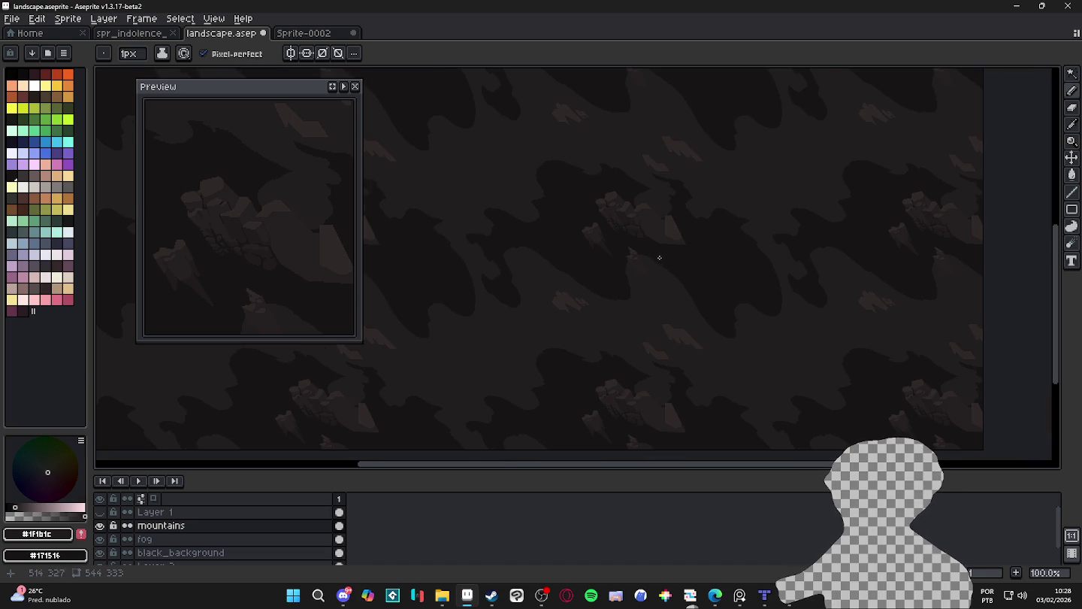
{"action": "scroll", "coordinate": [652, 231], "scroll_direction": "up", "scroll_amount": 2}
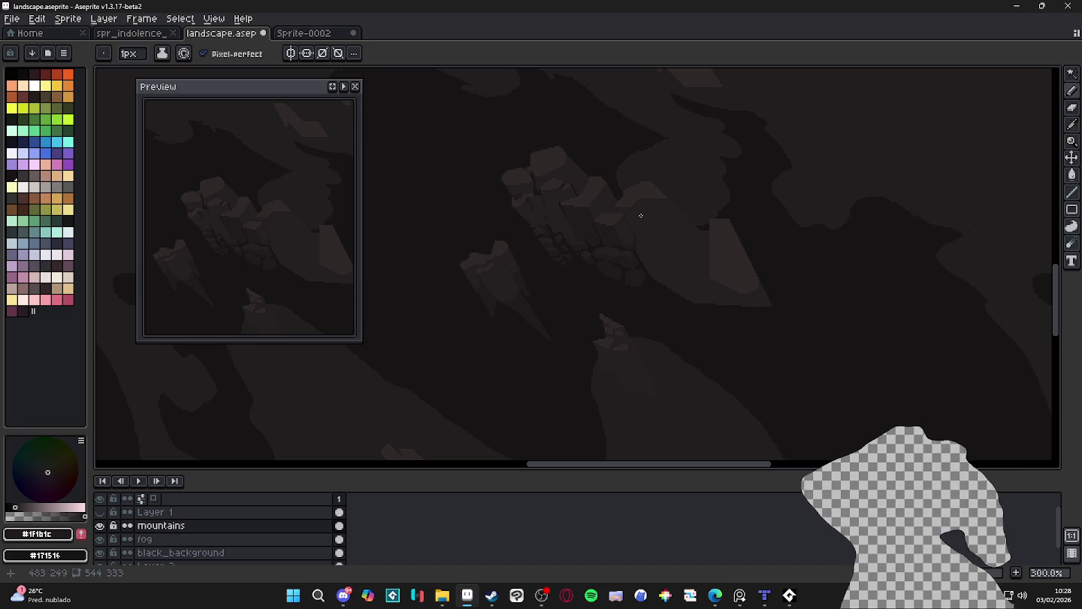
{"action": "scroll", "coordinate": [641, 215], "scroll_direction": "down", "scroll_amount": 1}
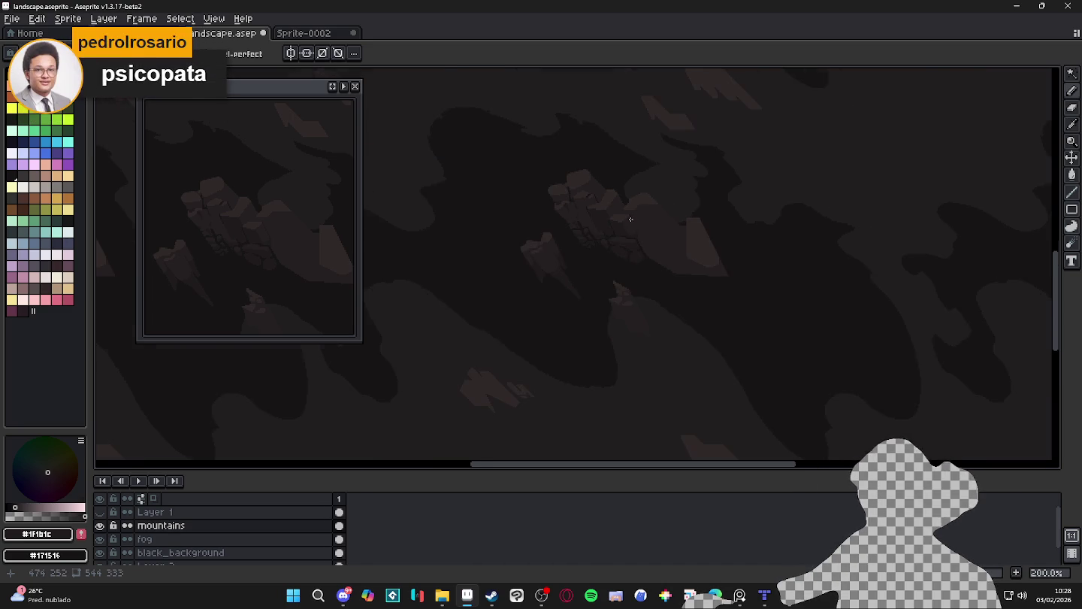
{"action": "scroll", "coordinate": [635, 211], "scroll_direction": "down", "scroll_amount": 1}
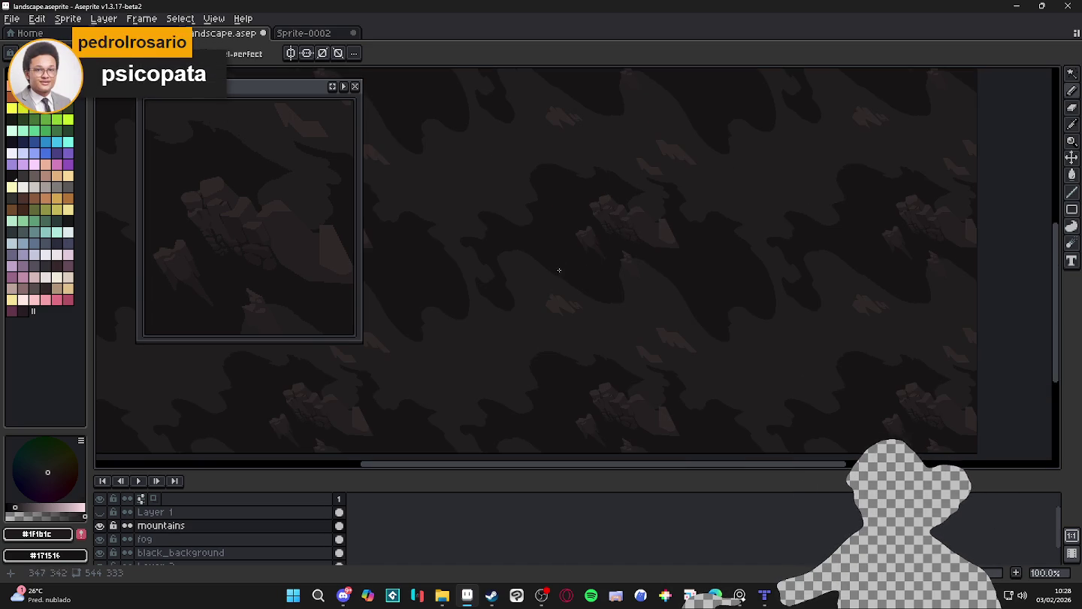
{"action": "scroll", "coordinate": [558, 269], "scroll_direction": "down", "scroll_amount": 1}
{"action": "scroll", "coordinate": [579, 263], "scroll_direction": "up", "scroll_amount": 2}
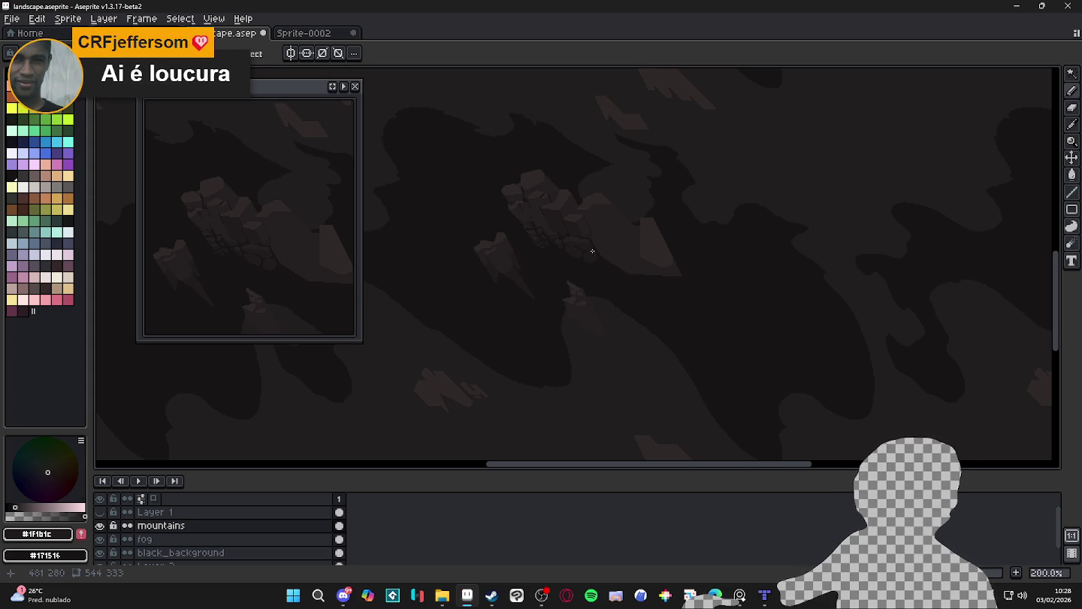
Make Layer 1 visible so the cave cliffs and four characters show
{"action": "scroll", "coordinate": [517, 186], "scroll_direction": "up", "scroll_amount": 3}
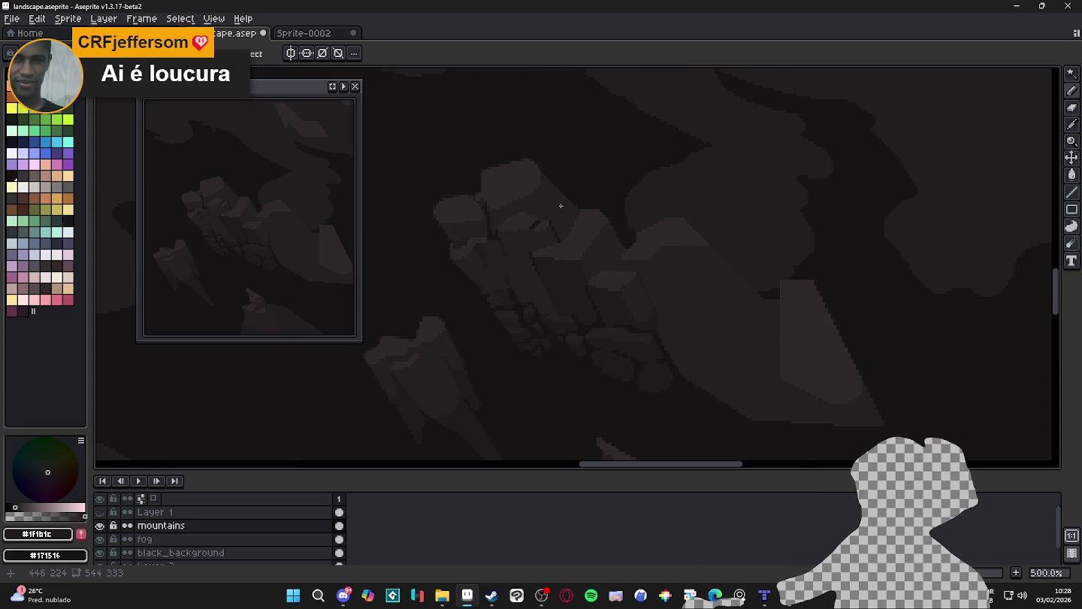
{"action": "scroll", "coordinate": [562, 216], "scroll_direction": "down", "scroll_amount": 1}
{"action": "scroll", "coordinate": [565, 221], "scroll_direction": "down", "scroll_amount": 1}
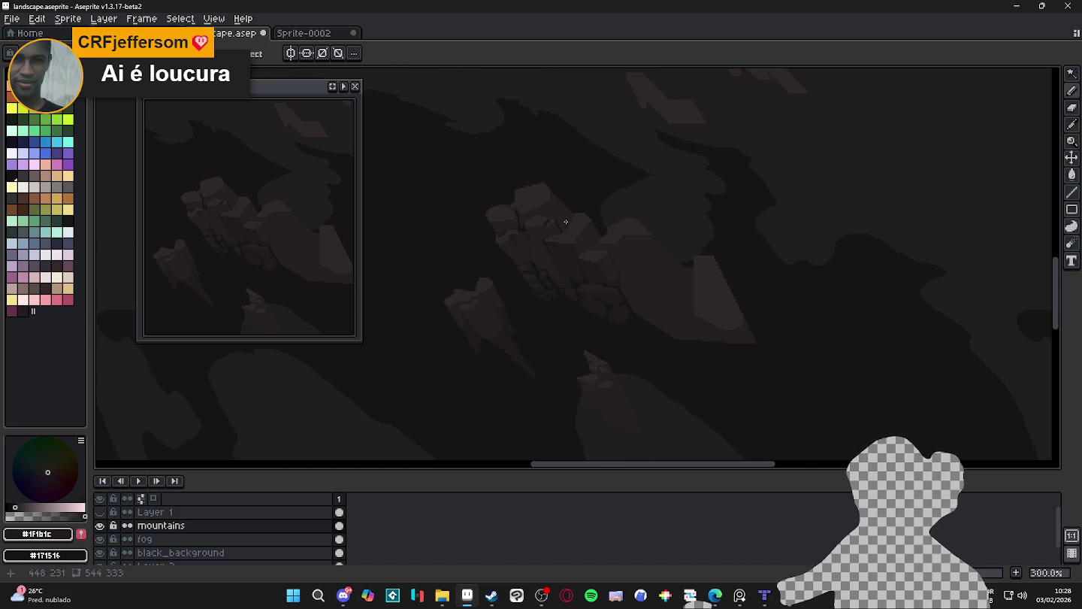
{"action": "scroll", "coordinate": [562, 219], "scroll_direction": "down", "scroll_amount": 1}
{"action": "scroll", "coordinate": [558, 210], "scroll_direction": "up", "scroll_amount": 3}
{"action": "scroll", "coordinate": [533, 222], "scroll_direction": "down", "scroll_amount": 1}
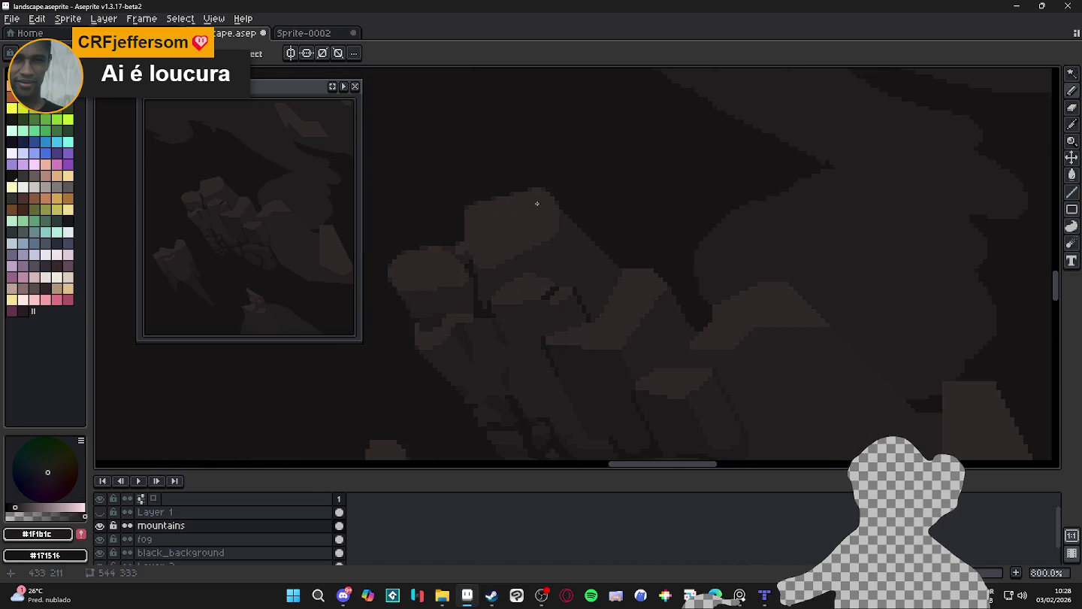
{"action": "scroll", "coordinate": [542, 214], "scroll_direction": "down", "scroll_amount": 1}
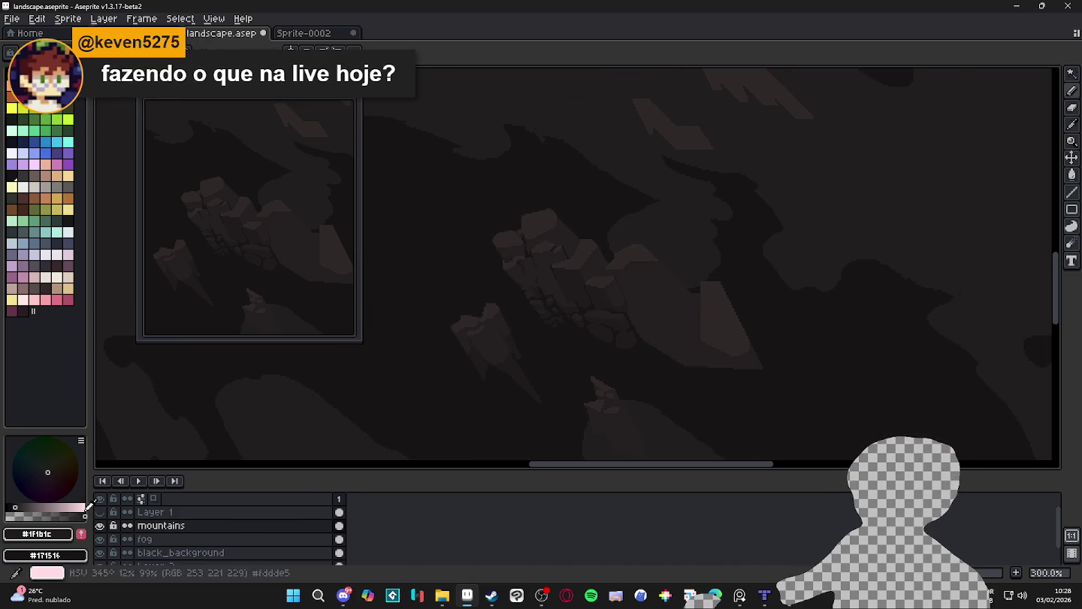
{"action": "left_click", "coordinate": [99, 511]}
Bring the room_indolence map in Tiled to the front
{"action": "scroll", "coordinate": [719, 288], "scroll_direction": "down", "scroll_amount": 2}
{"action": "scroll", "coordinate": [669, 280], "scroll_direction": "up", "scroll_amount": 1}
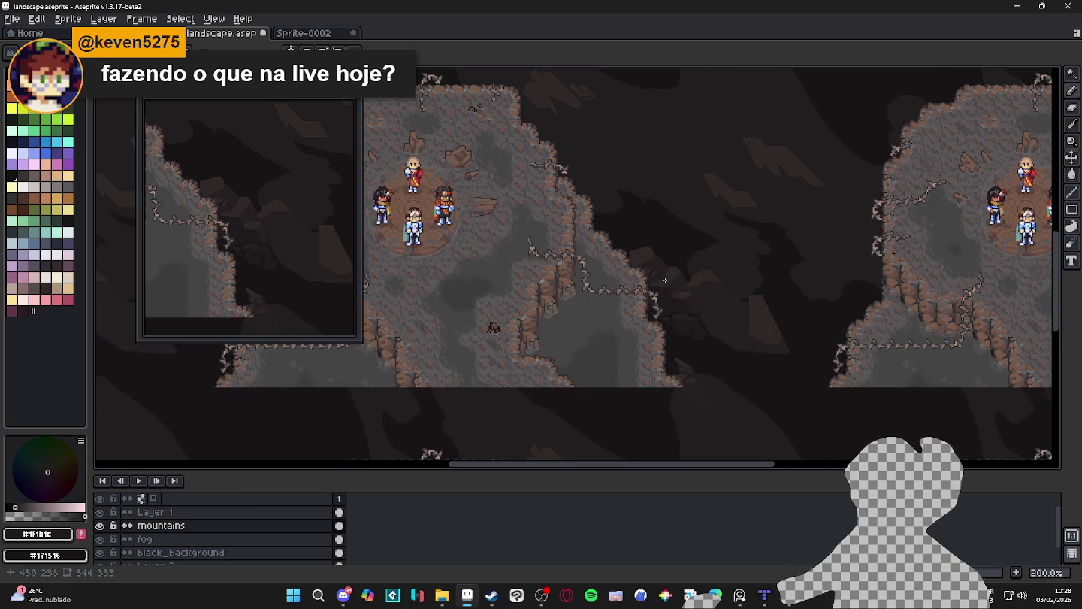
{"action": "left_click", "coordinate": [765, 596]}
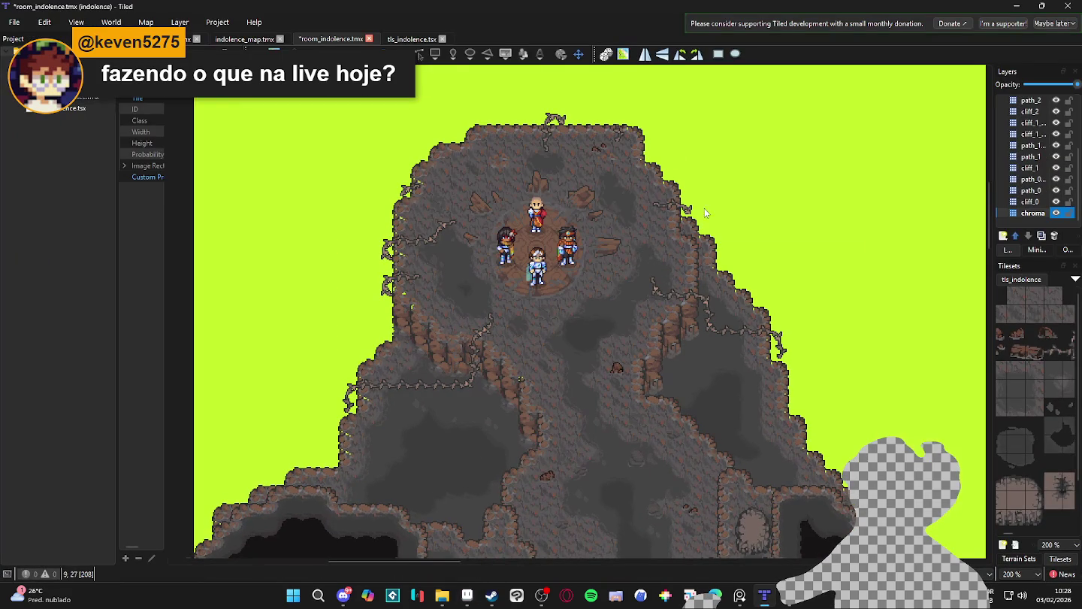
Hide the lime-green chroma layer in Tiled, then return to Aseprite and hide Layer 1
{"action": "left_click", "coordinate": [1055, 214]}
{"action": "key", "text": "alt+Tab"}
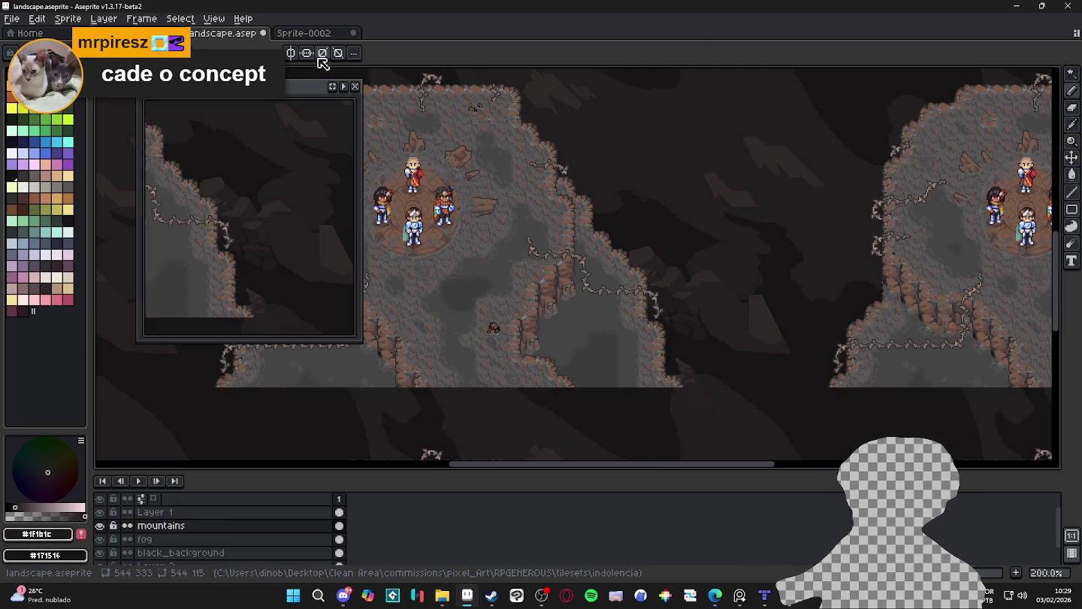
{"action": "left_click", "coordinate": [99, 512]}
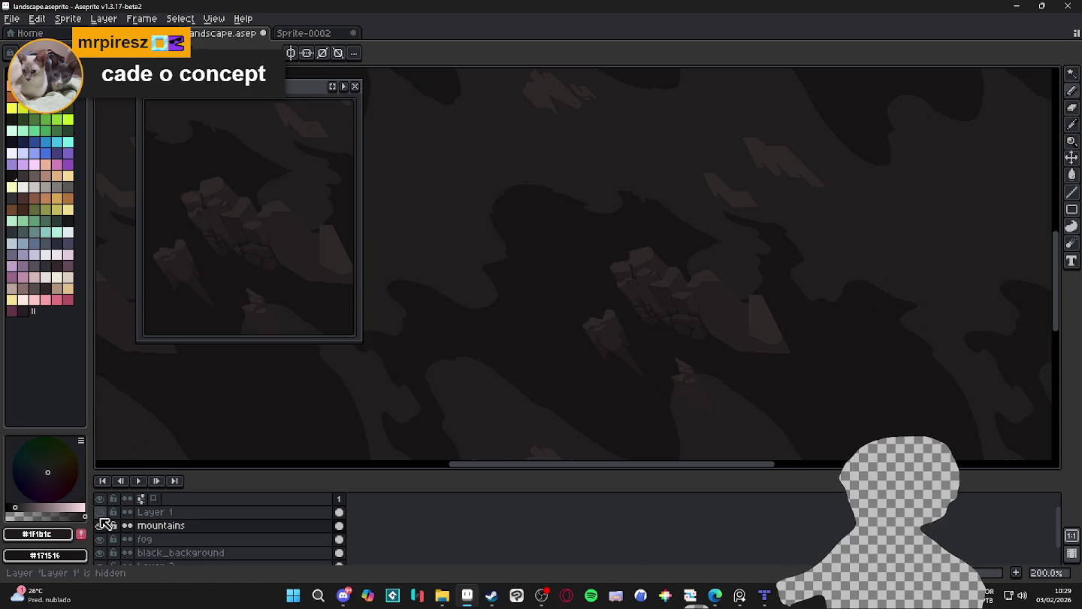
Zoom into the mountains, briefly trying Paint Bucket (G) before returning to Pencil (B)
{"action": "scroll", "coordinate": [668, 264], "scroll_direction": "up", "scroll_amount": 1}
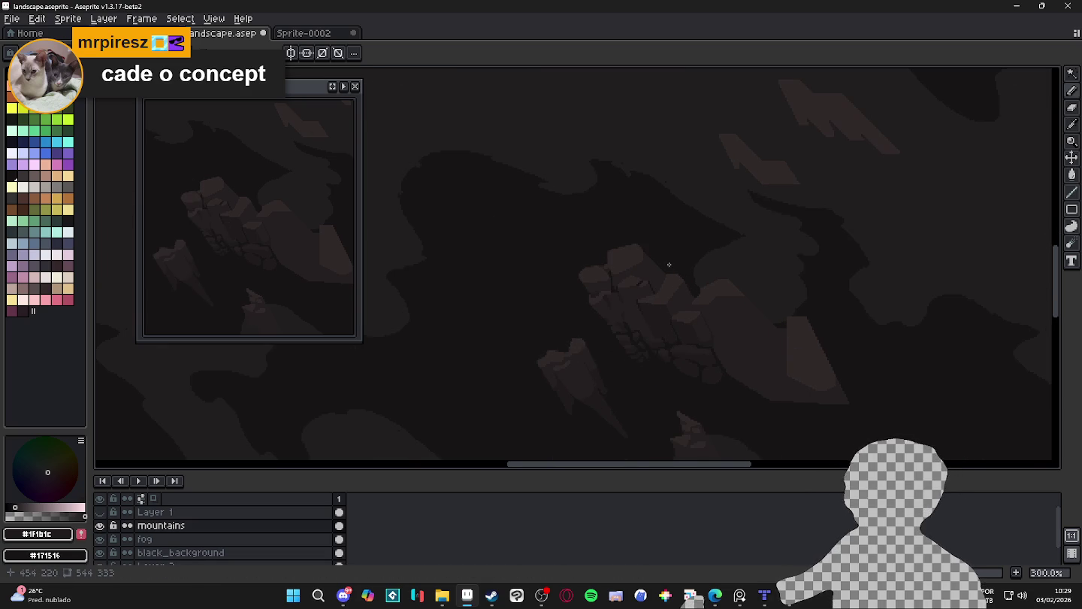
{"action": "left_click_drag", "start_coordinate": [673, 298], "coordinate": [599, 250]}
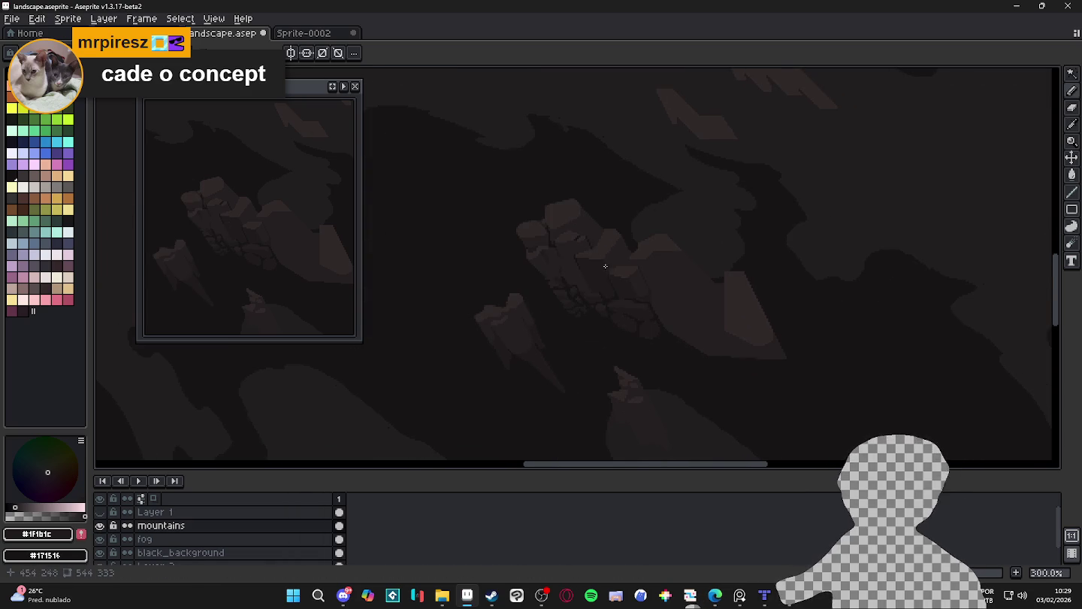
{"action": "scroll", "coordinate": [606, 266], "scroll_direction": "up", "scroll_amount": 2}
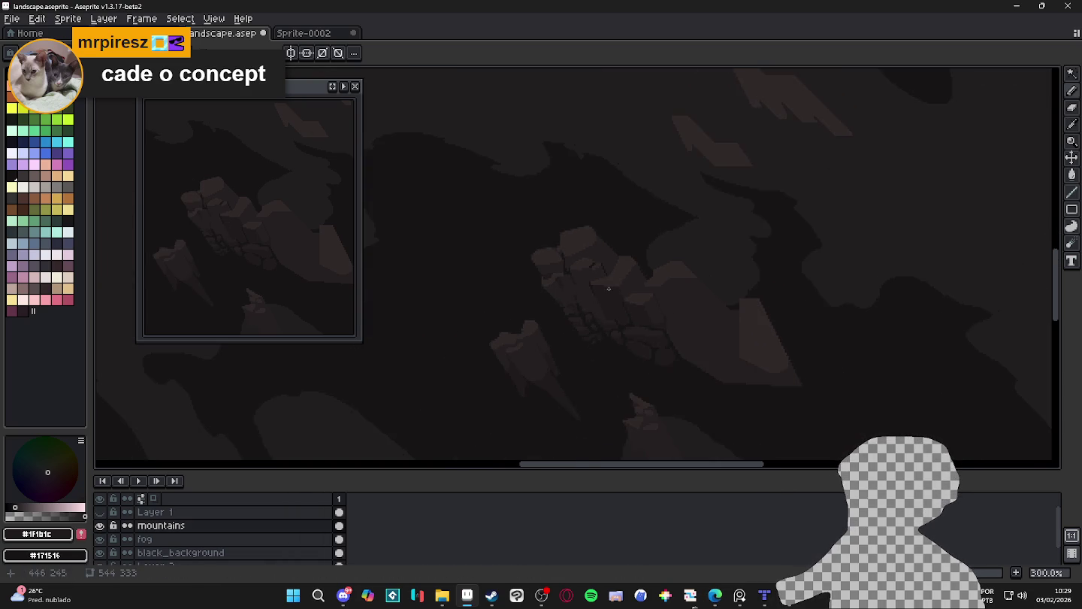
{"action": "scroll", "coordinate": [609, 299], "scroll_direction": "up", "scroll_amount": 1}
{"action": "scroll", "coordinate": [554, 245], "scroll_direction": "up", "scroll_amount": 1}
{"action": "scroll", "coordinate": [554, 245], "scroll_direction": "up", "scroll_amount": 1}
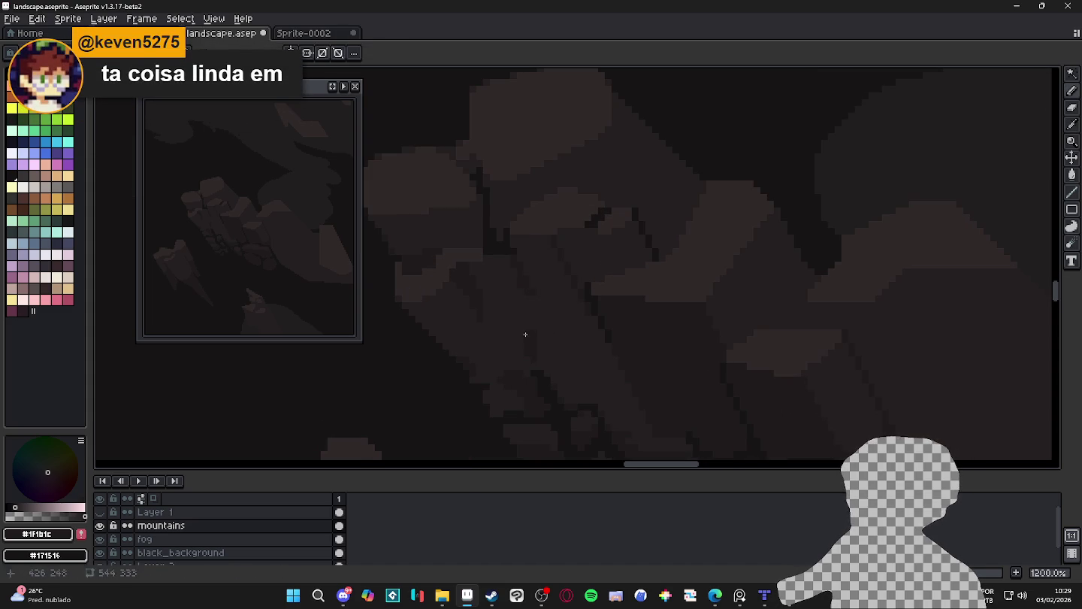
{"action": "key", "text": "g"}
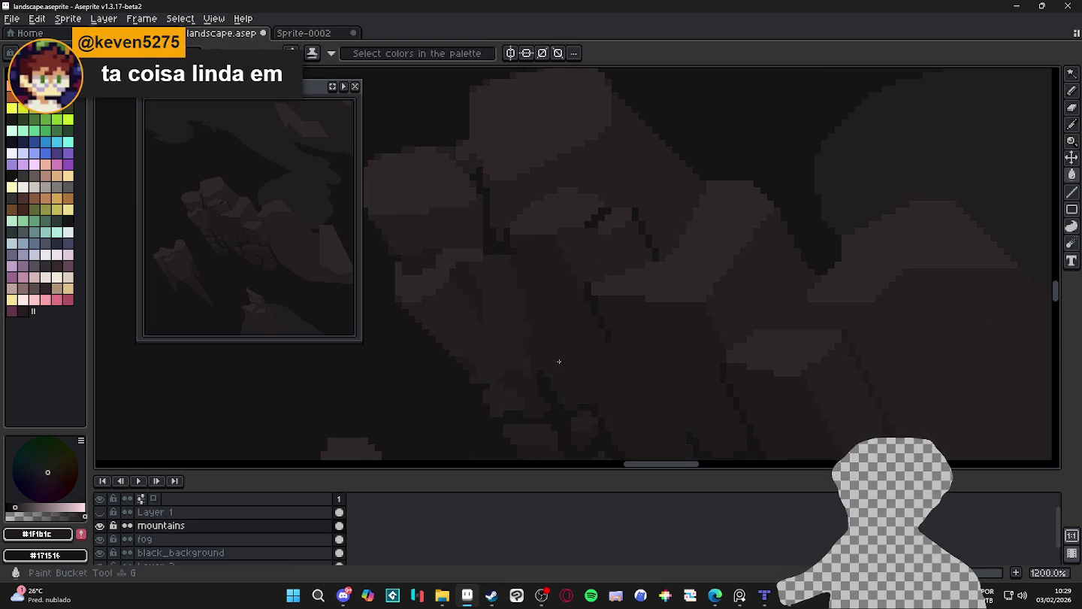
{"action": "scroll", "coordinate": [564, 365], "scroll_direction": "down", "scroll_amount": 3}
{"action": "scroll", "coordinate": [582, 390], "scroll_direction": "down", "scroll_amount": 2}
{"action": "key", "text": "b"}
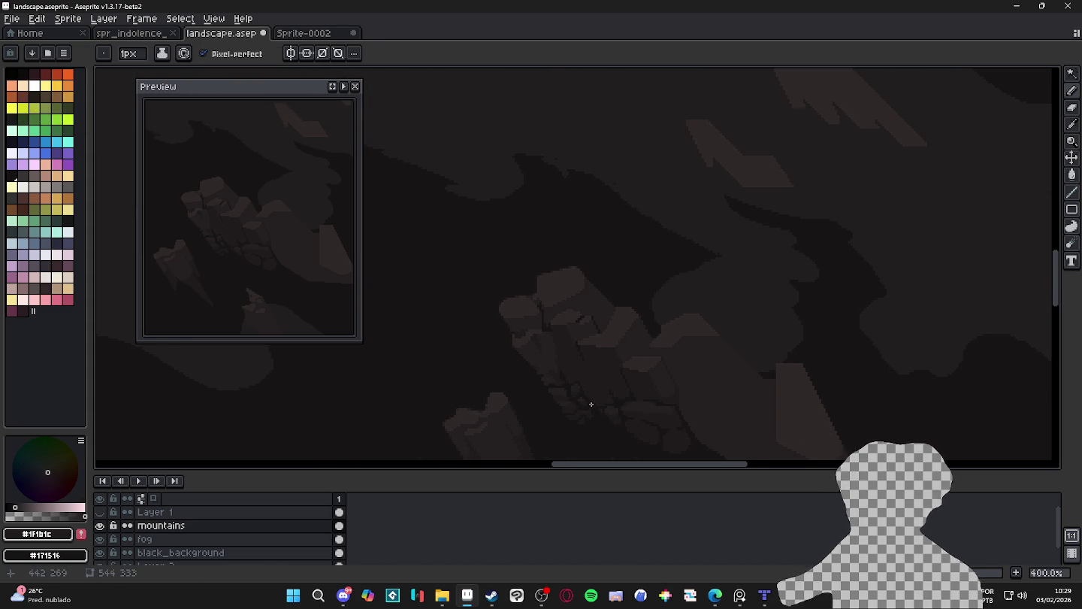
Sample the mountain's lighter #302828 tone as the drawing colour
{"action": "scroll", "coordinate": [594, 354], "scroll_direction": "down", "scroll_amount": 1}
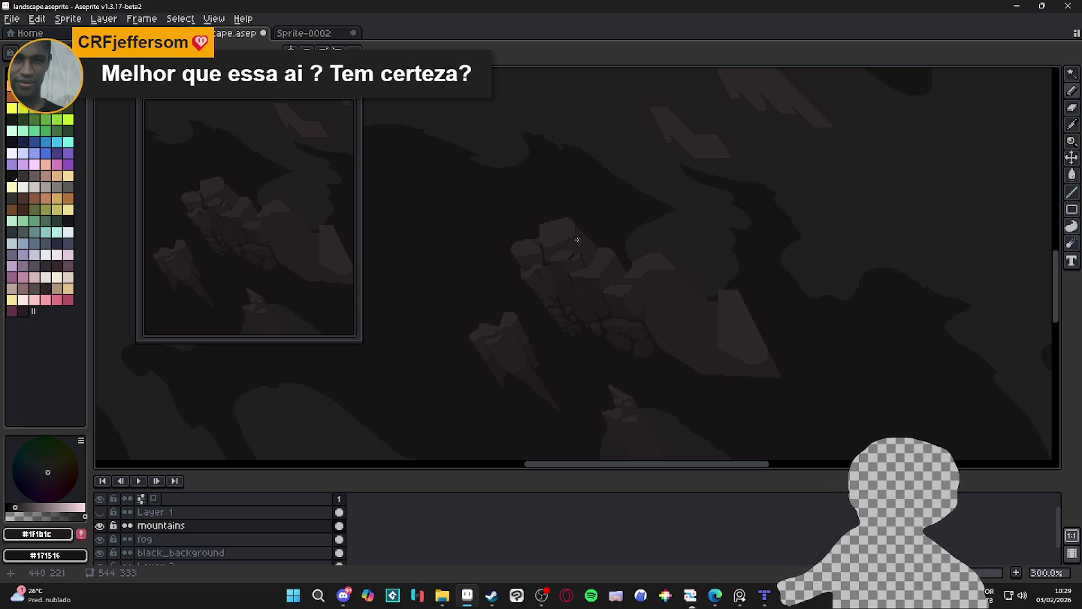
{"action": "scroll", "coordinate": [568, 259], "scroll_direction": "up", "scroll_amount": 1}
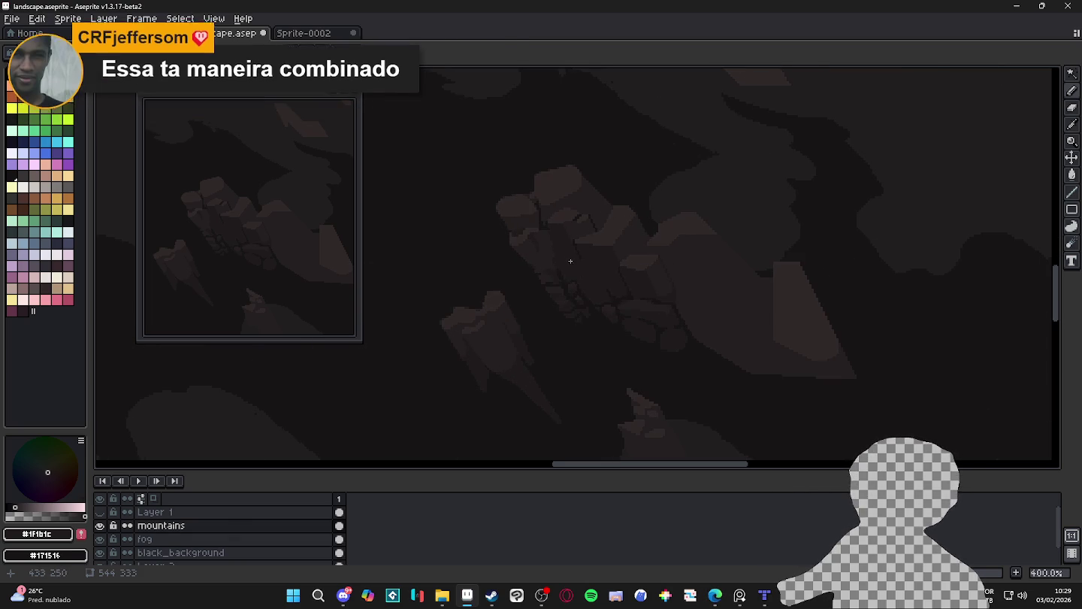
{"action": "scroll", "coordinate": [571, 176], "scroll_direction": "up", "scroll_amount": 5}
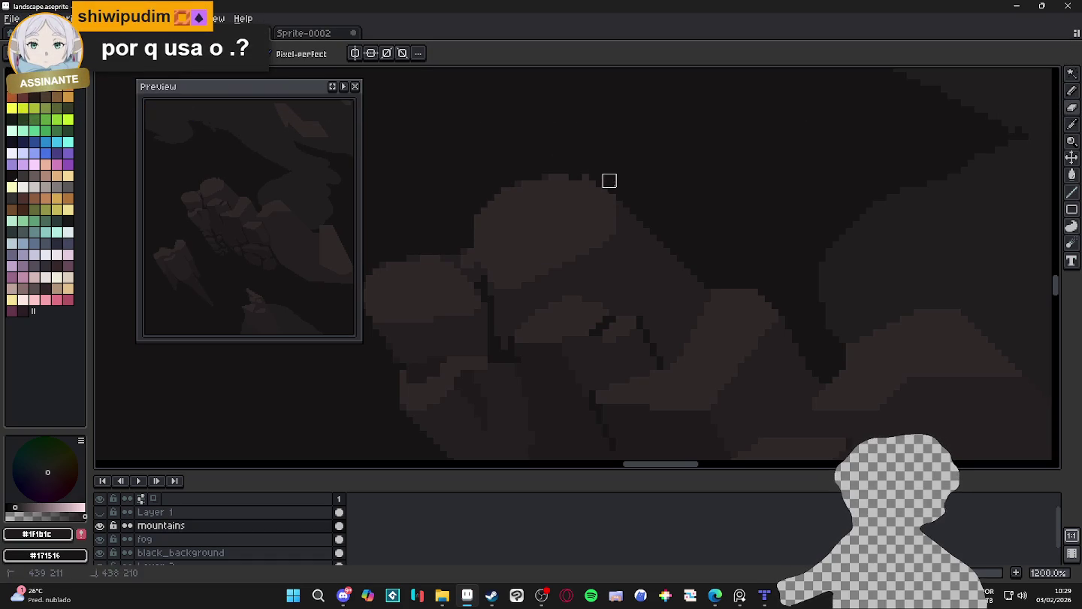
{"action": "left_click", "coordinate": [548, 178], "text": "alt"}
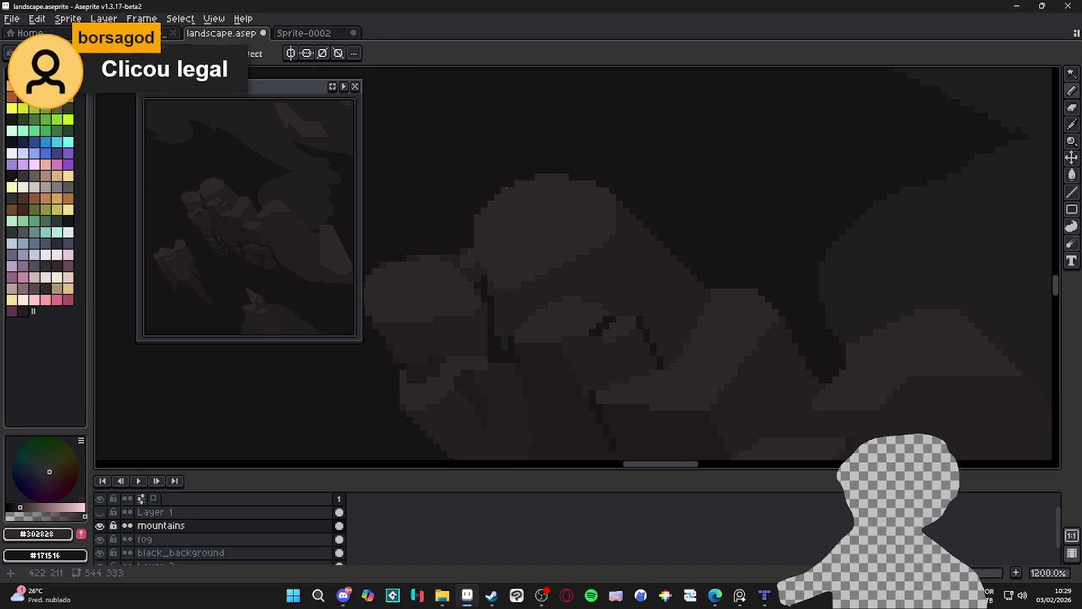
Toggle between Eraser (E) and Pencil (B) while zooming over the mountains
{"action": "key", "text": "e"}
{"action": "key", "text": "b"}
{"action": "scroll", "coordinate": [481, 216], "scroll_direction": "down", "scroll_amount": 4}
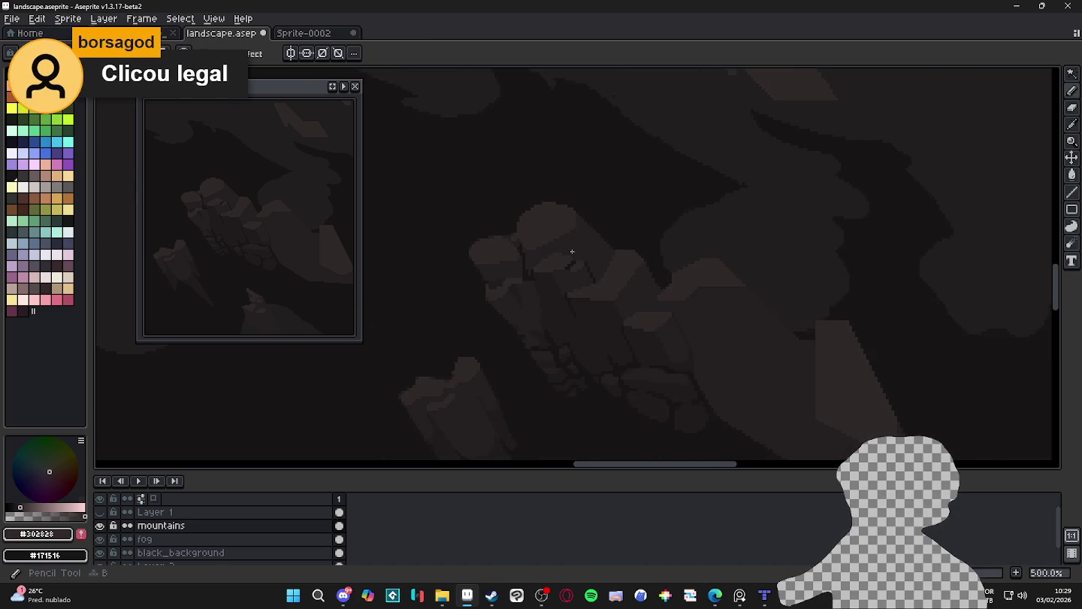
{"action": "scroll", "coordinate": [526, 229], "scroll_direction": "down", "scroll_amount": 1}
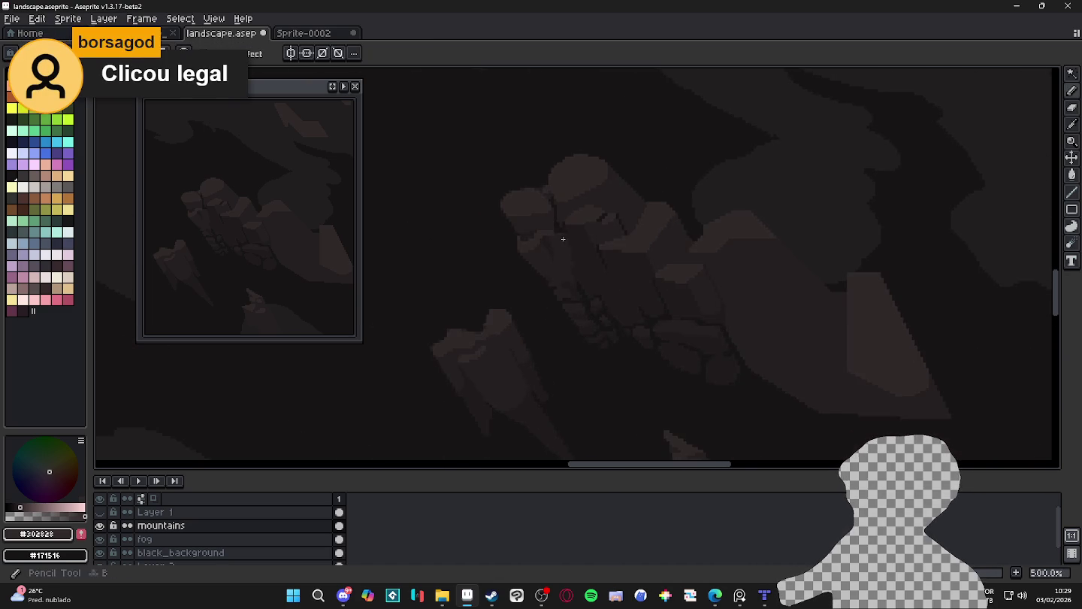
{"action": "scroll", "coordinate": [646, 214], "scroll_direction": "up", "scroll_amount": 2}
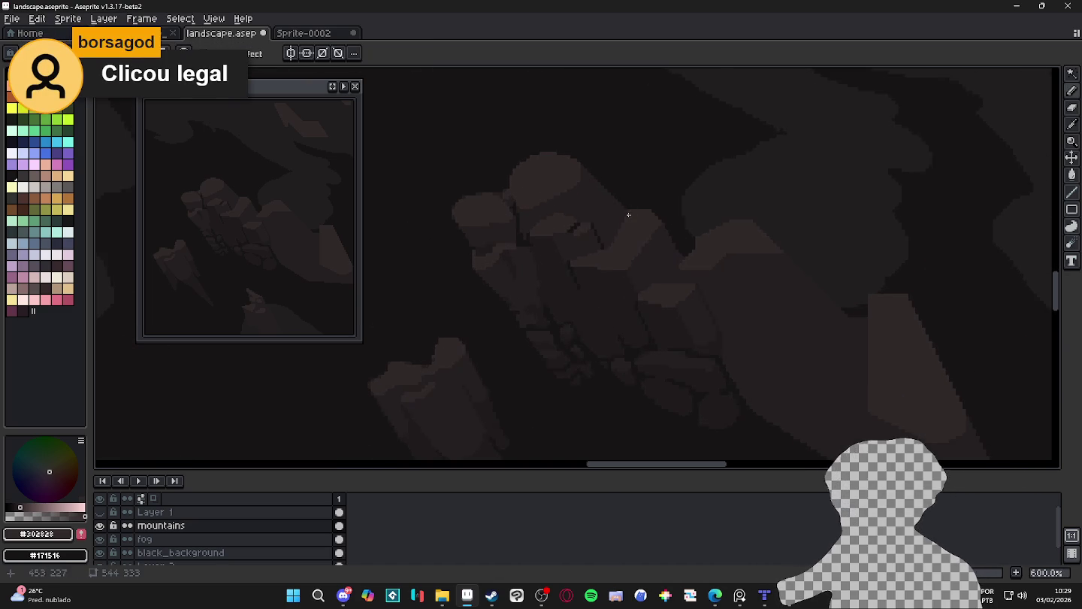
{"action": "scroll", "coordinate": [639, 210], "scroll_direction": "up", "scroll_amount": 2}
{"action": "key", "text": "e"}
{"action": "scroll", "coordinate": [622, 206], "scroll_direction": "up", "scroll_amount": 1}
{"action": "key", "text": "b"}
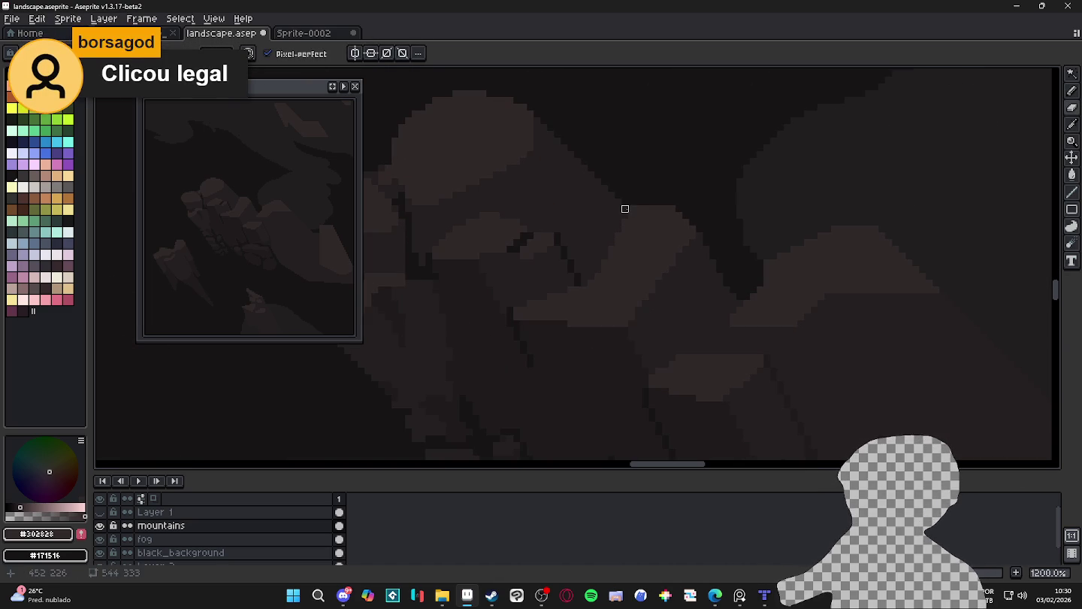
Zoom back out over the landscape and click Aseprite's taskbar entry
{"action": "scroll", "coordinate": [646, 210], "scroll_direction": "down", "scroll_amount": 2}
{"action": "scroll", "coordinate": [654, 213], "scroll_direction": "down", "scroll_amount": 1}
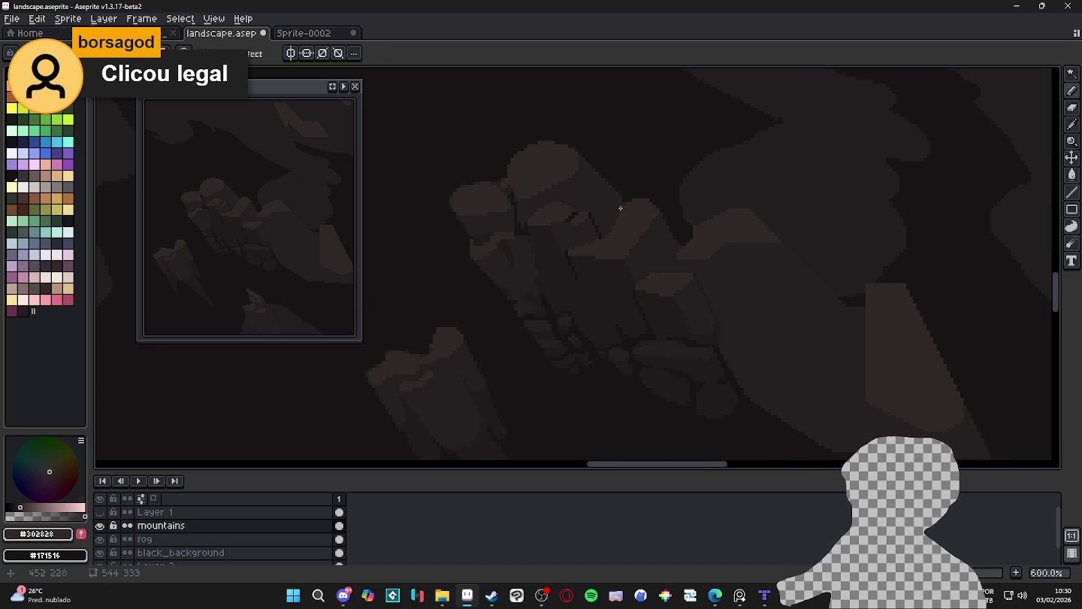
{"action": "scroll", "coordinate": [556, 169], "scroll_direction": "up", "scroll_amount": 1}
{"action": "scroll", "coordinate": [599, 171], "scroll_direction": "up", "scroll_amount": 1}
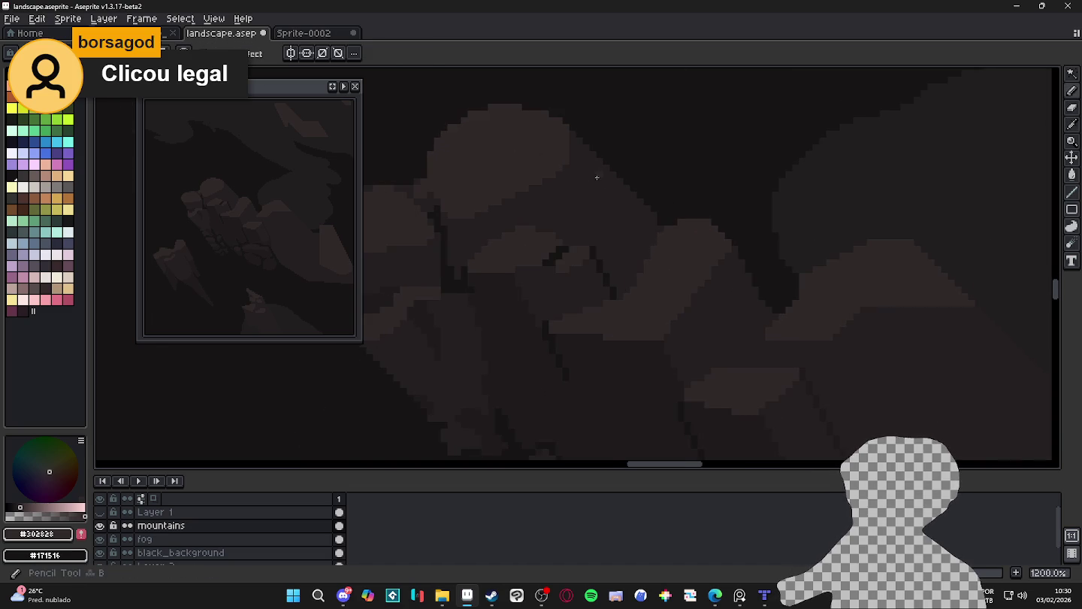
{"action": "scroll", "coordinate": [580, 204], "scroll_direction": "down", "scroll_amount": 1}
{"action": "scroll", "coordinate": [580, 204], "scroll_direction": "down", "scroll_amount": 1}
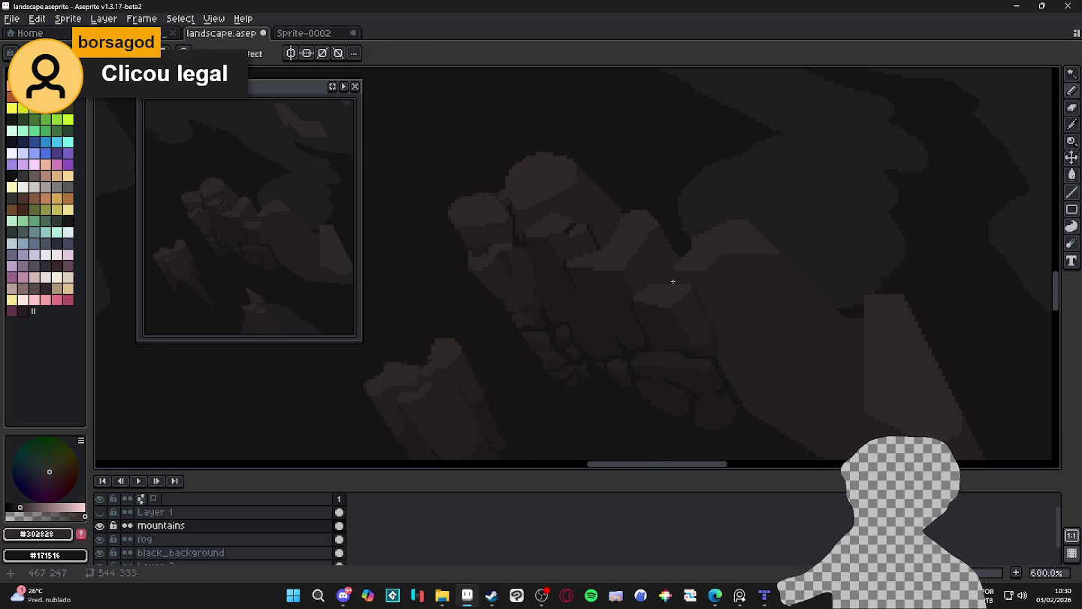
{"action": "scroll", "coordinate": [654, 271], "scroll_direction": "down", "scroll_amount": 1}
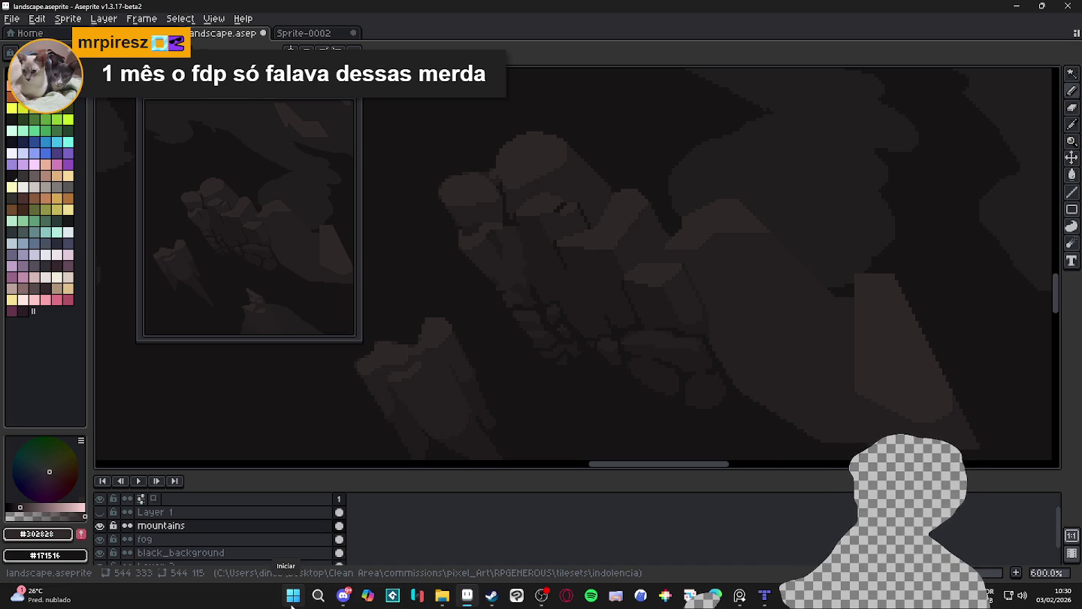
{"action": "left_click", "coordinate": [464, 600]}
Create a new 333px-high RGBA sprite with a transparent background
{"action": "left_click", "coordinate": [463, 599]}
{"action": "left_click", "coordinate": [11, 18]}
{"action": "left_click", "coordinate": [27, 36]}
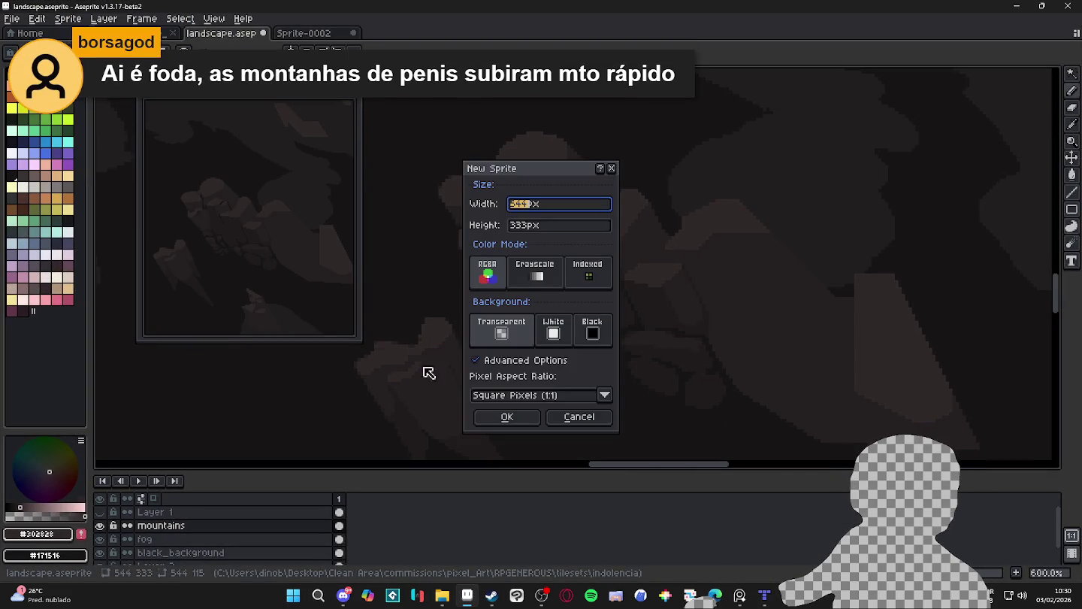
{"action": "left_click", "coordinate": [508, 418]}
Sketch a circle and a rough rectangle beside it, undoing stray pencil strokes
{"action": "scroll", "coordinate": [551, 269], "scroll_direction": "up", "scroll_amount": 2}
{"action": "scroll", "coordinate": [551, 269], "scroll_direction": "up", "scroll_amount": 1}
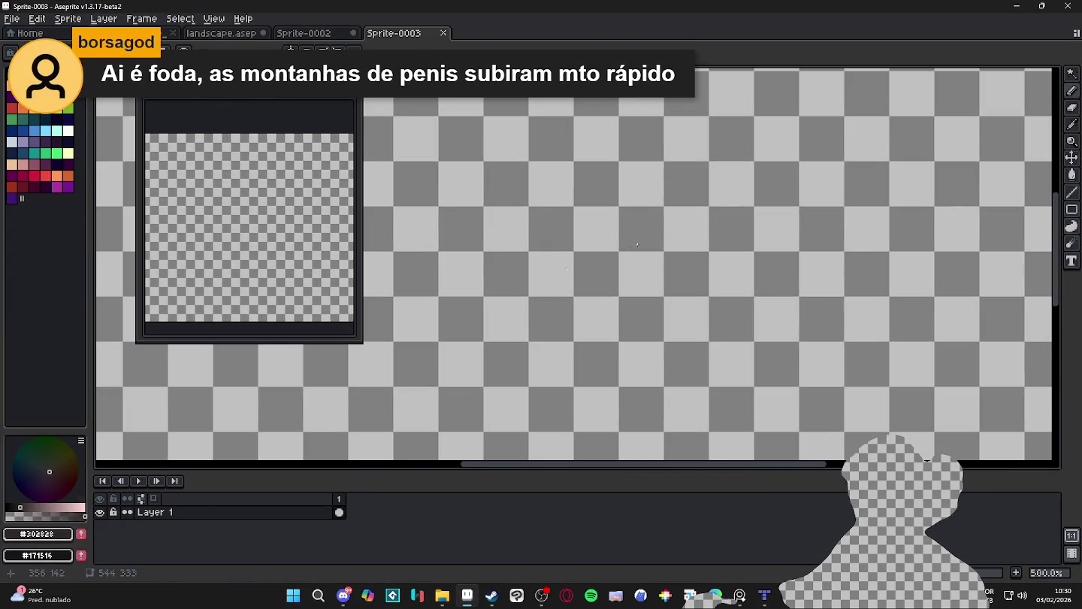
{"action": "mouse_move", "coordinate": [661, 148]}
{"action": "left_mouse_down"}
{"action": "mouse_move", "coordinate": [541, 245]}
{"action": "mouse_move", "coordinate": [646, 150]}
{"action": "left_mouse_up"}
{"action": "scroll", "coordinate": [838, 251], "scroll_direction": "right", "scroll_amount": 5}
{"action": "mouse_move", "coordinate": [716, 133]}
{"action": "left_mouse_down"}
{"action": "mouse_move", "coordinate": [721, 375]}
{"action": "mouse_move", "coordinate": [919, 341]}
{"action": "mouse_move", "coordinate": [924, 116]}
{"action": "left_mouse_up"}
{"action": "left_click_drag", "start_coordinate": [946, 137], "coordinate": [923, 364]}
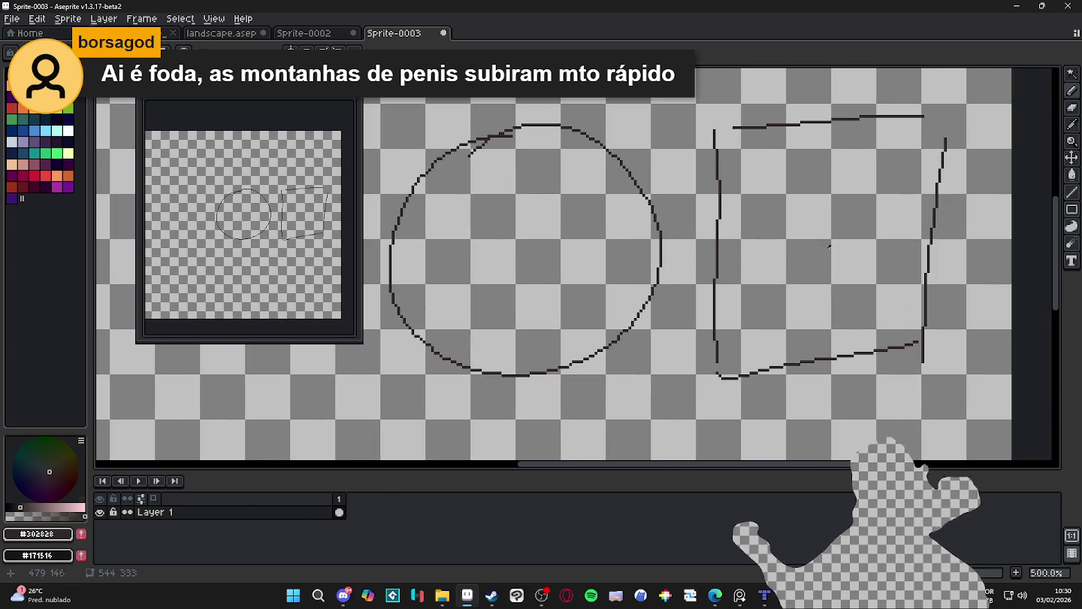
{"action": "left_click_drag", "start_coordinate": [715, 131], "coordinate": [828, 242]}
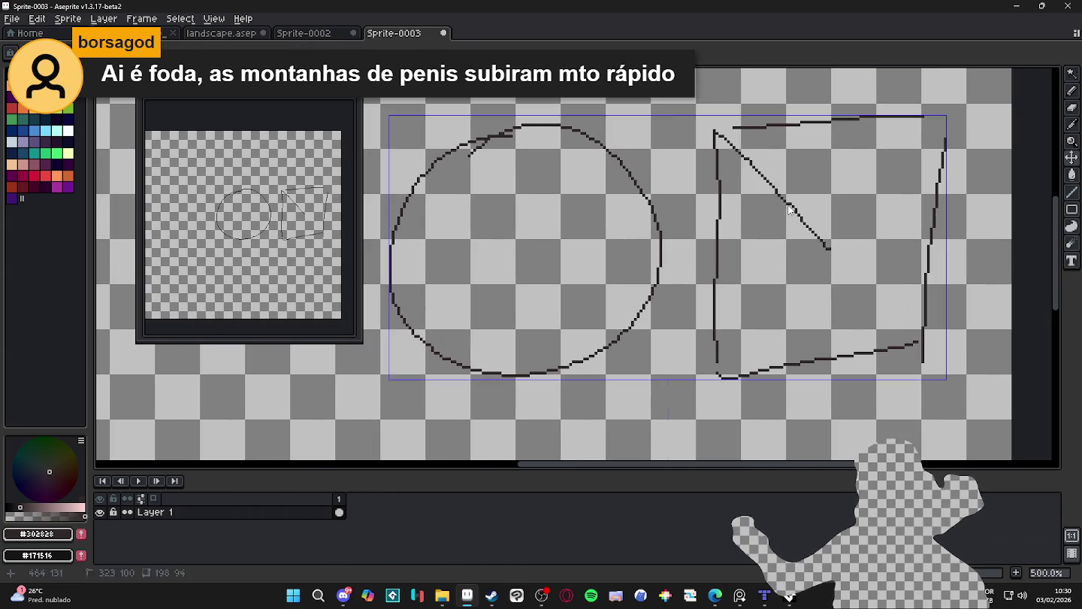
{"action": "key", "text": "ctrl+z"}
{"action": "mouse_move", "coordinate": [680, 137]}
{"action": "left_mouse_down"}
{"action": "mouse_move", "coordinate": [667, 99]}
{"action": "mouse_move", "coordinate": [693, 128]}
{"action": "left_mouse_up"}
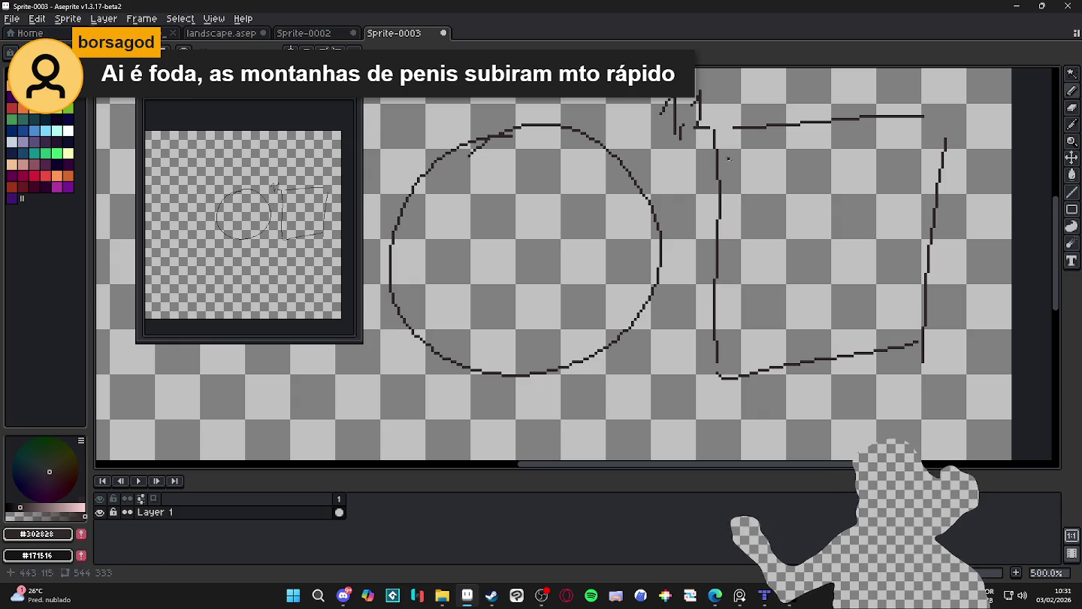
{"action": "key", "text": "ctrl+z"}
{"action": "key", "text": "ctrl+z"}
{"action": "key", "text": "ctrl+z"}
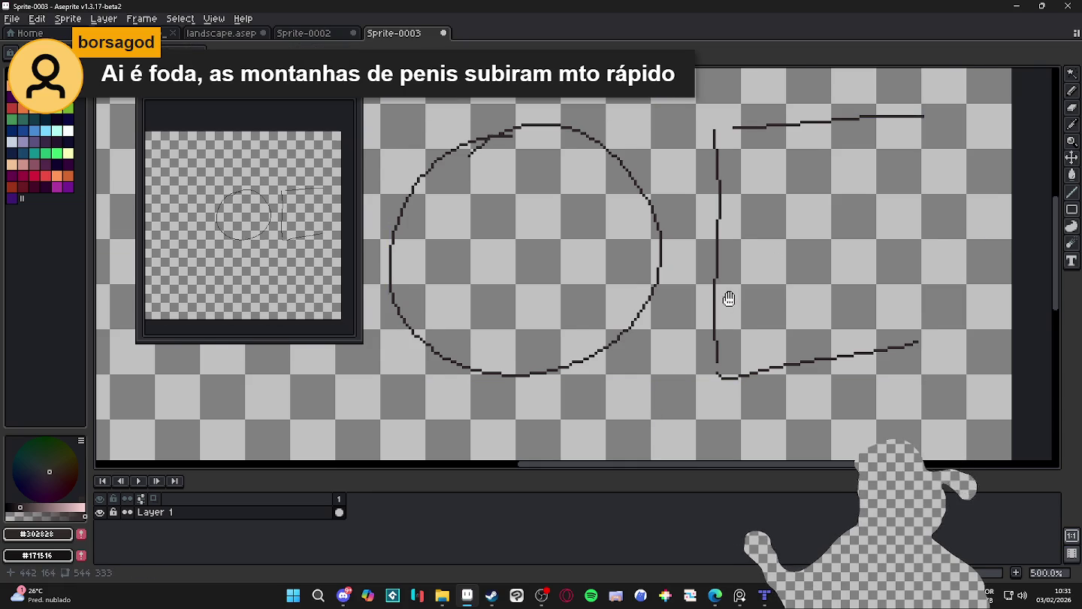
Draw vertical and horizontal lines through the circle plus a diagonal radius, then switch to Tiled
{"action": "left_click_drag", "start_coordinate": [723, 295], "coordinate": [787, 325]}
{"action": "left_click_drag", "start_coordinate": [586, 156], "coordinate": [588, 408]}
{"action": "left_click_drag", "start_coordinate": [462, 275], "coordinate": [738, 287]}
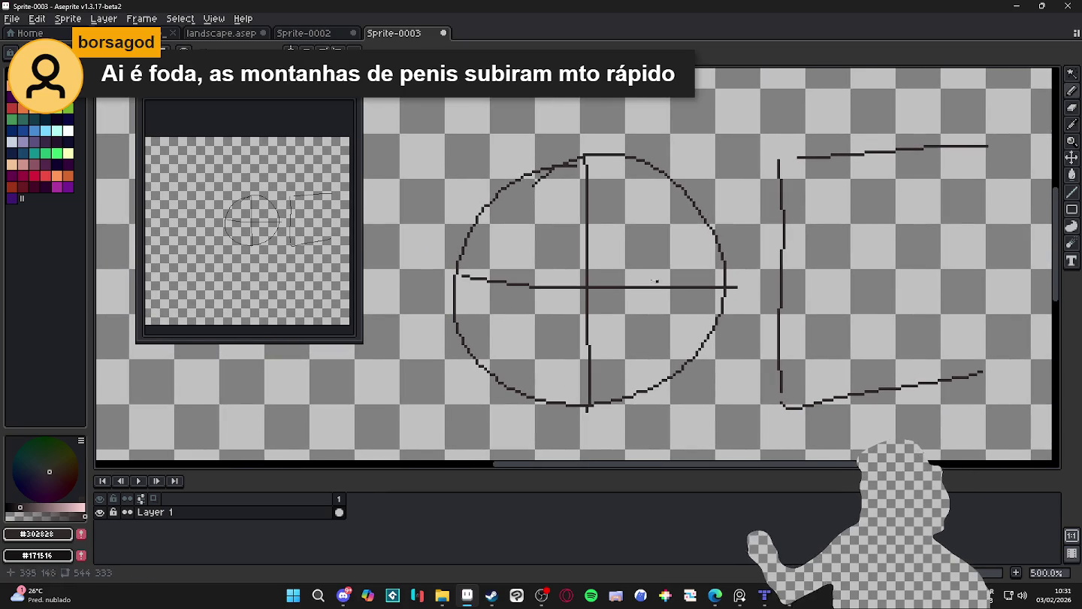
{"action": "left_click_drag", "start_coordinate": [583, 283], "coordinate": [504, 189]}
{"action": "left_click_drag", "start_coordinate": [456, 283], "coordinate": [457, 147]}
{"action": "mouse_move", "coordinate": [583, 153]}
{"action": "left_mouse_down"}
{"action": "mouse_move", "coordinate": [458, 149]}
{"action": "mouse_move", "coordinate": [505, 192]}
{"action": "mouse_move", "coordinate": [504, 180]}
{"action": "left_mouse_up"}
{"action": "key", "text": "ctrl+z"}
{"action": "key", "text": "ctrl+z"}
{"action": "key", "text": "ctrl+z"}
{"action": "key", "text": "ctrl+z"}
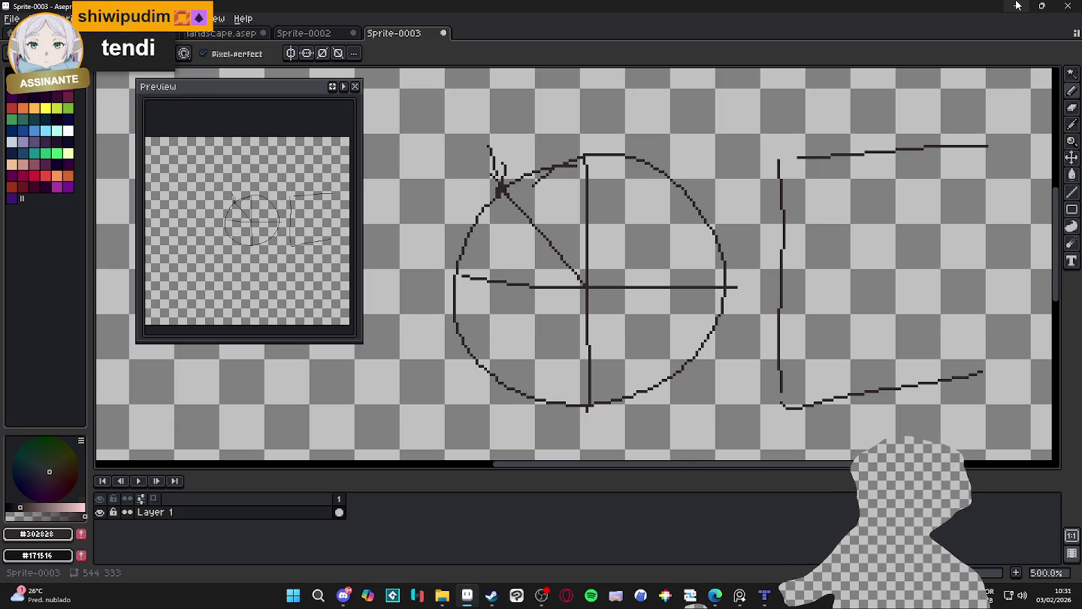
{"action": "left_click", "coordinate": [1017, 4]}
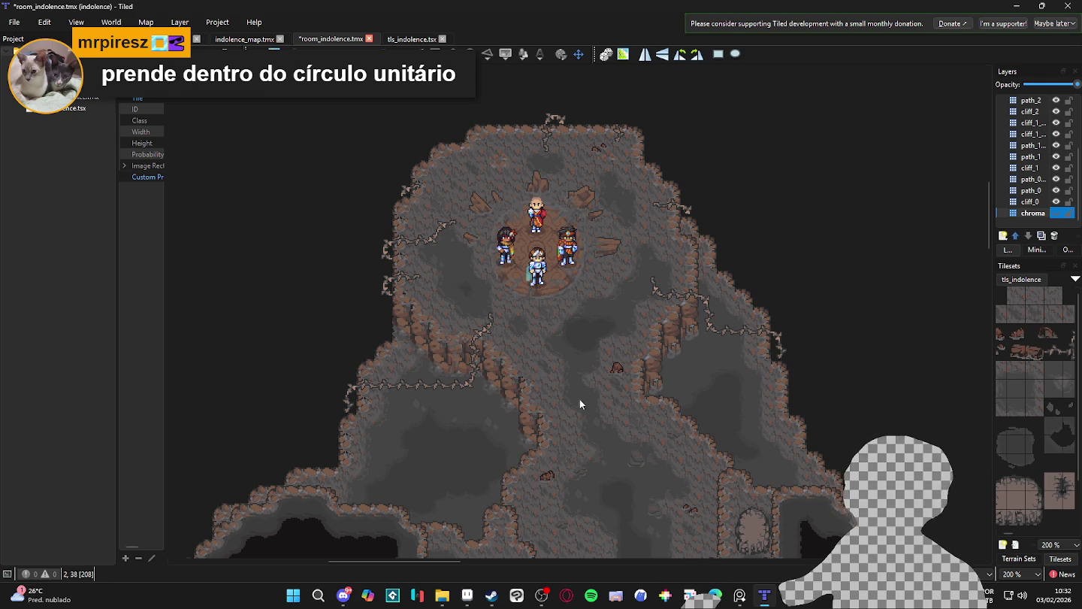
Return to Aseprite, show the landscape.aseprite tab and zoom over the mountains
{"action": "left_click", "coordinate": [468, 597]}
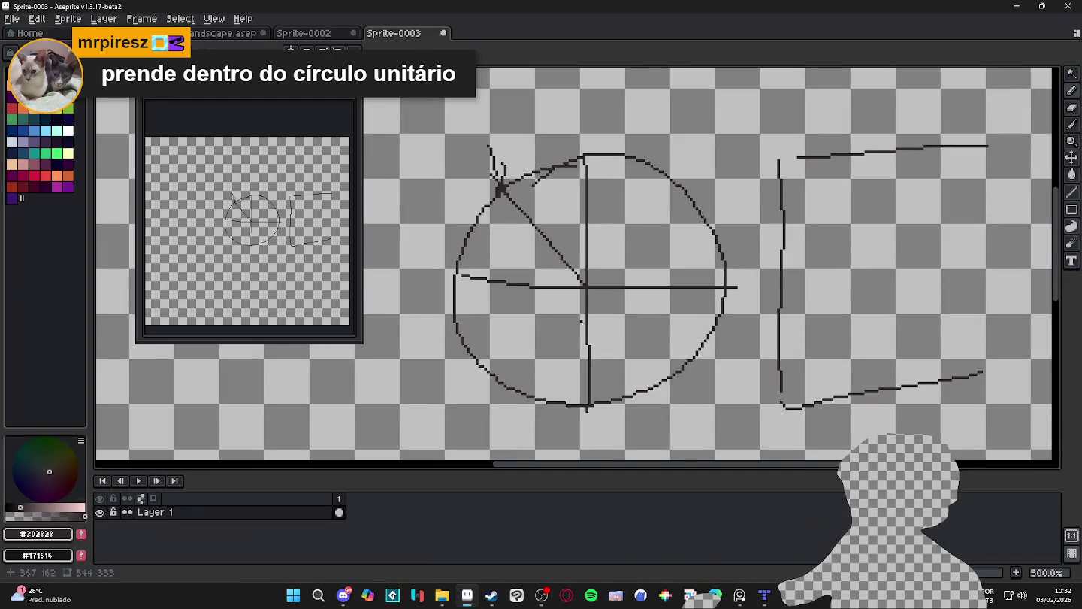
{"action": "left_click", "coordinate": [347, 33]}
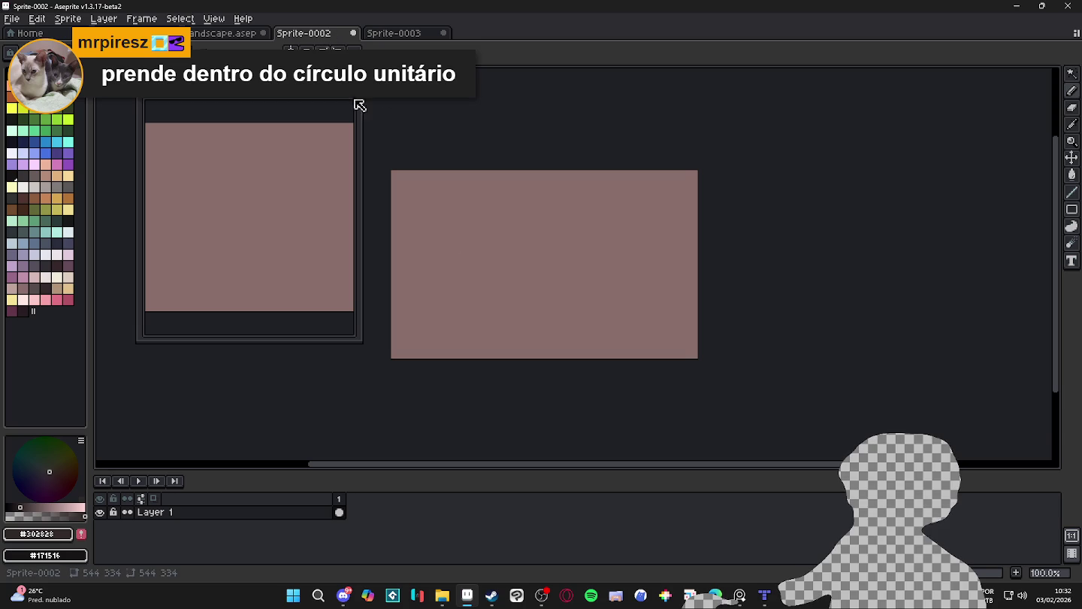
{"action": "left_click", "coordinate": [236, 34]}
{"action": "scroll", "coordinate": [546, 236], "scroll_direction": "up", "scroll_amount": 1}
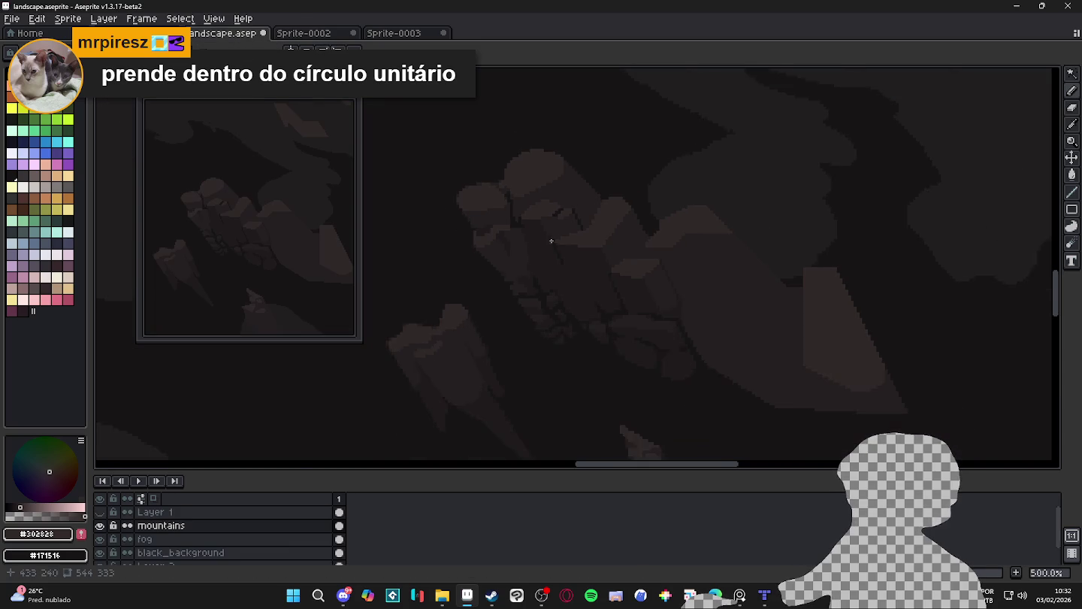
{"action": "scroll", "coordinate": [571, 224], "scroll_direction": "up", "scroll_amount": 1}
{"action": "scroll", "coordinate": [598, 204], "scroll_direction": "up", "scroll_amount": 1}
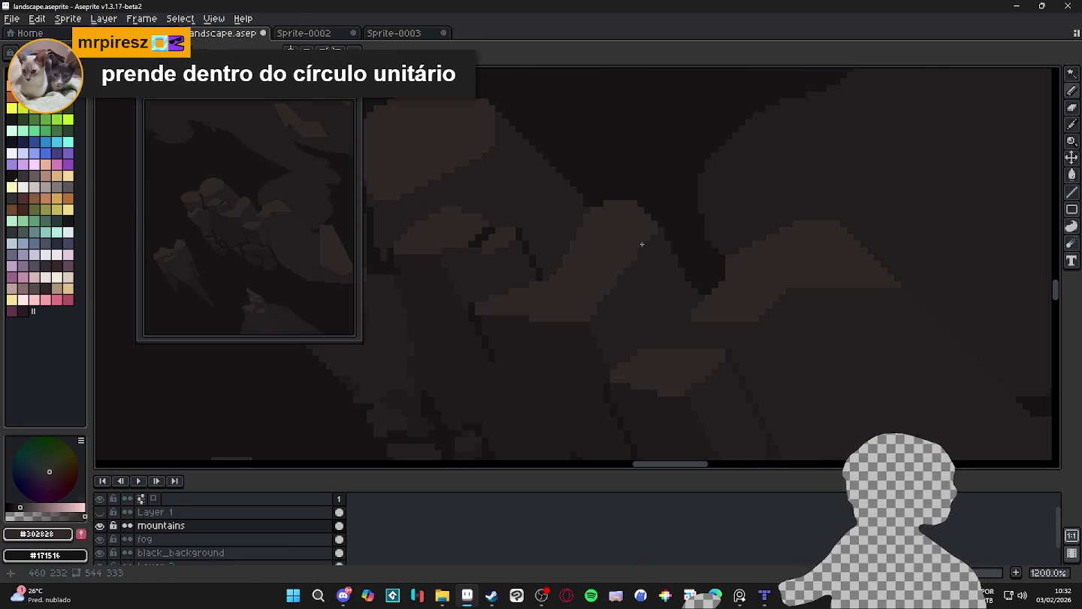
{"action": "scroll", "coordinate": [642, 244], "scroll_direction": "down", "scroll_amount": 1}
{"action": "scroll", "coordinate": [640, 241], "scroll_direction": "down", "scroll_amount": 1}
{"action": "scroll", "coordinate": [650, 245], "scroll_direction": "down", "scroll_amount": 1}
{"action": "scroll", "coordinate": [677, 248], "scroll_direction": "down", "scroll_amount": 1}
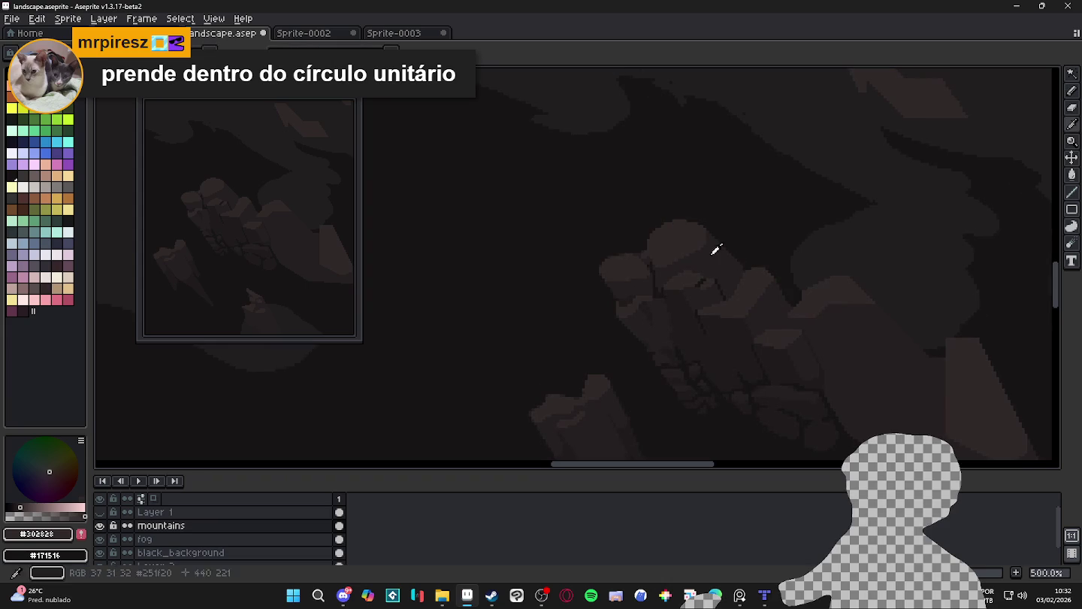
{"action": "scroll", "coordinate": [578, 278], "scroll_direction": "down", "scroll_amount": 1}
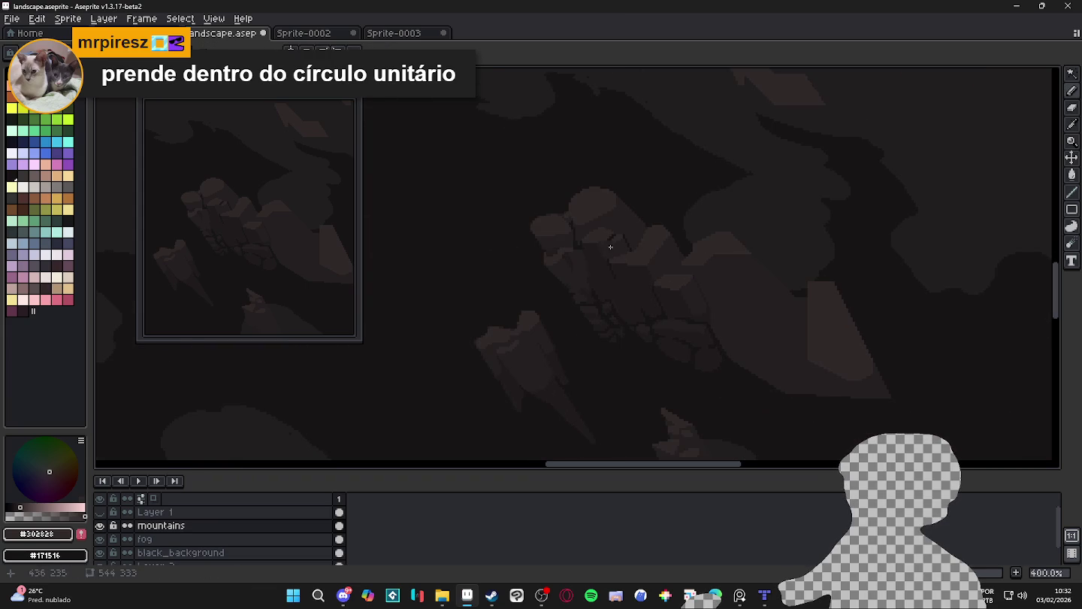
{"action": "left_click_drag", "start_coordinate": [464, 247], "coordinate": [489, 255]}
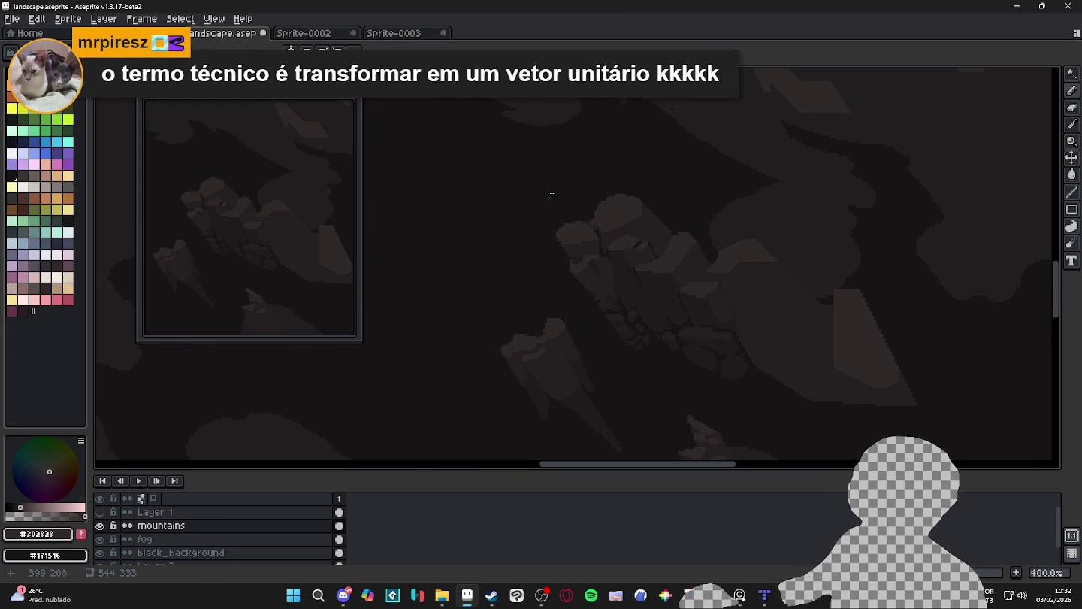
Inspect the area above the mountains by zooming and panning, then open Windows search
{"action": "scroll", "coordinate": [551, 193], "scroll_direction": "up", "scroll_amount": 2}
{"action": "scroll", "coordinate": [553, 188], "scroll_direction": "up", "scroll_amount": 3}
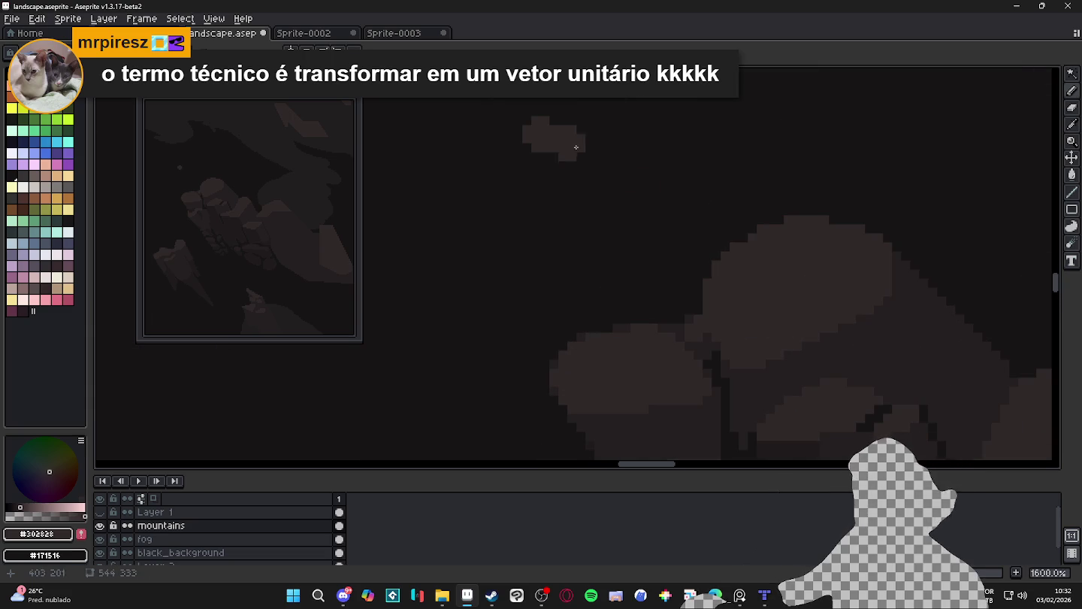
{"action": "scroll", "coordinate": [657, 232], "scroll_direction": "down", "scroll_amount": 2}
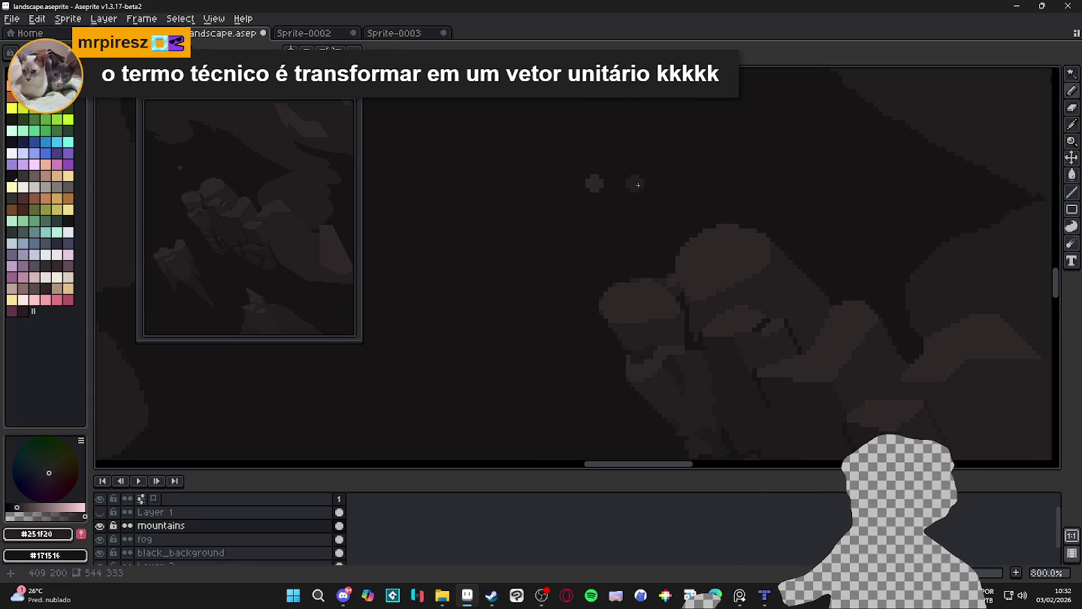
{"action": "scroll", "coordinate": [631, 185], "scroll_direction": "up", "scroll_amount": 2}
{"action": "scroll", "coordinate": [628, 192], "scroll_direction": "down", "scroll_amount": 2}
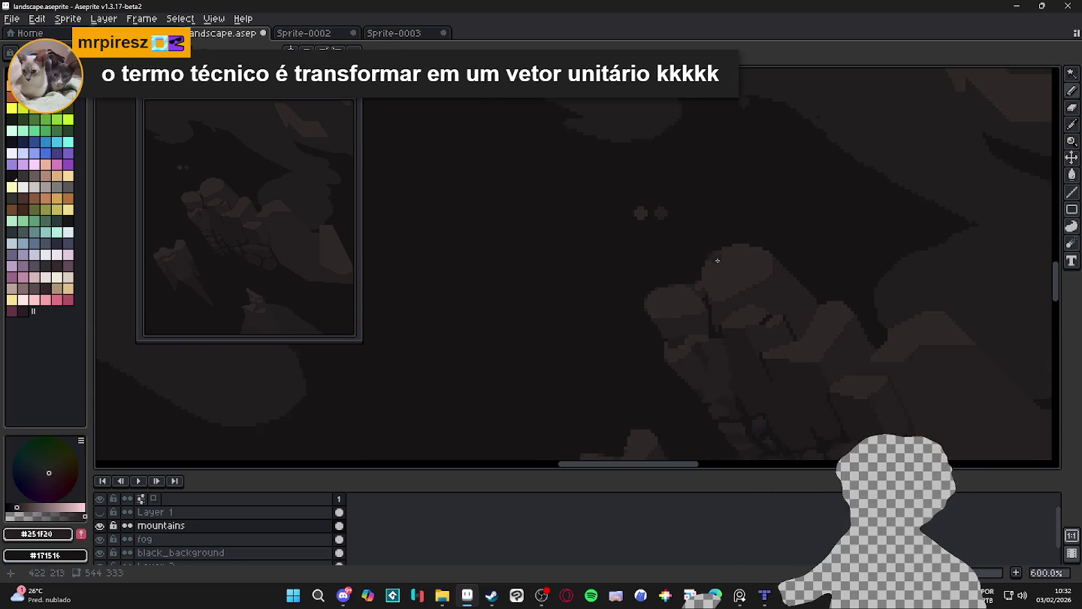
{"action": "scroll", "coordinate": [651, 214], "scroll_direction": "up", "scroll_amount": 1}
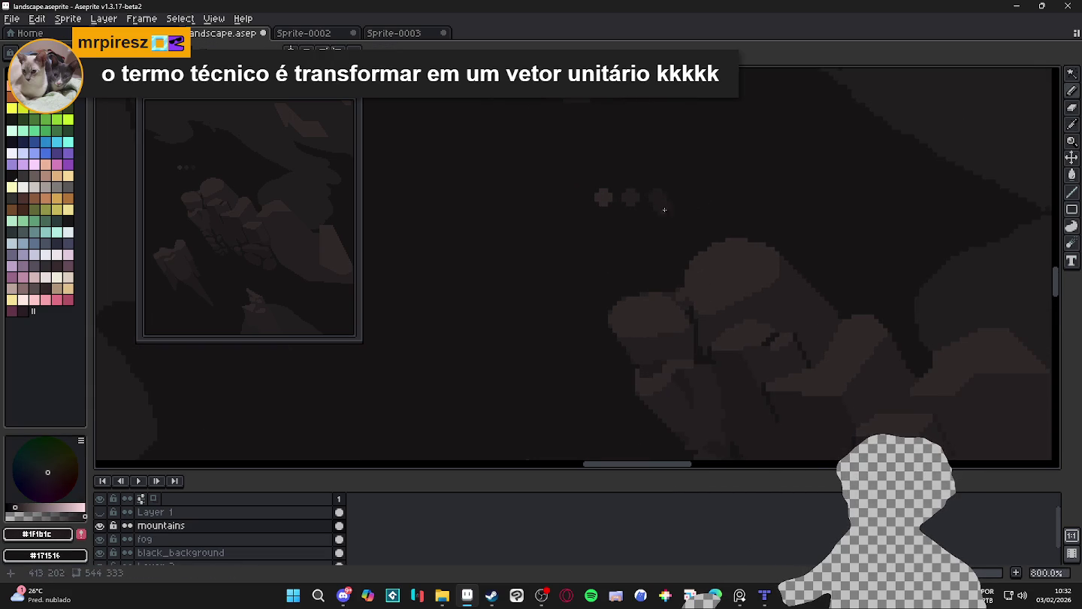
{"action": "scroll", "coordinate": [664, 278], "scroll_direction": "down", "scroll_amount": 2}
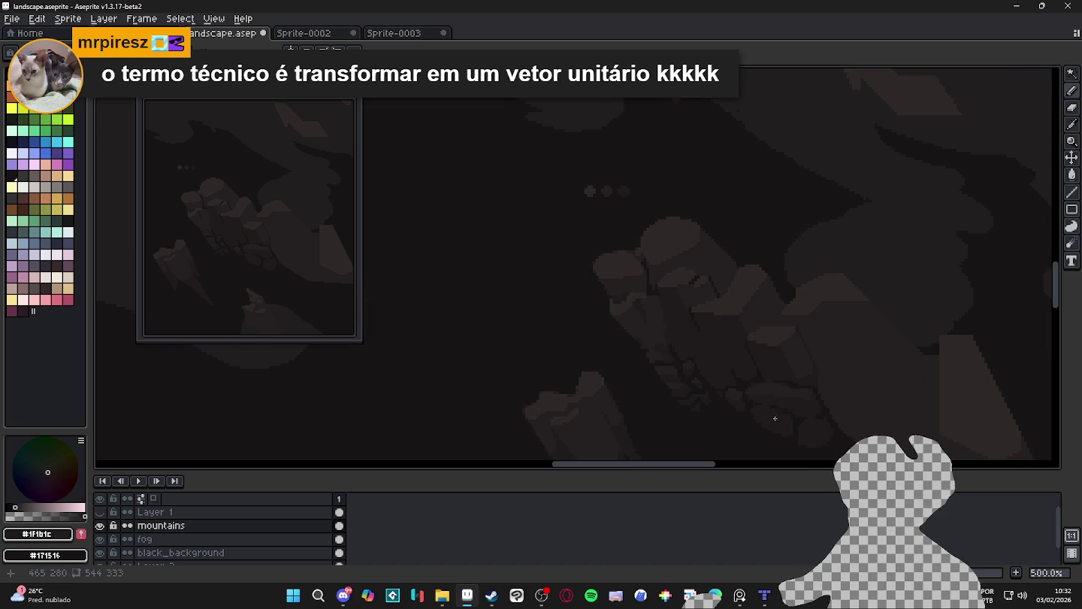
{"action": "left_click_drag", "start_coordinate": [678, 236], "coordinate": [651, 230]}
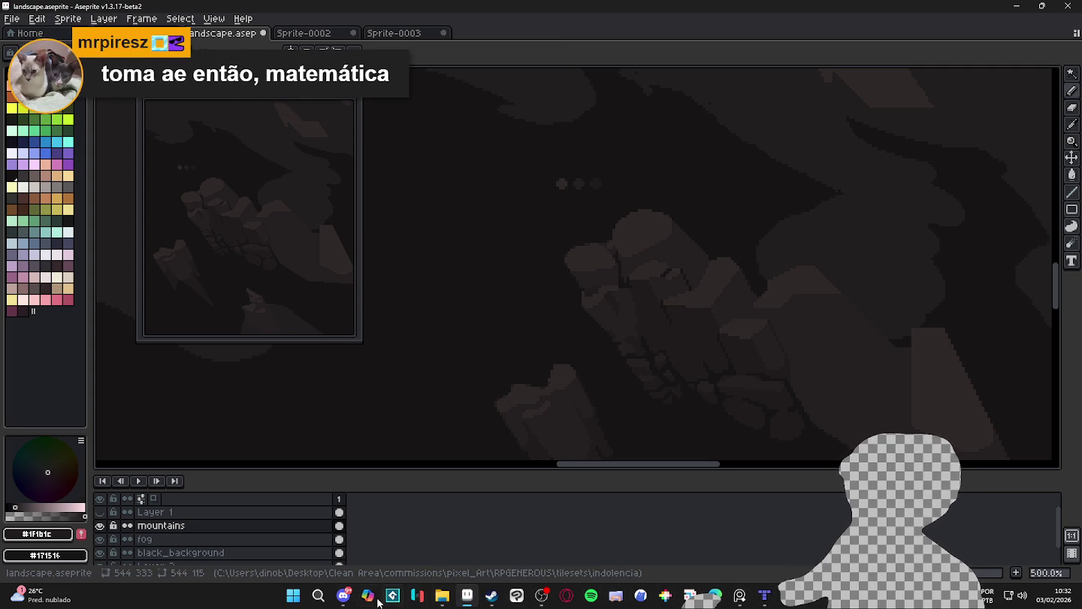
{"action": "left_click", "coordinate": [292, 597]}
{"action": "type", "text": "b"}
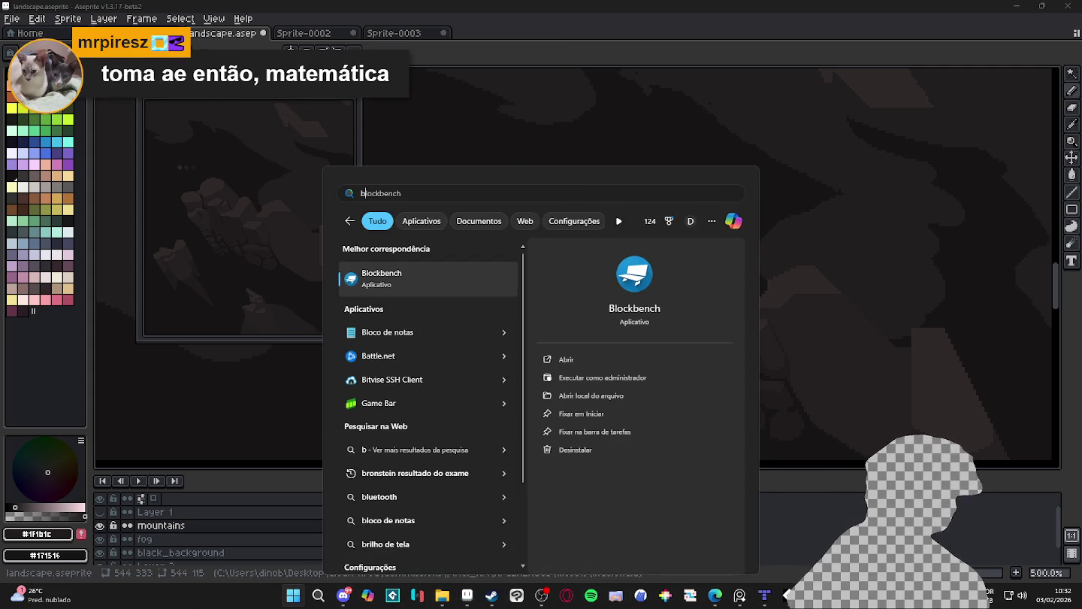
{"action": "type", "text": "loco"}
{"action": "key", "text": "Return"}
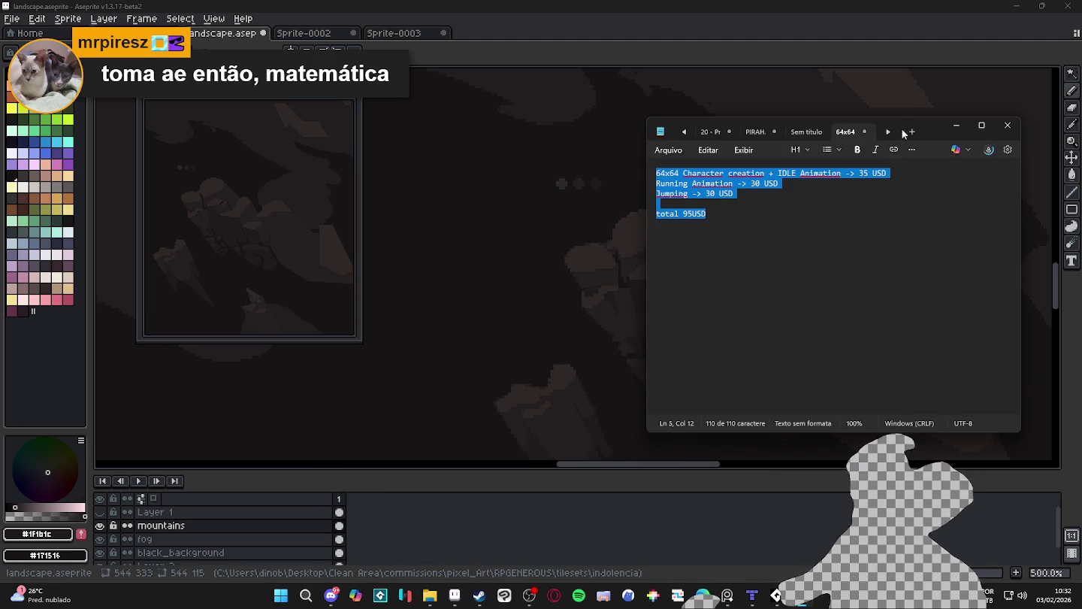
{"action": "left_click", "coordinate": [915, 133]}
{"action": "double_click", "coordinate": [931, 127]}
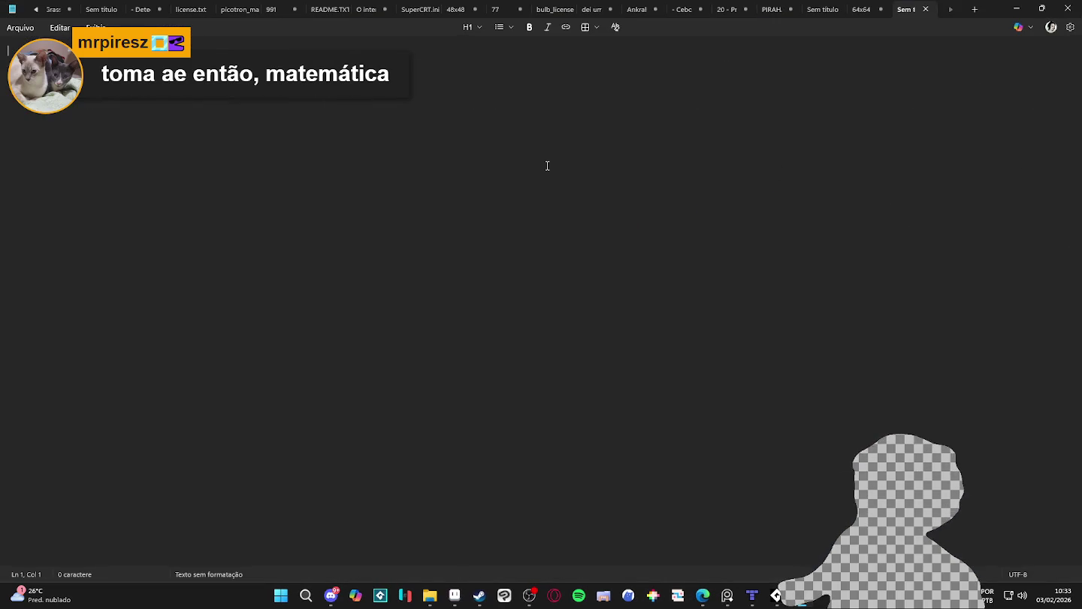
{"action": "type", "text": "obj"}
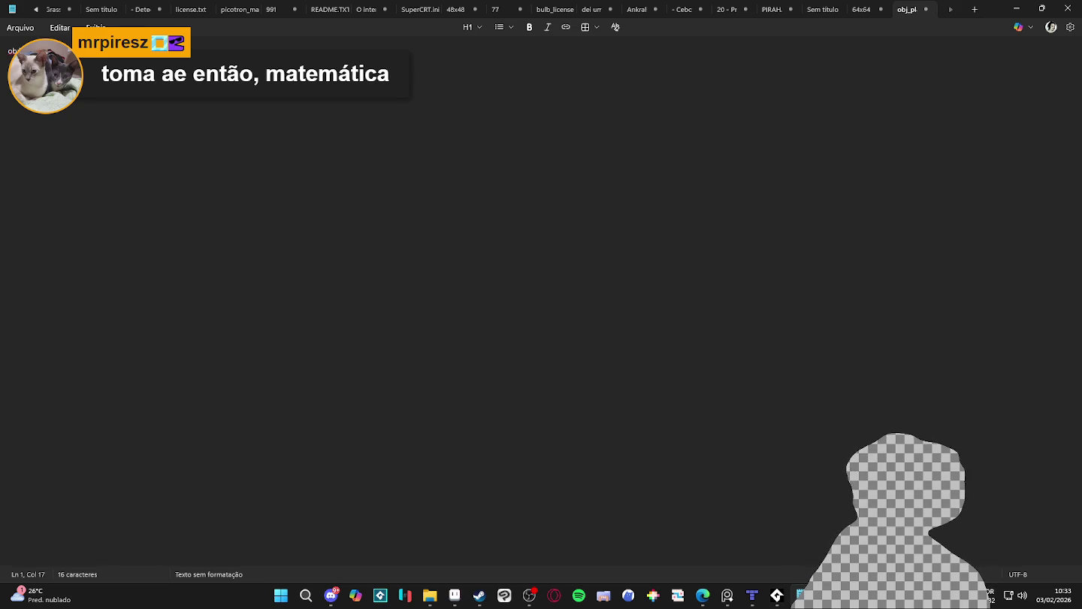
{"action": "type", "text": "()"}
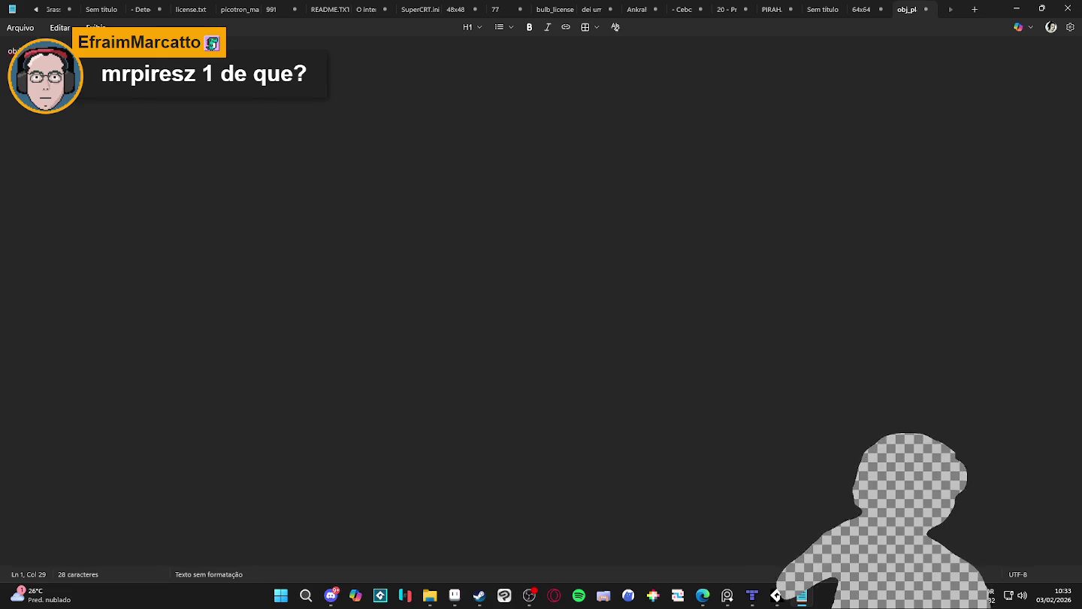
{"action": "key", "text": "shift+Left"}
{"action": "key", "text": "shift+Left"}
{"action": "key", "text": "shift+Left"}
{"action": "key", "text": "shift+Left"}
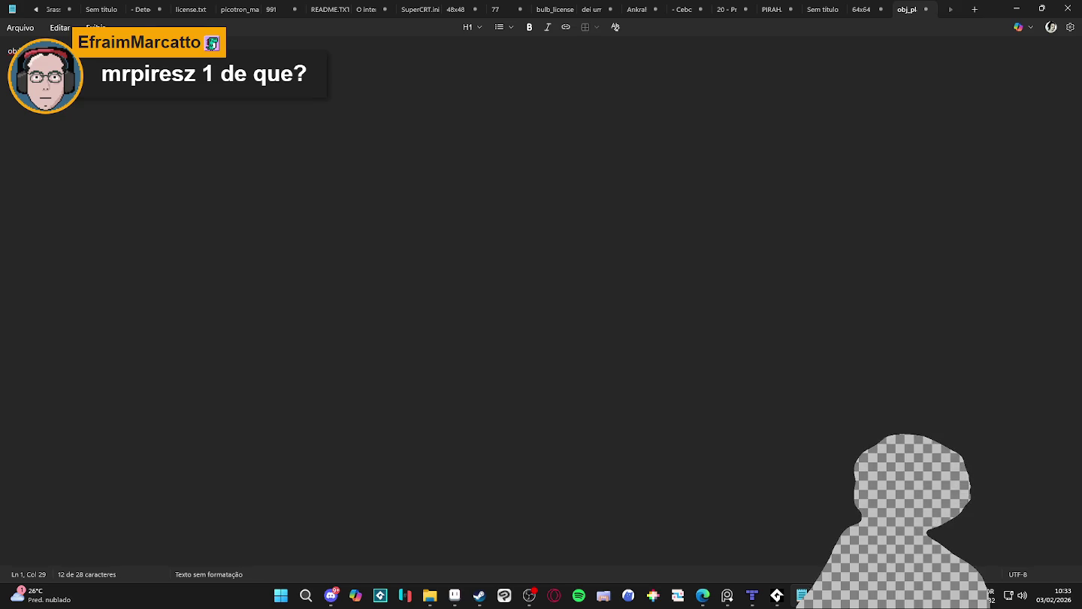
{"action": "key", "text": "BackSpace"}
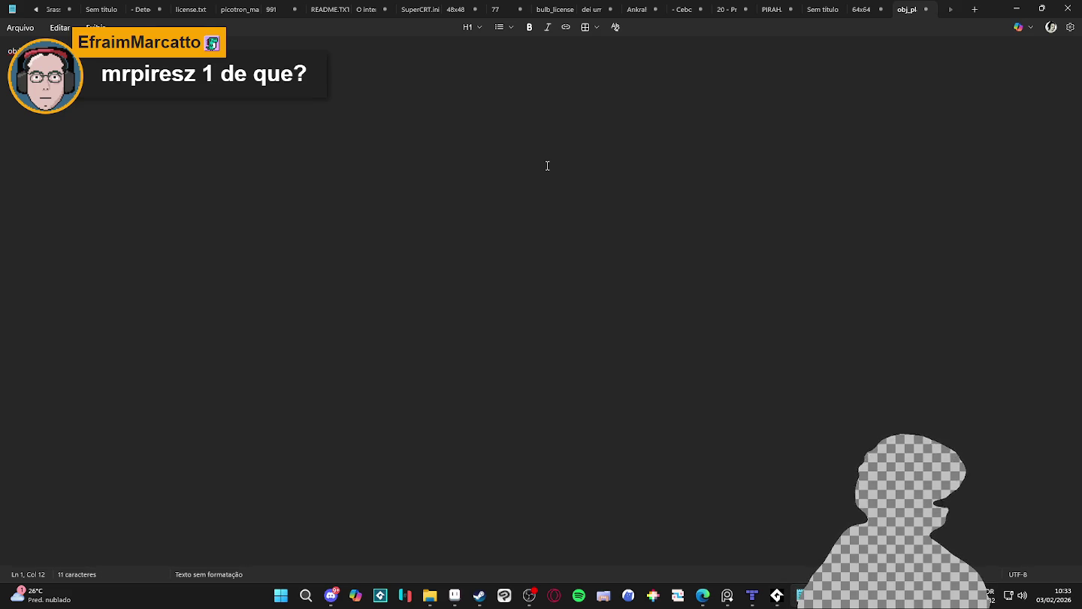
{"action": "key", "text": "shift+Right"}
{"action": "key", "text": "shift+Right"}
{"action": "key", "text": "shift+Right"}
{"action": "key", "text": "shift+End"}
{"action": "type", "text": "Vector_2()"}
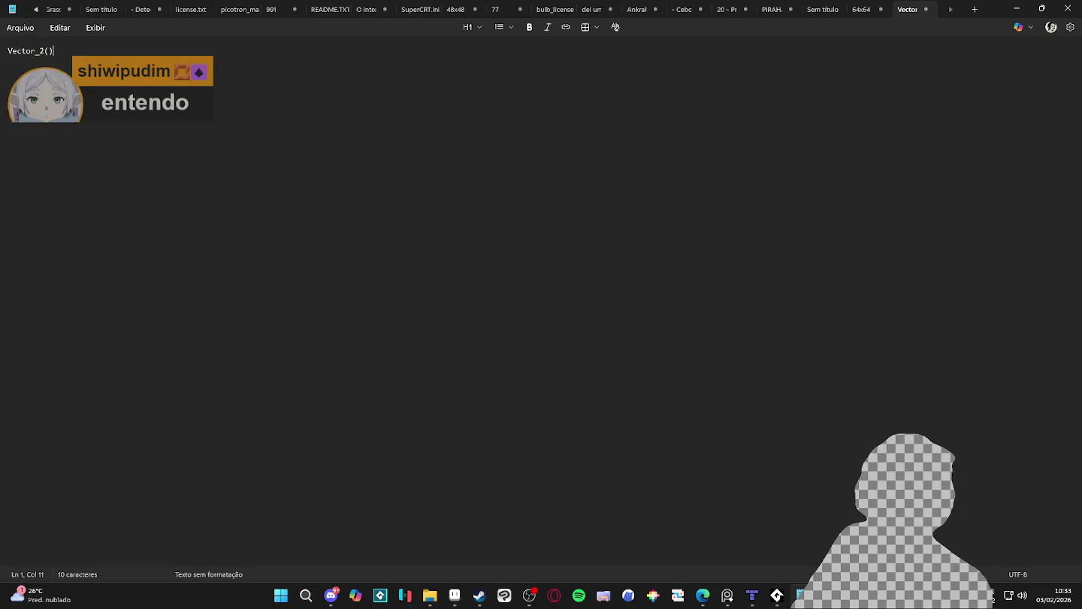
{"action": "key", "text": "BackSpace"}
{"action": "key", "text": "BackSpace"}
{"action": "key", "text": "BackSpace"}
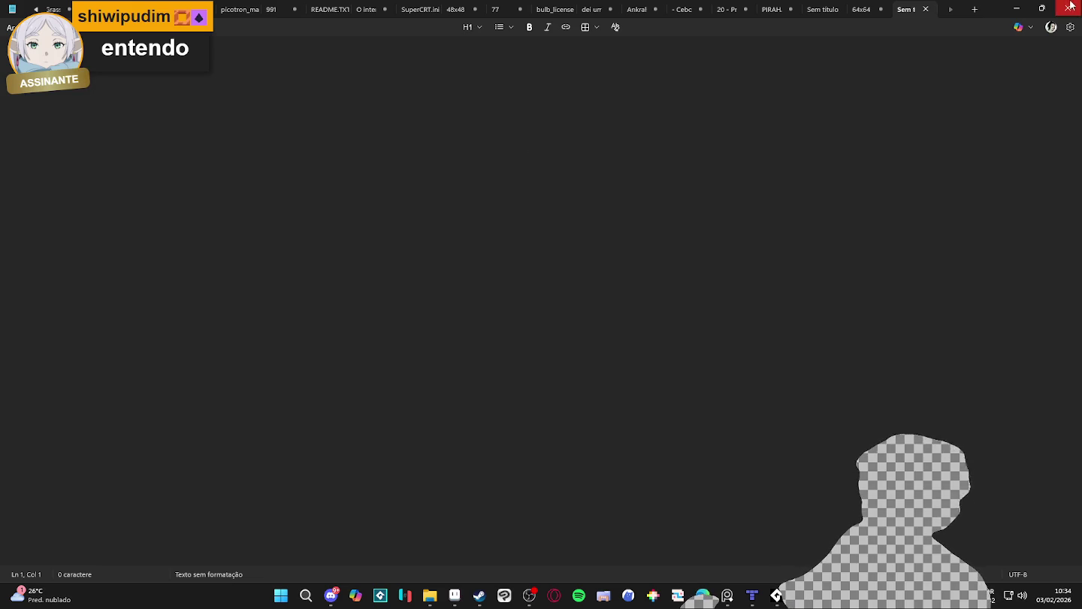
{"action": "key", "text": "alt+Tab"}
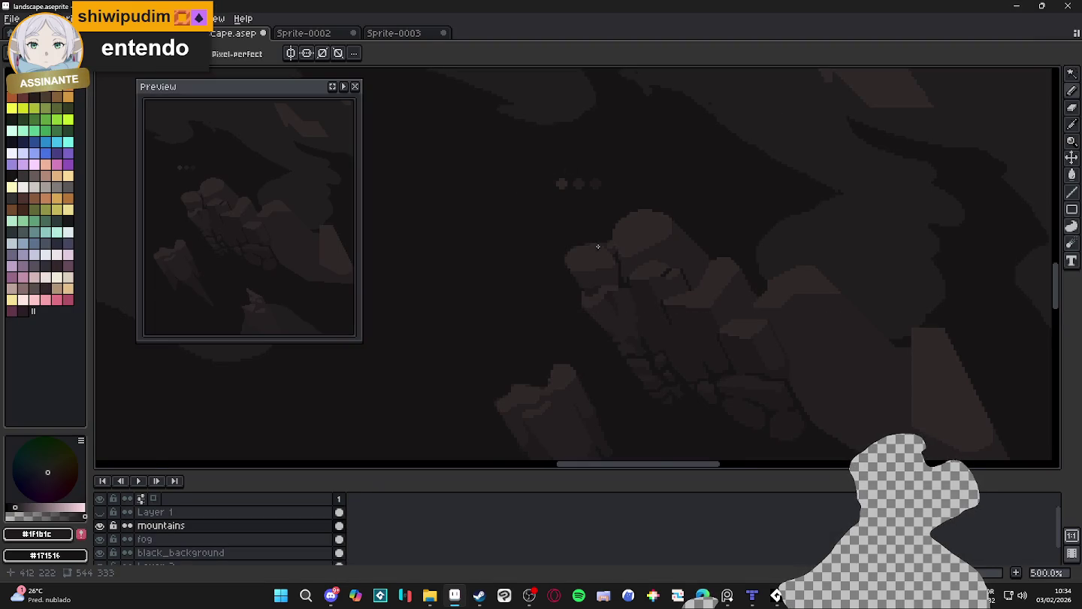
Sample the mountain colour #251F20 from the canvas
{"action": "left_click_drag", "start_coordinate": [598, 243], "coordinate": [489, 202]}
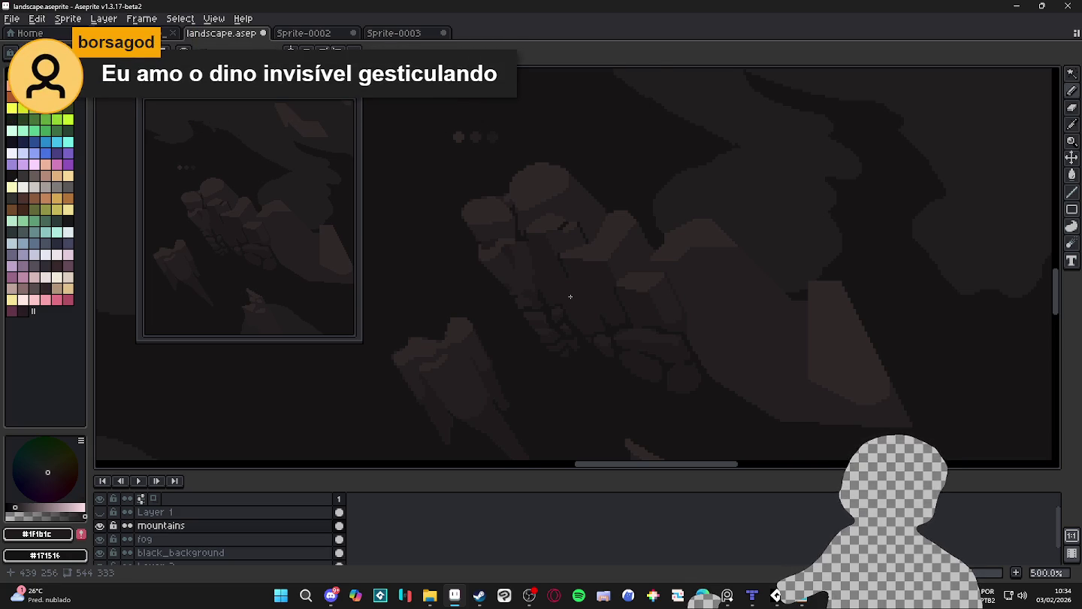
{"action": "scroll", "coordinate": [583, 288], "scroll_direction": "down", "scroll_amount": 1}
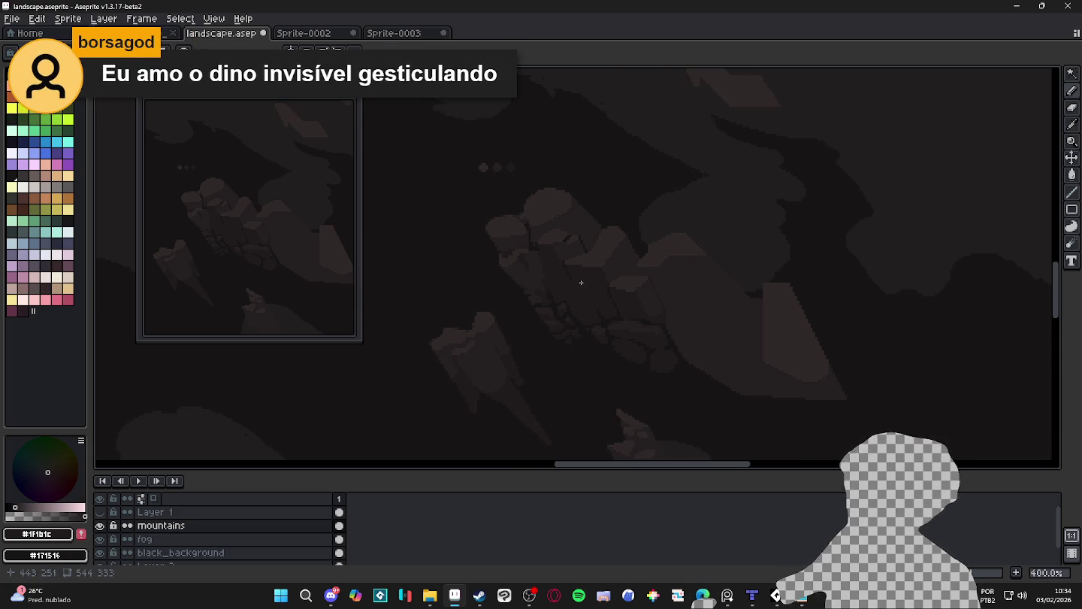
{"action": "scroll", "coordinate": [559, 221], "scroll_direction": "up", "scroll_amount": 2}
{"action": "left_click", "coordinate": [581, 246], "text": "alt"}
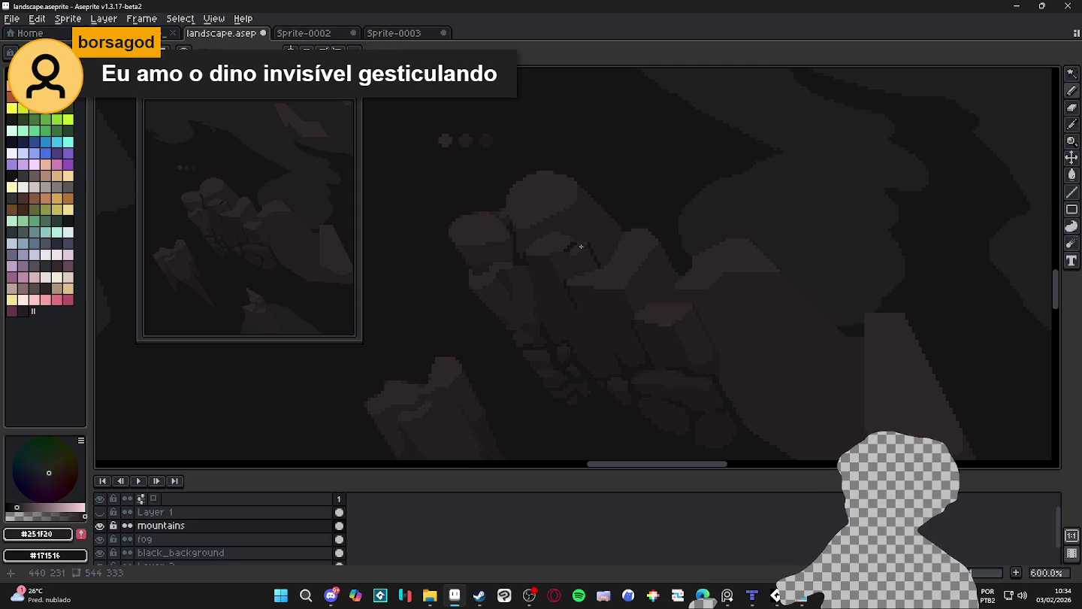
{"action": "scroll", "coordinate": [581, 247], "scroll_direction": "down", "scroll_amount": 1}
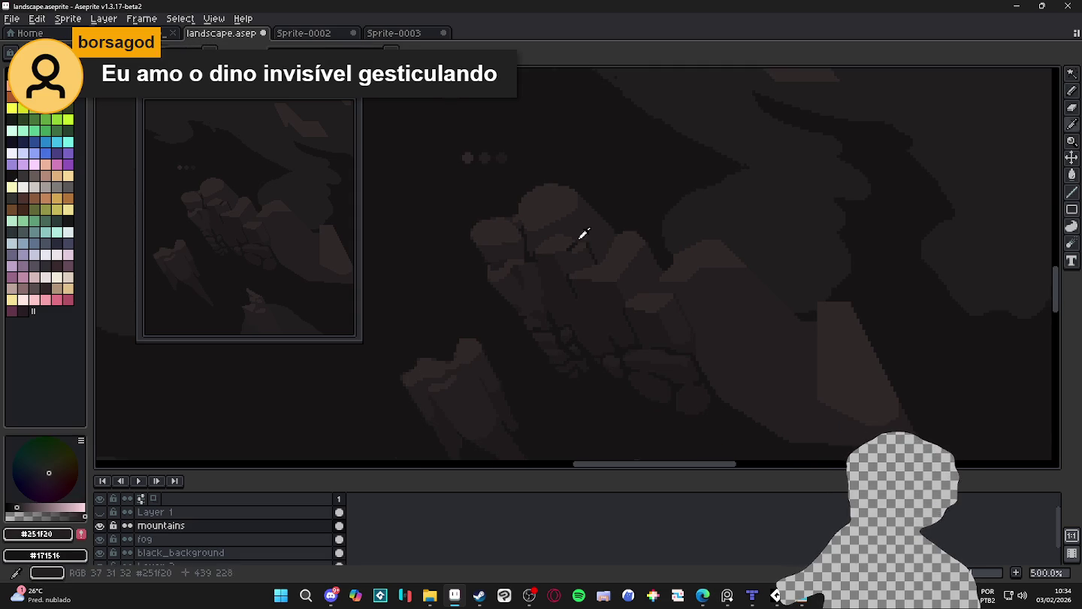
{"action": "scroll", "coordinate": [584, 233], "scroll_direction": "up", "scroll_amount": 1}
{"action": "scroll", "coordinate": [618, 231], "scroll_direction": "up", "scroll_amount": 1}
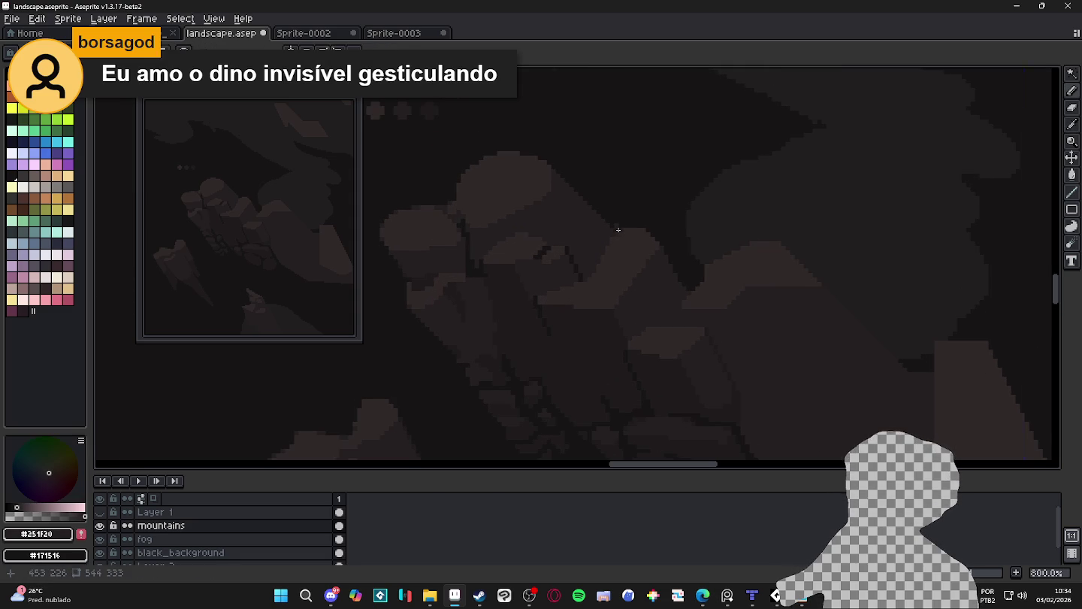
{"action": "scroll", "coordinate": [603, 246], "scroll_direction": "down", "scroll_amount": 1}
{"action": "scroll", "coordinate": [597, 242], "scroll_direction": "up", "scroll_amount": 1}
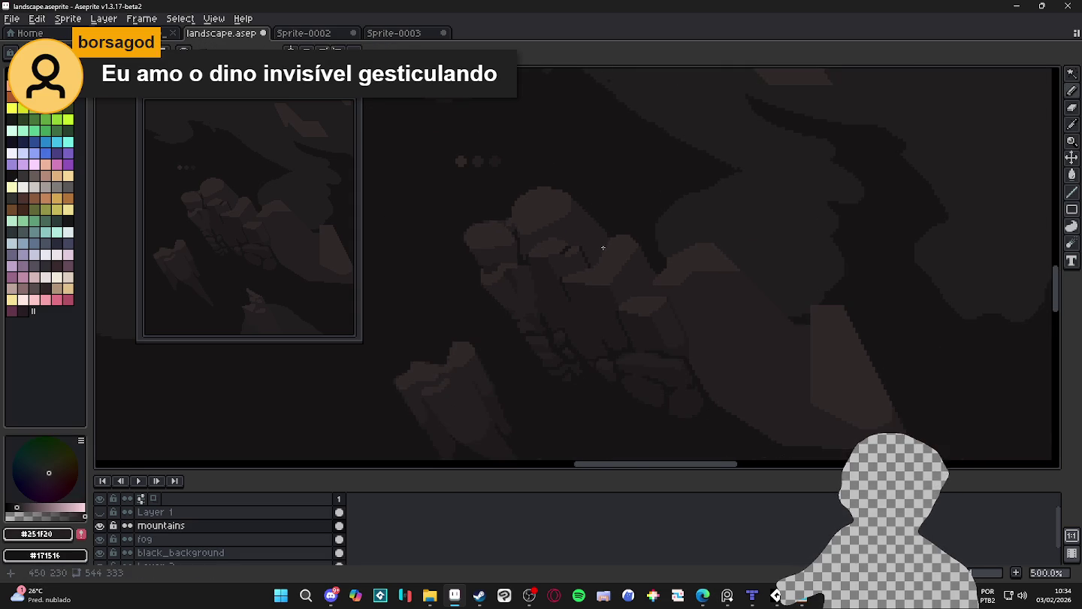
{"action": "scroll", "coordinate": [572, 229], "scroll_direction": "up", "scroll_amount": 1}
{"action": "scroll", "coordinate": [578, 206], "scroll_direction": "down", "scroll_amount": 1}
Fill the dark pixel patch on the mountain with #251F20 using the Paint Bucket
{"action": "key", "text": "b"}
{"action": "scroll", "coordinate": [586, 219], "scroll_direction": "down", "scroll_amount": 2}
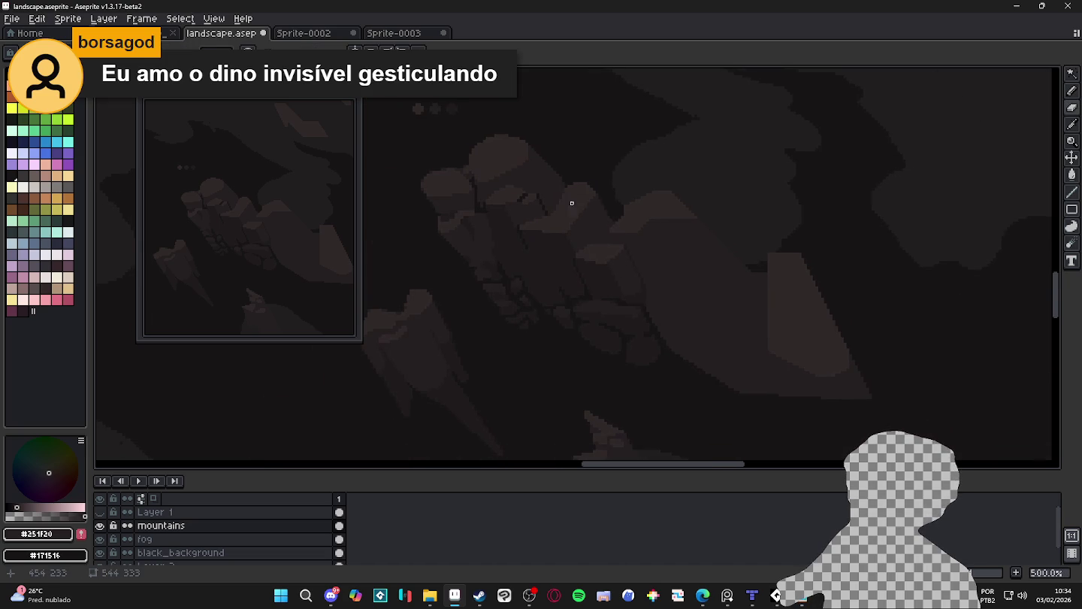
{"action": "scroll", "coordinate": [622, 207], "scroll_direction": "up", "scroll_amount": 2}
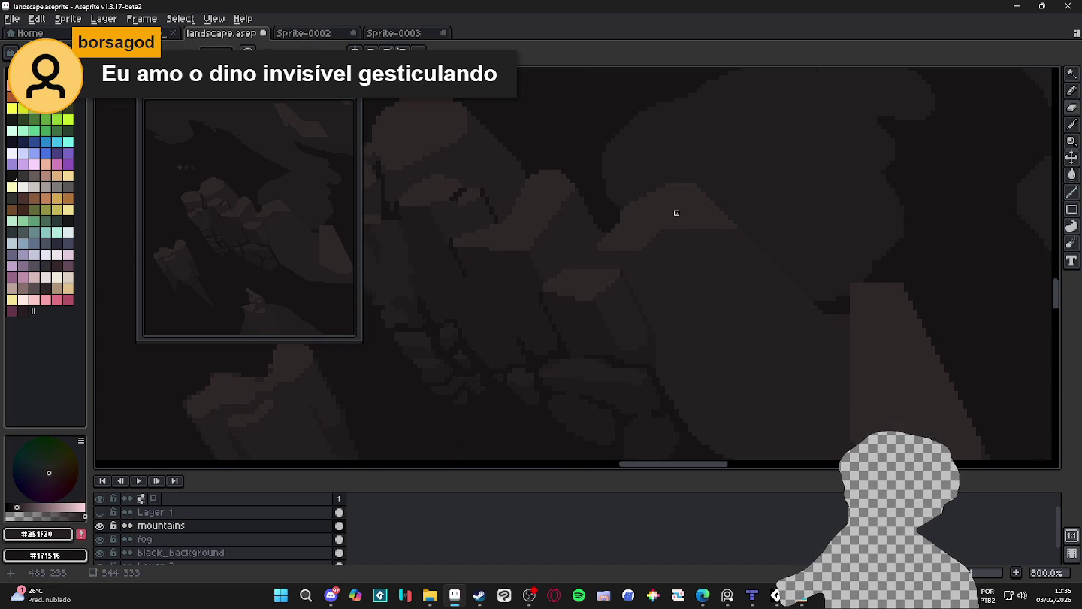
{"action": "scroll", "coordinate": [662, 211], "scroll_direction": "down", "scroll_amount": 2}
{"action": "scroll", "coordinate": [692, 219], "scroll_direction": "up", "scroll_amount": 1}
{"action": "key", "text": "e"}
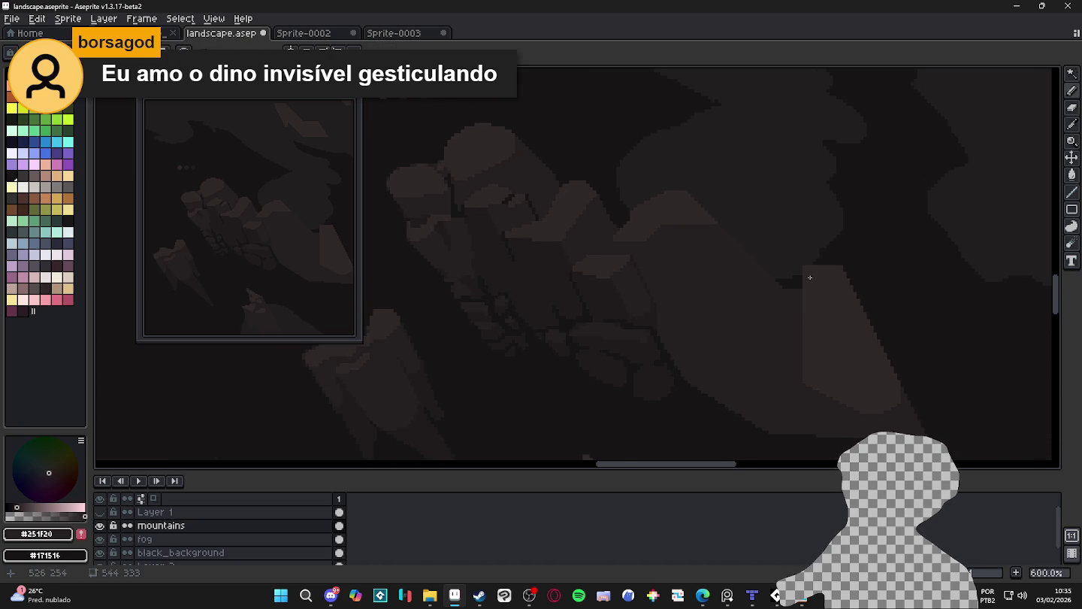
{"action": "scroll", "coordinate": [797, 263], "scroll_direction": "up", "scroll_amount": 1}
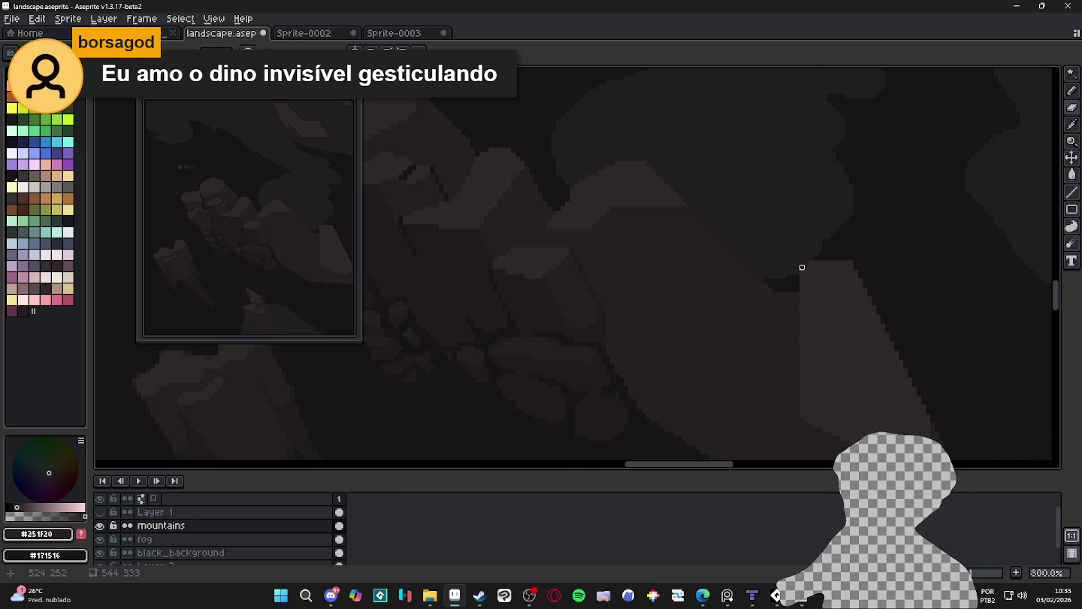
{"action": "scroll", "coordinate": [857, 264], "scroll_direction": "up", "scroll_amount": 1}
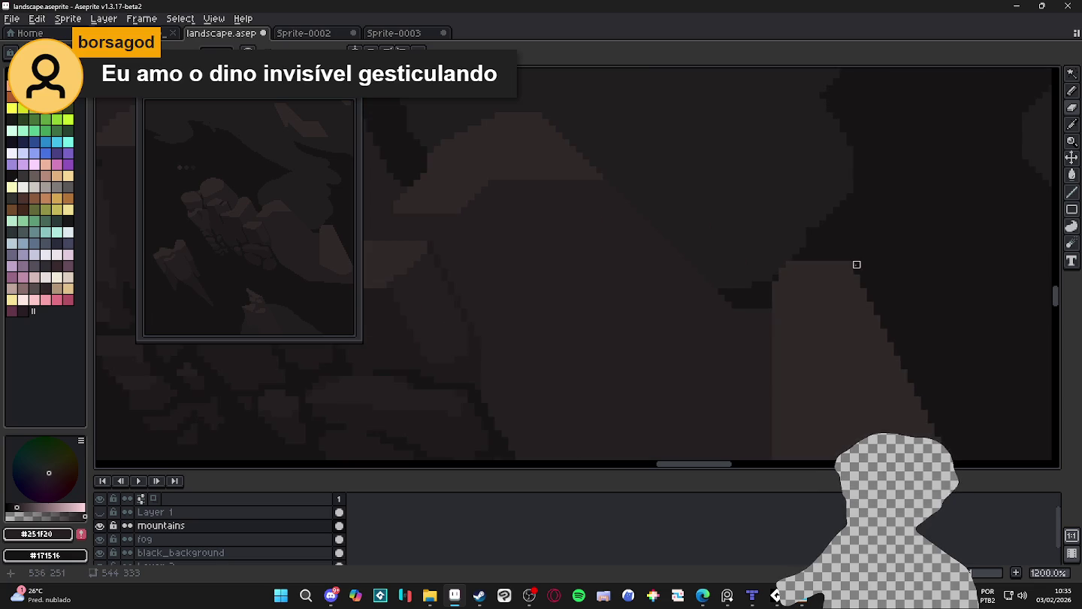
{"action": "scroll", "coordinate": [850, 265], "scroll_direction": "down", "scroll_amount": 4}
{"action": "key", "text": "g"}
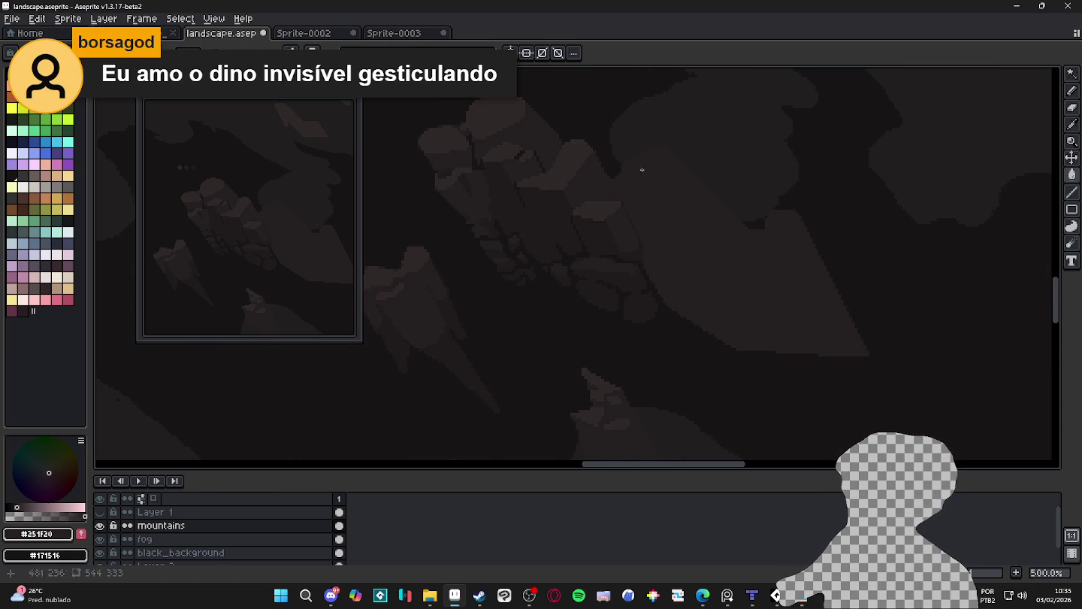
{"action": "left_click_drag", "start_coordinate": [496, 109], "coordinate": [607, 205]}
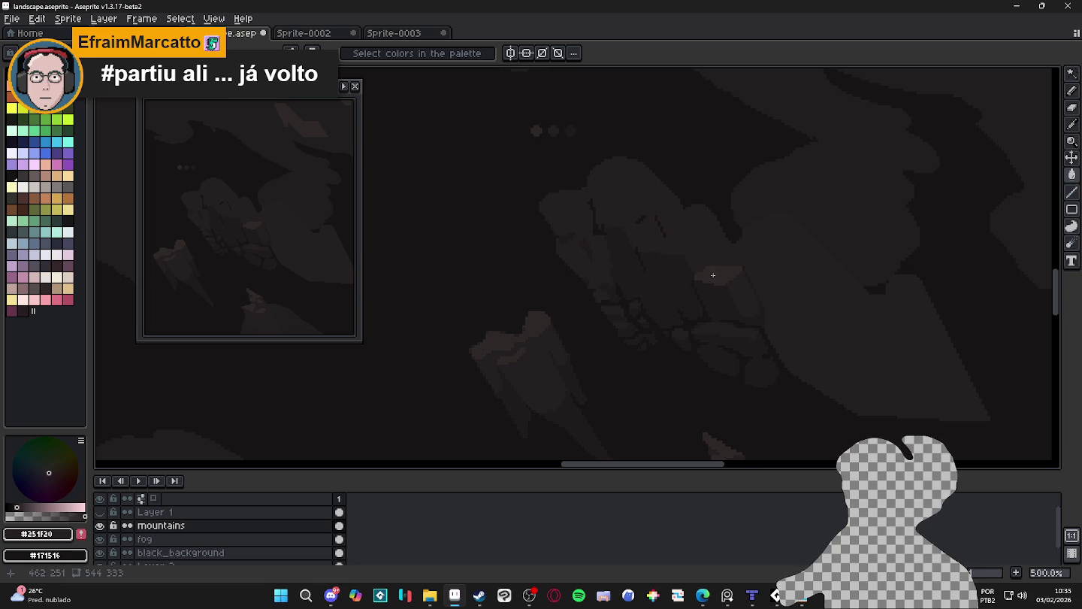
{"action": "key", "text": "g"}
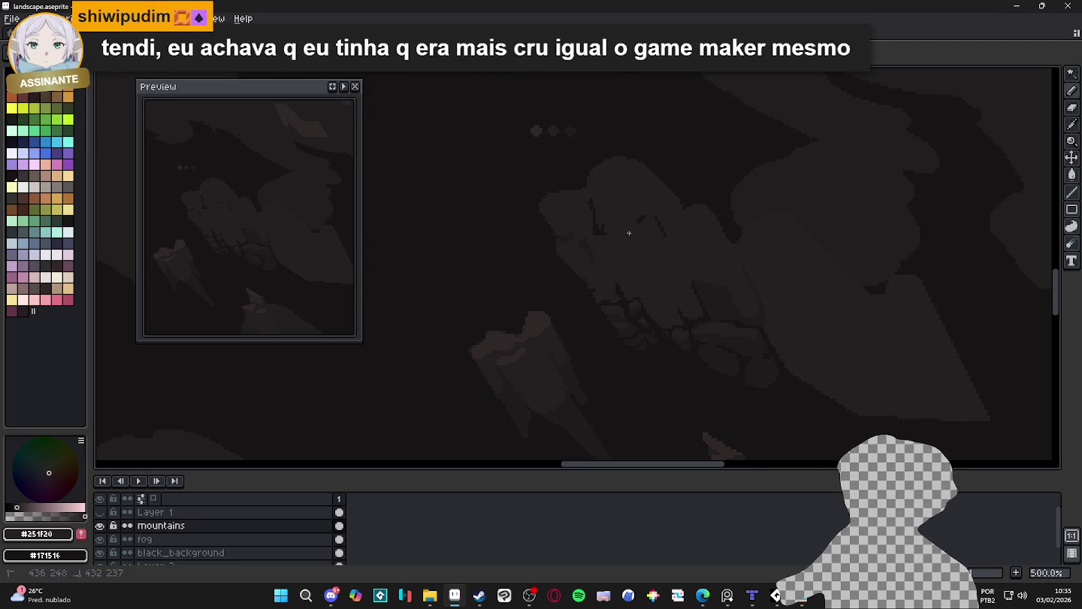
{"action": "left_click", "coordinate": [599, 226]}
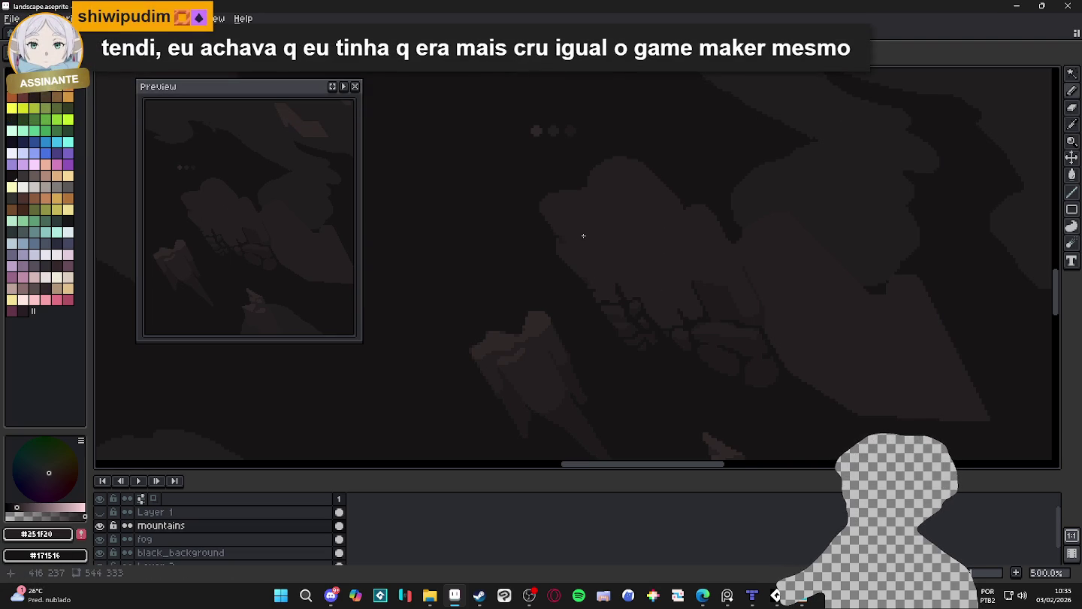
{"action": "scroll", "coordinate": [700, 298], "scroll_direction": "up", "scroll_amount": 1}
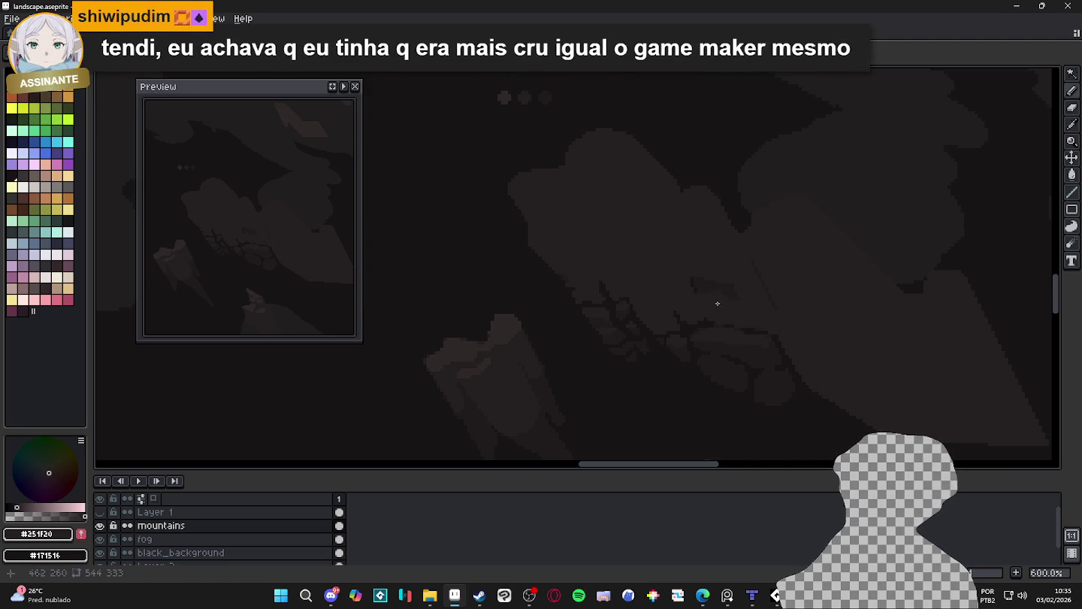
Draw a thin curved Pencil stroke on the mountain's right side
{"action": "left_click_drag", "start_coordinate": [876, 330], "coordinate": [805, 282]}
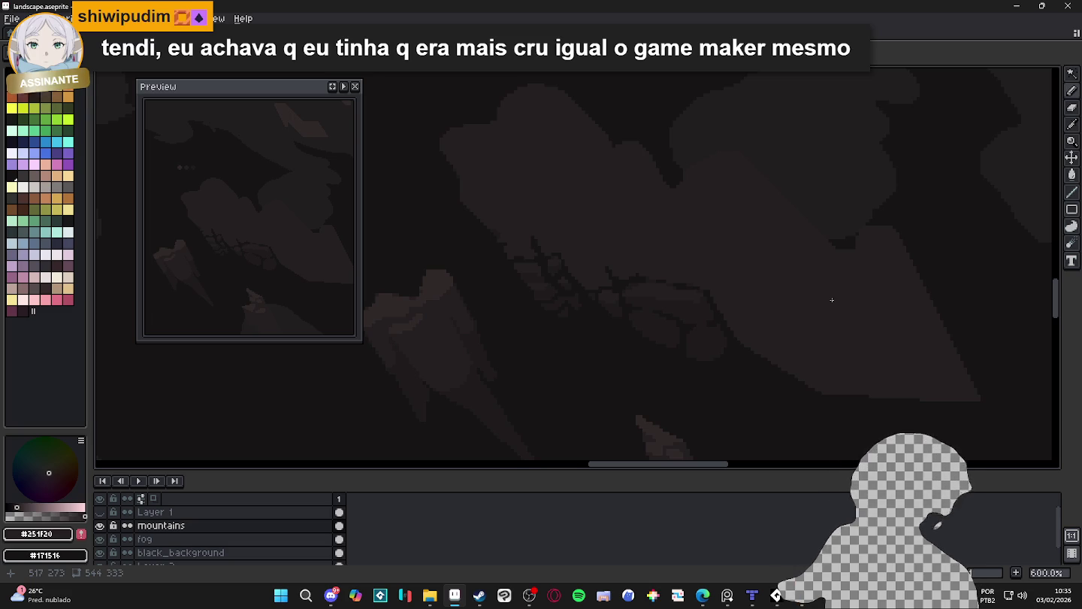
{"action": "scroll", "coordinate": [747, 308], "scroll_direction": "up", "scroll_amount": 1}
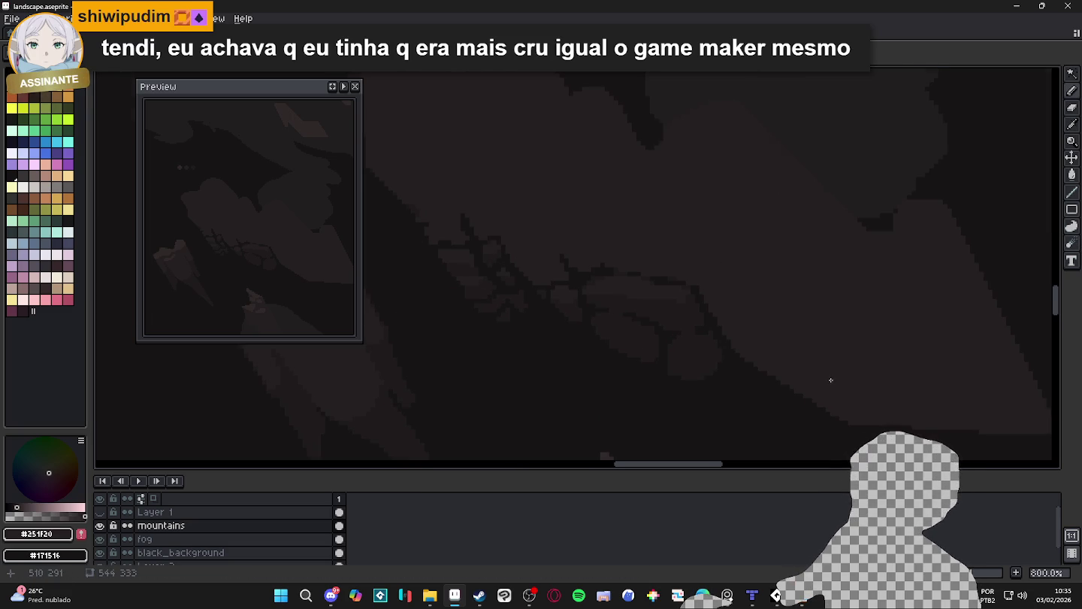
{"action": "scroll", "coordinate": [864, 393], "scroll_direction": "down", "scroll_amount": 1}
{"action": "left_click_drag", "start_coordinate": [913, 388], "coordinate": [875, 376]}
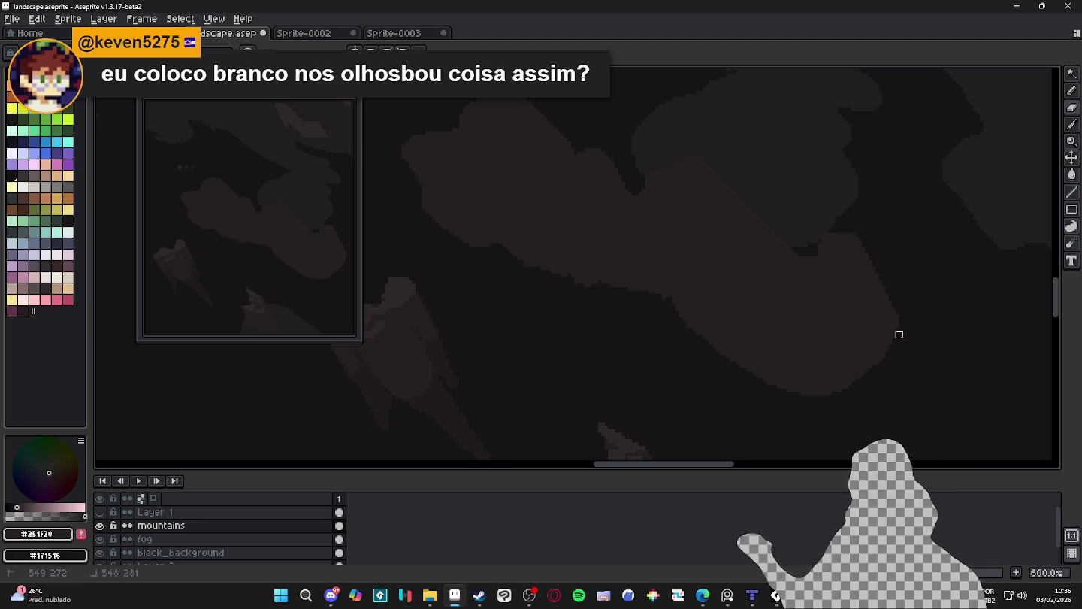
{"action": "left_click_drag", "start_coordinate": [874, 359], "coordinate": [834, 399]}
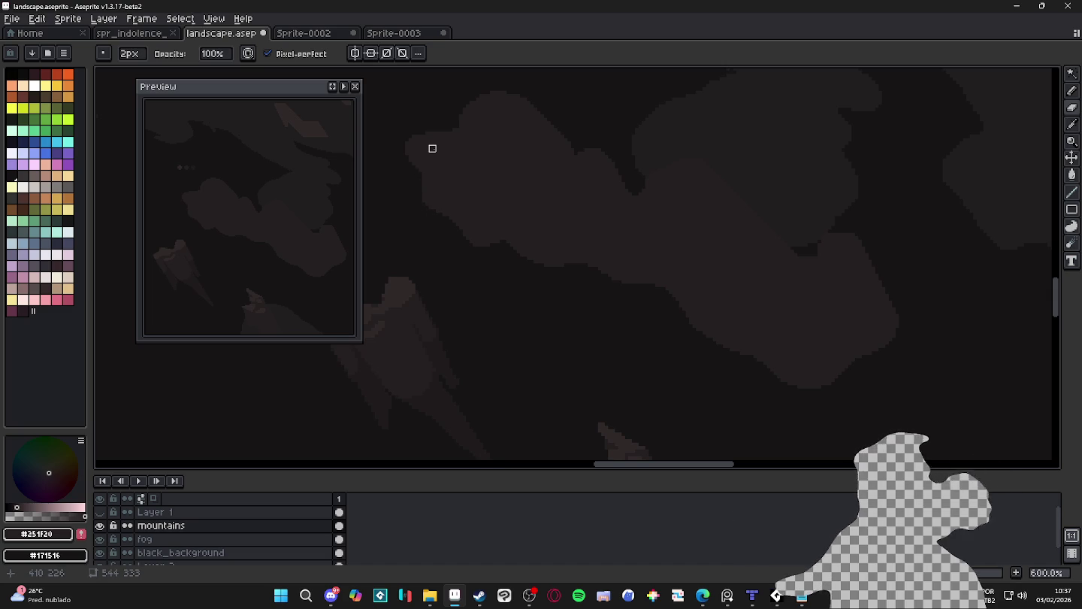
Undo the last mountain pencil stroke and return to the 1px Pencil
{"action": "scroll", "coordinate": [911, 247], "scroll_direction": "up", "scroll_amount": 3}
{"action": "key", "text": "alt"}
{"action": "key", "text": "ctrl+z"}
{"action": "scroll", "coordinate": [773, 232], "scroll_direction": "down", "scroll_amount": 2}
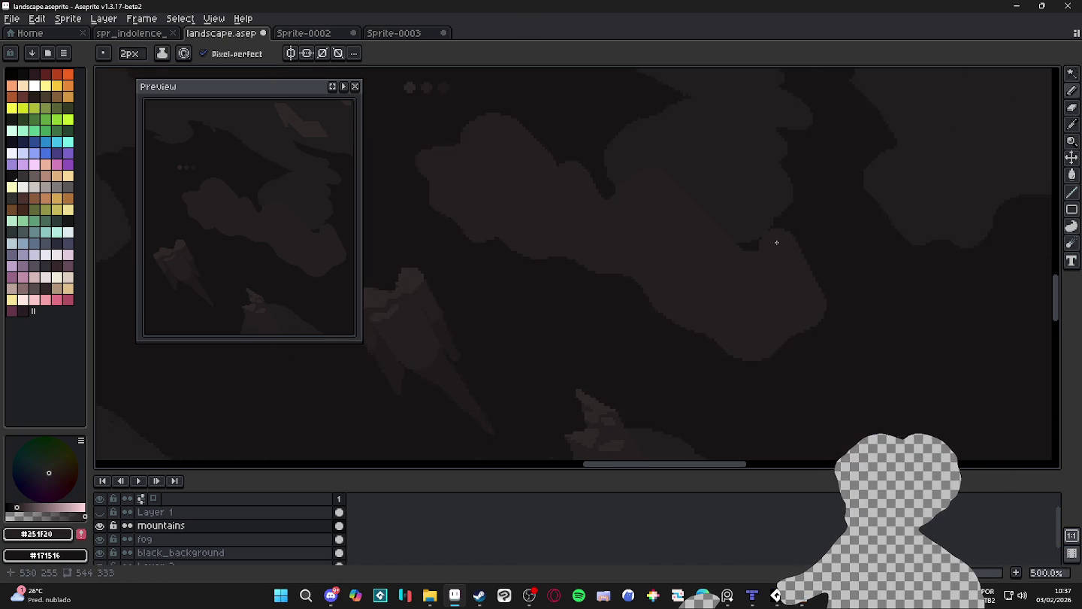
{"action": "scroll", "coordinate": [759, 241], "scroll_direction": "down", "scroll_amount": 2}
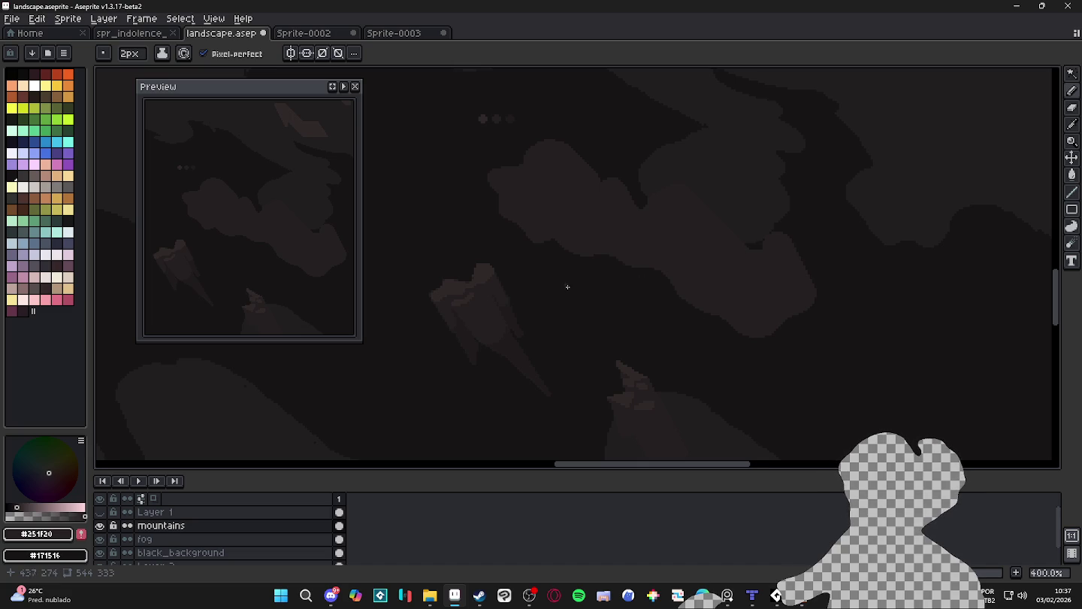
{"action": "scroll", "coordinate": [565, 288], "scroll_direction": "up", "scroll_amount": 1}
{"action": "scroll", "coordinate": [518, 285], "scroll_direction": "up", "scroll_amount": 1}
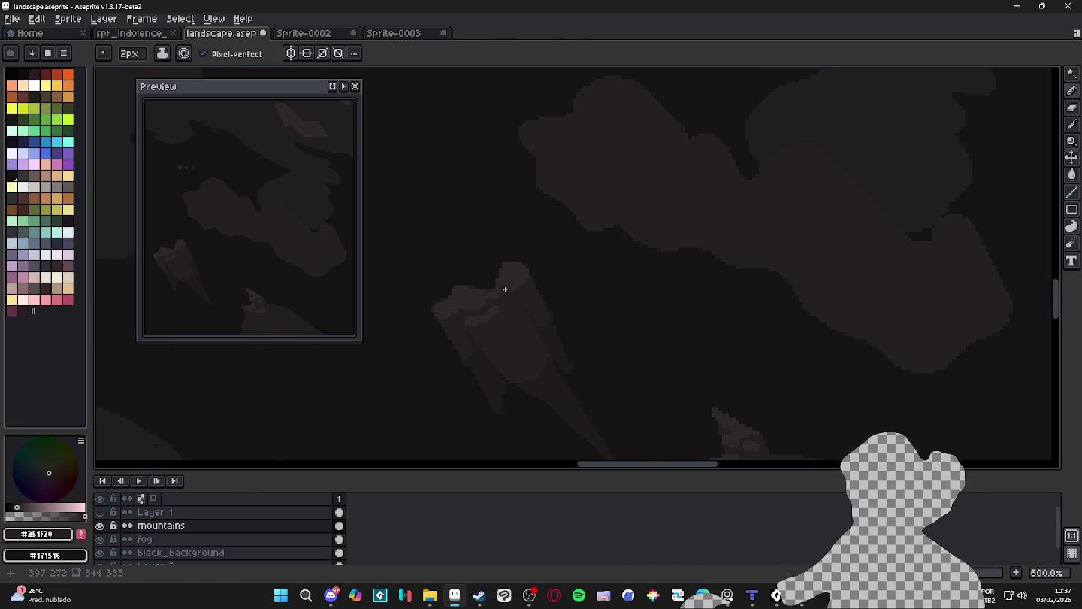
{"action": "key", "text": "w"}
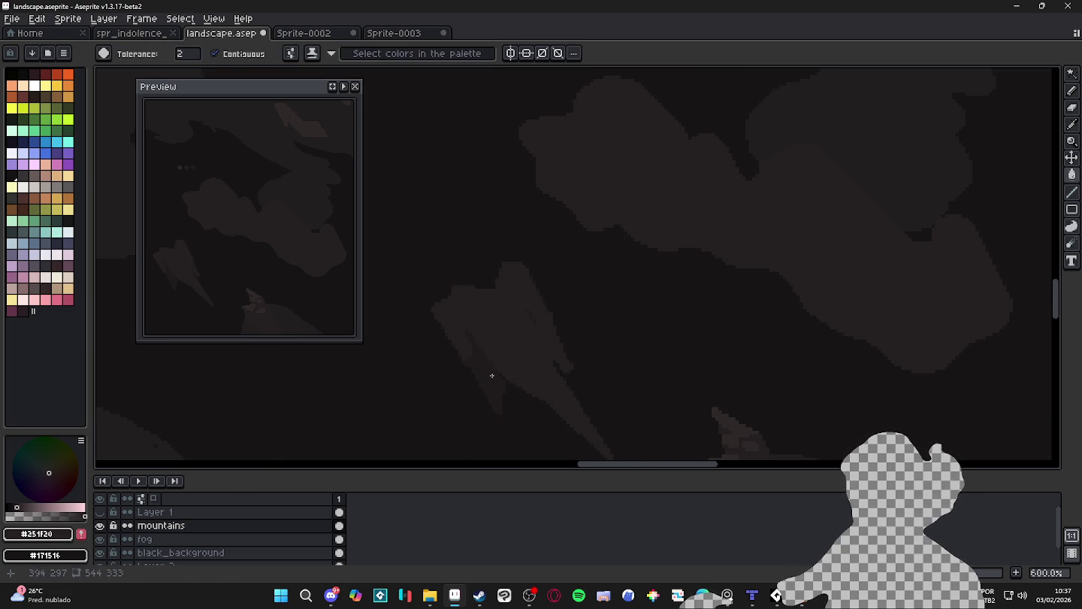
{"action": "key", "text": "b"}
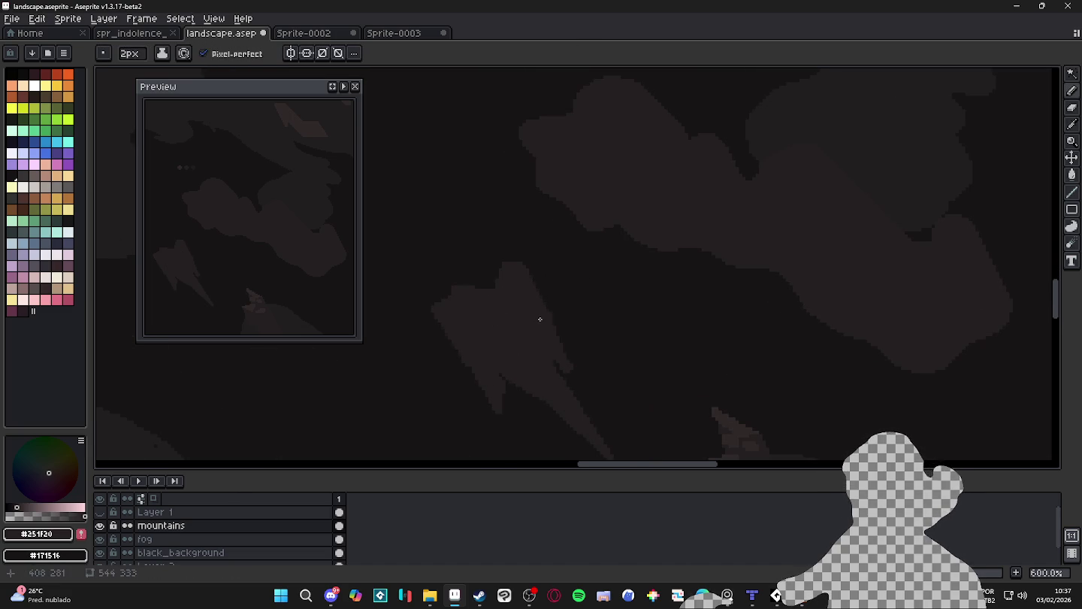
{"action": "scroll", "coordinate": [539, 328], "scroll_direction": "down", "scroll_amount": 1}
{"action": "scroll", "coordinate": [549, 310], "scroll_direction": "down", "scroll_amount": 1}
{"action": "scroll", "coordinate": [575, 312], "scroll_direction": "down", "scroll_amount": 2}
{"action": "scroll", "coordinate": [517, 254], "scroll_direction": "up", "scroll_amount": 1}
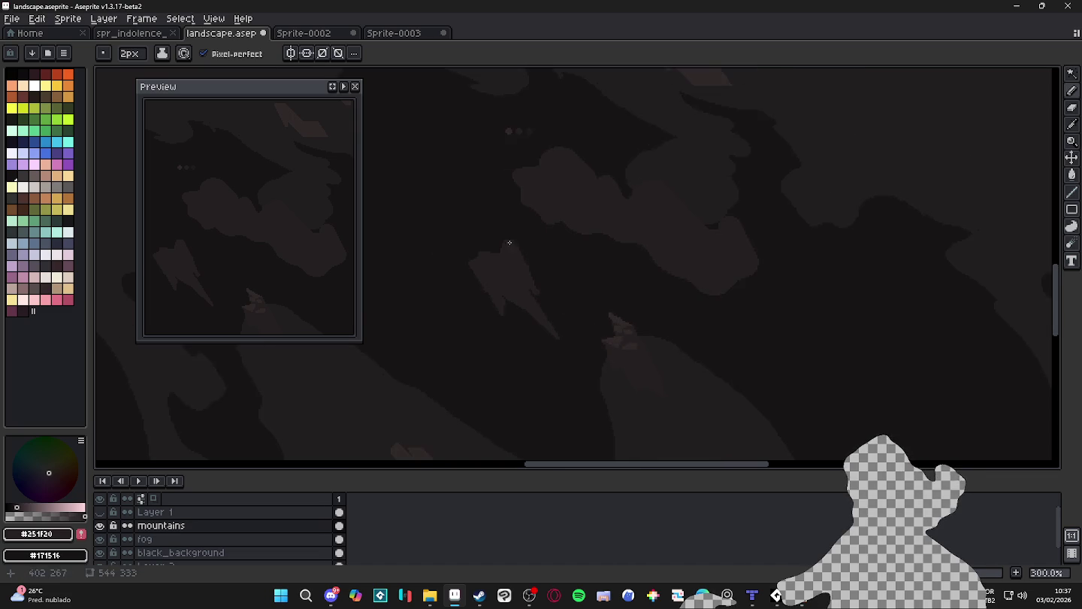
{"action": "scroll", "coordinate": [506, 257], "scroll_direction": "up", "scroll_amount": 1}
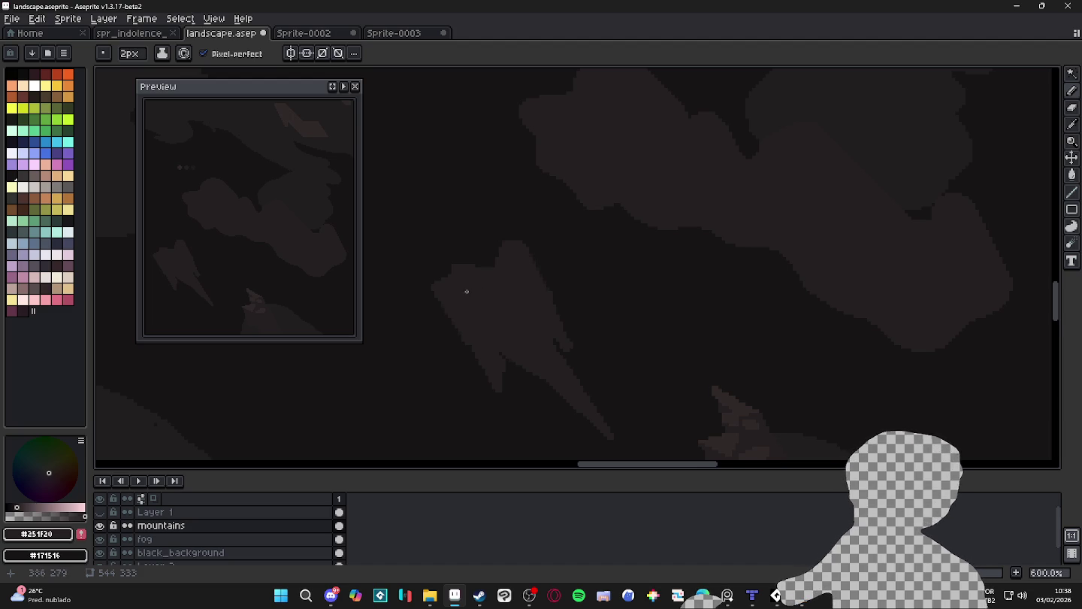
{"action": "scroll", "coordinate": [463, 291], "scroll_direction": "down", "scroll_amount": 2}
{"action": "scroll", "coordinate": [620, 383], "scroll_direction": "up", "scroll_amount": 1}
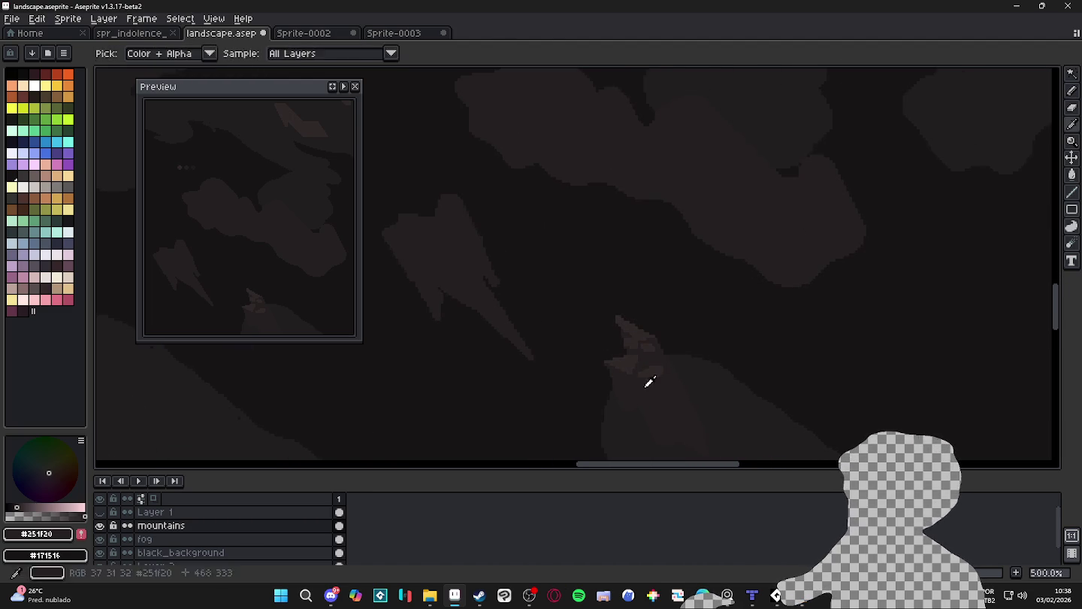
{"action": "key", "text": "g"}
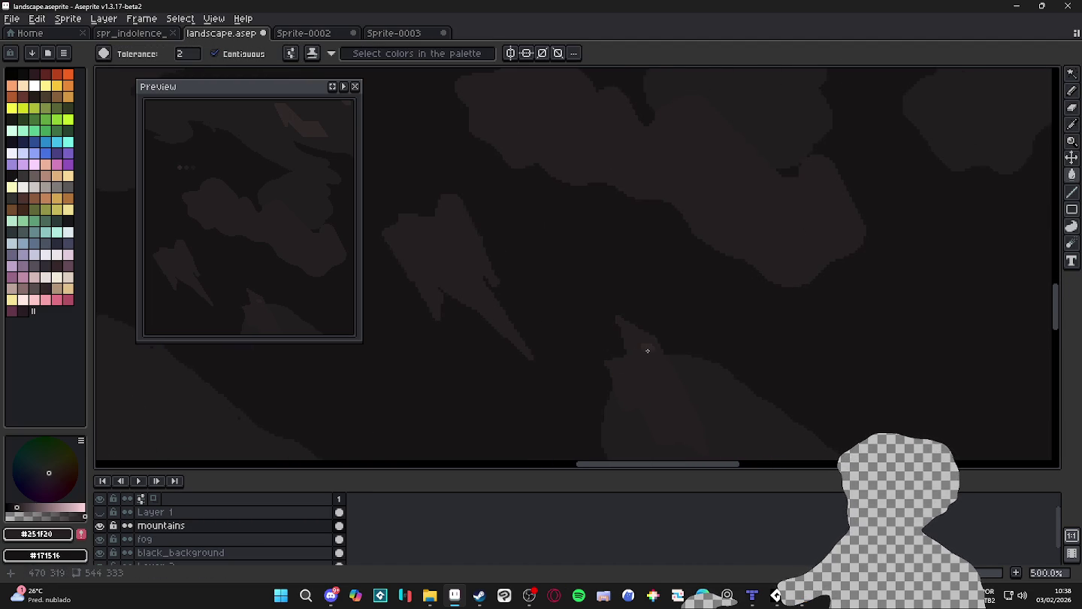
{"action": "scroll", "coordinate": [572, 279], "scroll_direction": "up", "scroll_amount": 2}
{"action": "scroll", "coordinate": [556, 263], "scroll_direction": "up", "scroll_amount": 2}
{"action": "key", "text": "b"}
Raise the mountain's top edge, add a pixel row at the peak, and darken upper-left edge pixels
{"action": "left_click_drag", "start_coordinate": [566, 267], "coordinate": [590, 253]}
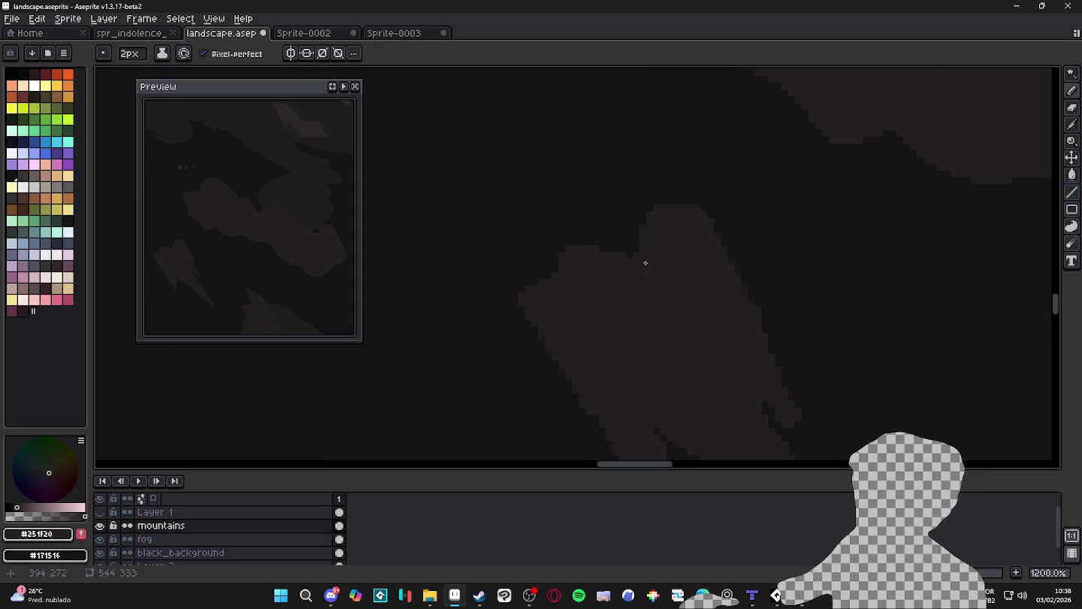
{"action": "left_click_drag", "start_coordinate": [683, 253], "coordinate": [634, 233]}
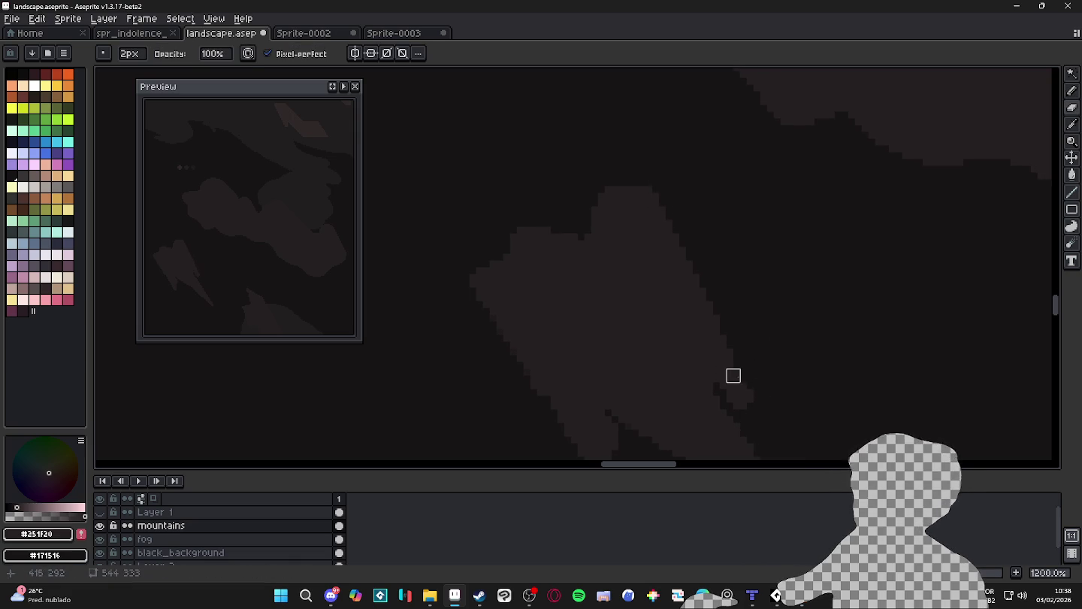
{"action": "key", "text": "b"}
{"action": "left_click_drag", "start_coordinate": [639, 184], "coordinate": [623, 185]}
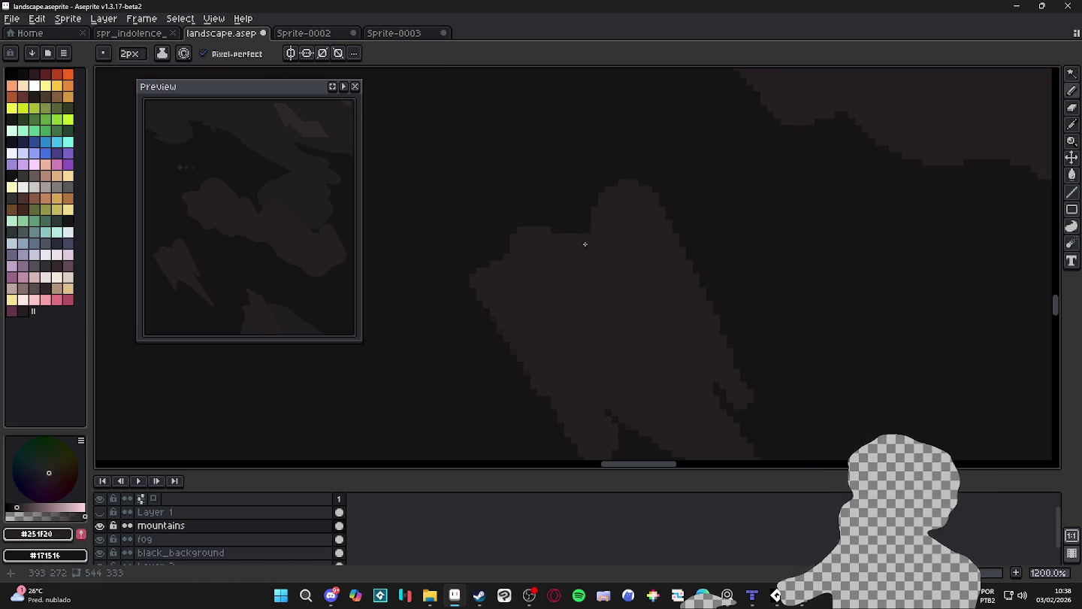
{"action": "left_click_drag", "start_coordinate": [593, 241], "coordinate": [590, 240]}
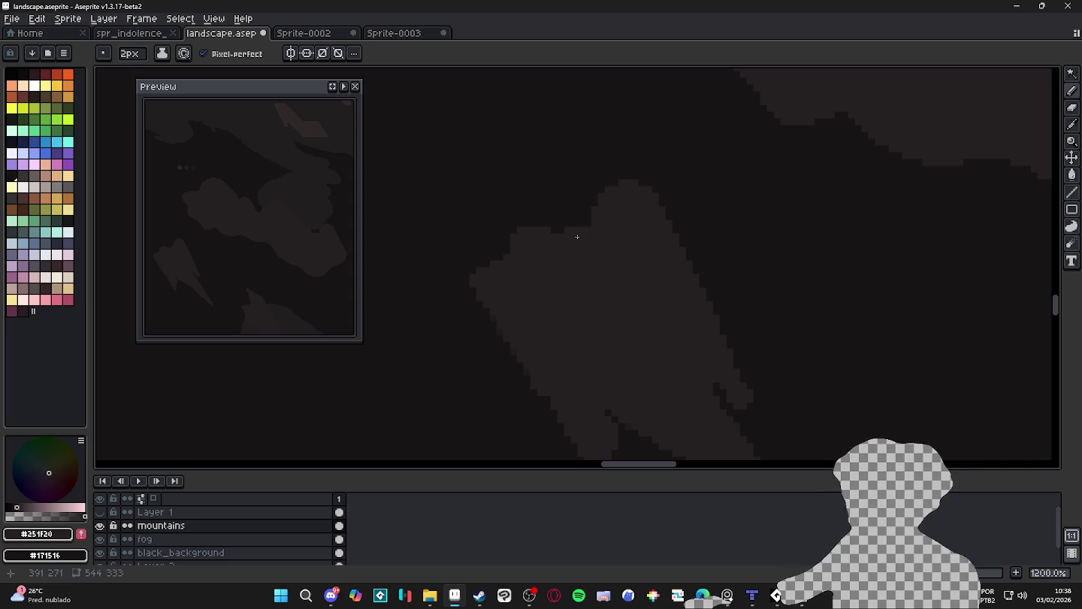
{"action": "scroll", "coordinate": [585, 239], "scroll_direction": "up", "scroll_amount": 1}
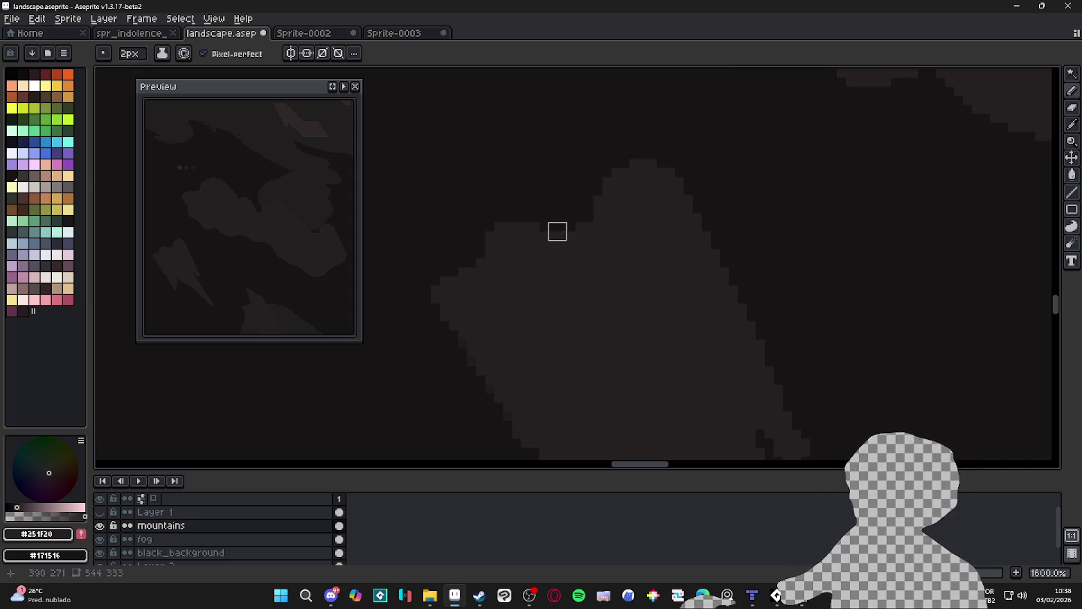
Fill the dark notch along the mountain's edge with the Pencil
{"action": "key", "text": "e"}
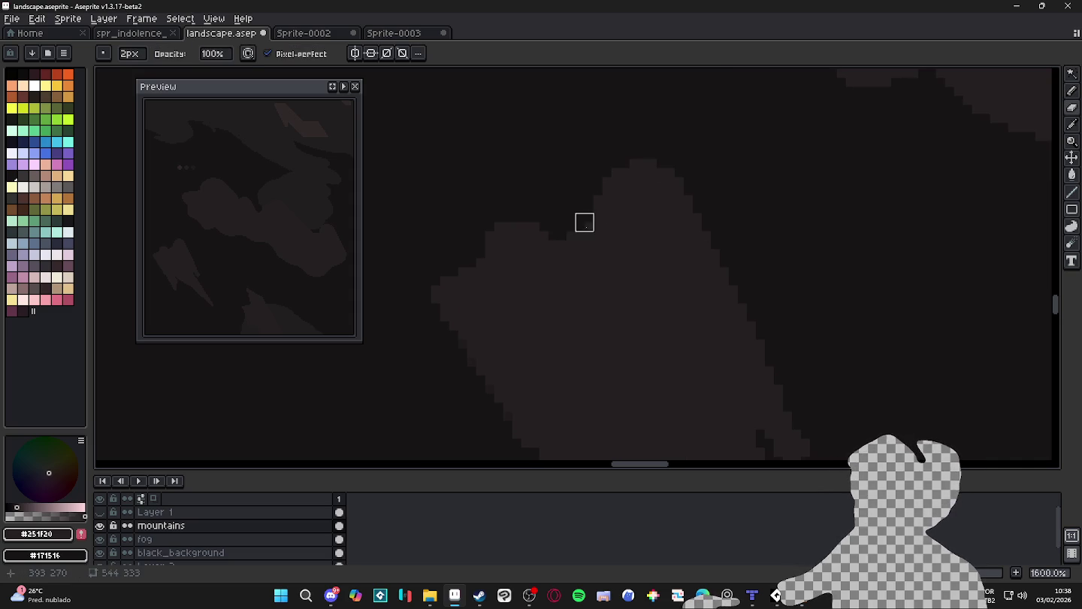
{"action": "key", "text": "b"}
{"action": "scroll", "coordinate": [578, 245], "scroll_direction": "down", "scroll_amount": 1}
{"action": "scroll", "coordinate": [578, 245], "scroll_direction": "up", "scroll_amount": 1}
{"action": "scroll", "coordinate": [571, 246], "scroll_direction": "down", "scroll_amount": 3}
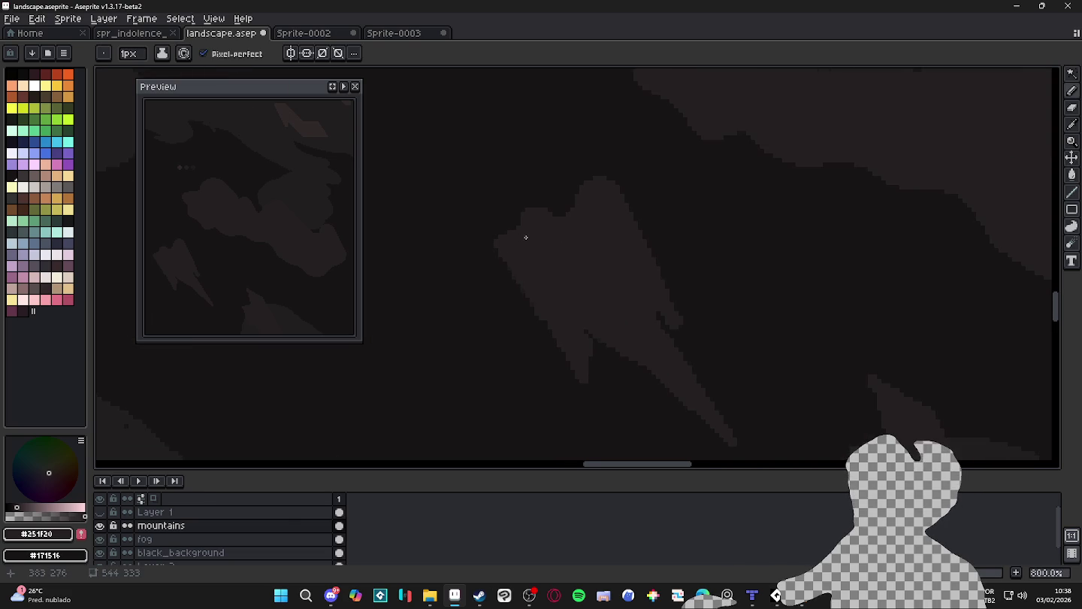
{"action": "scroll", "coordinate": [590, 304], "scroll_direction": "up", "scroll_amount": 3}
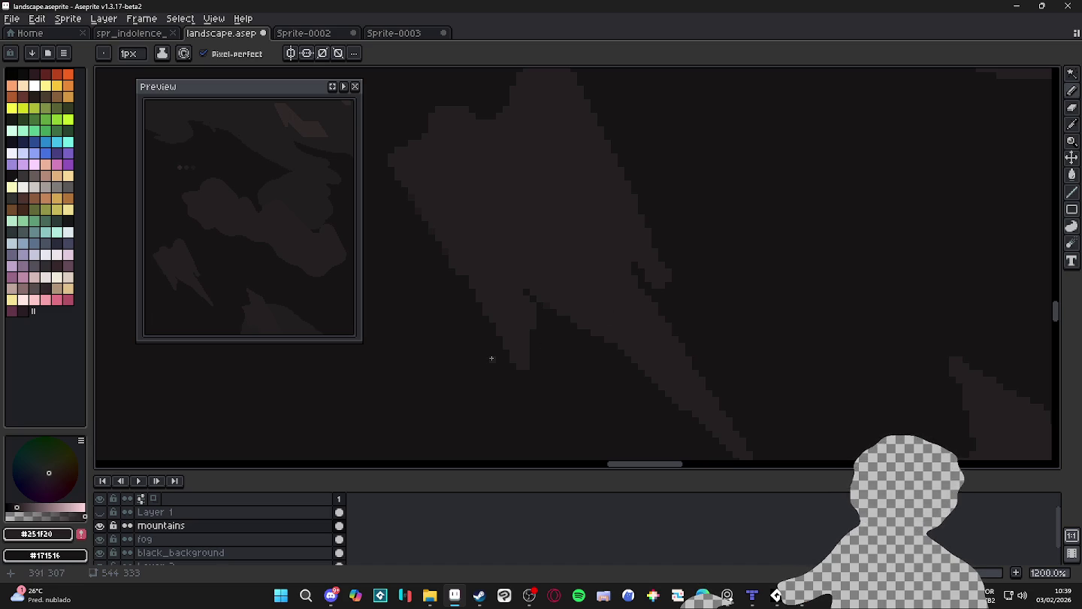
{"action": "scroll", "coordinate": [508, 337], "scroll_direction": "up", "scroll_amount": 2}
{"action": "scroll", "coordinate": [520, 305], "scroll_direction": "down", "scroll_amount": 1}
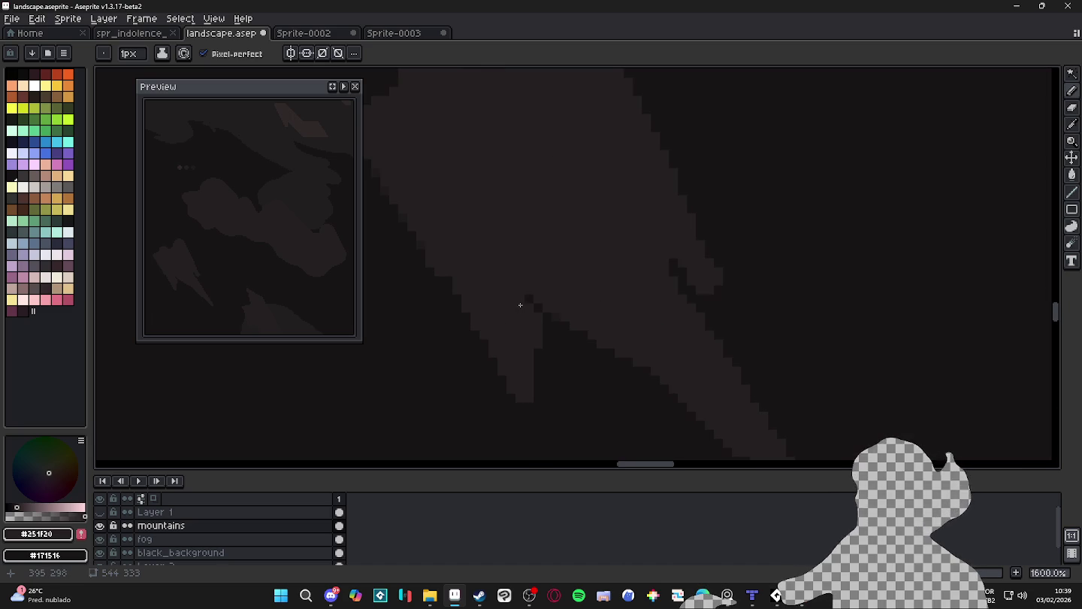
{"action": "mouse_move", "coordinate": [538, 296]}
{"action": "left_mouse_down"}
{"action": "mouse_move", "coordinate": [525, 295]}
{"action": "mouse_move", "coordinate": [552, 316]}
{"action": "left_mouse_up"}
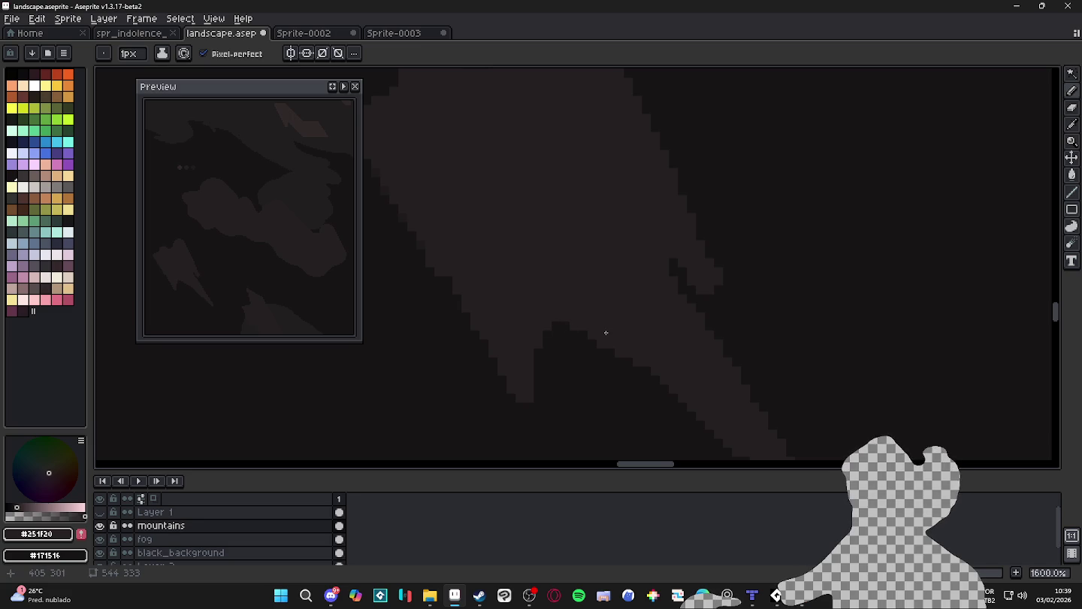
{"action": "scroll", "coordinate": [593, 316], "scroll_direction": "down", "scroll_amount": 1}
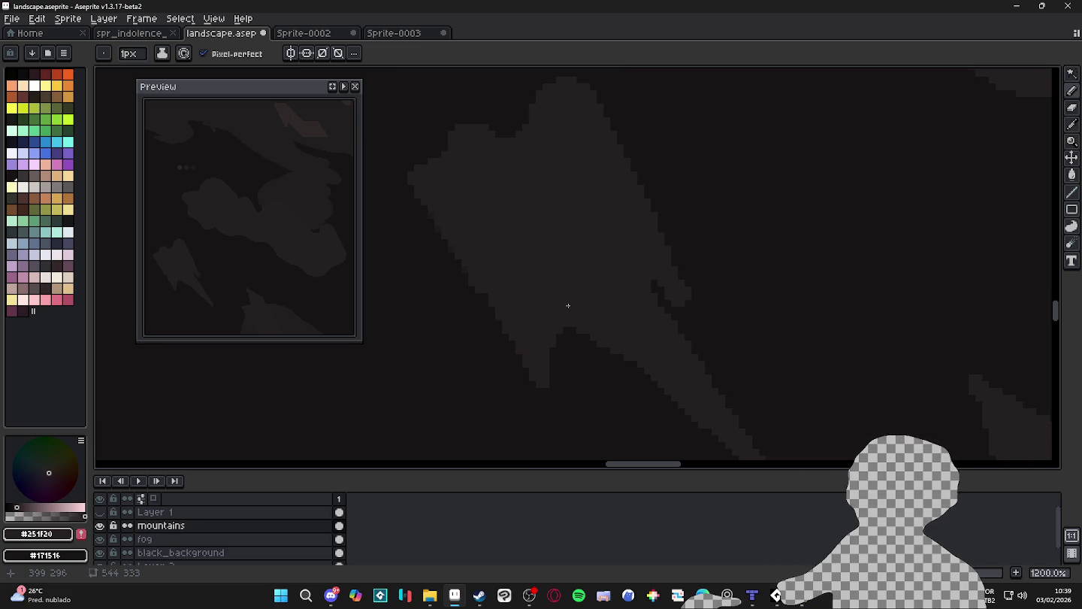
{"action": "scroll", "coordinate": [569, 302], "scroll_direction": "up", "scroll_amount": 1}
{"action": "scroll", "coordinate": [576, 295], "scroll_direction": "down", "scroll_amount": 1}
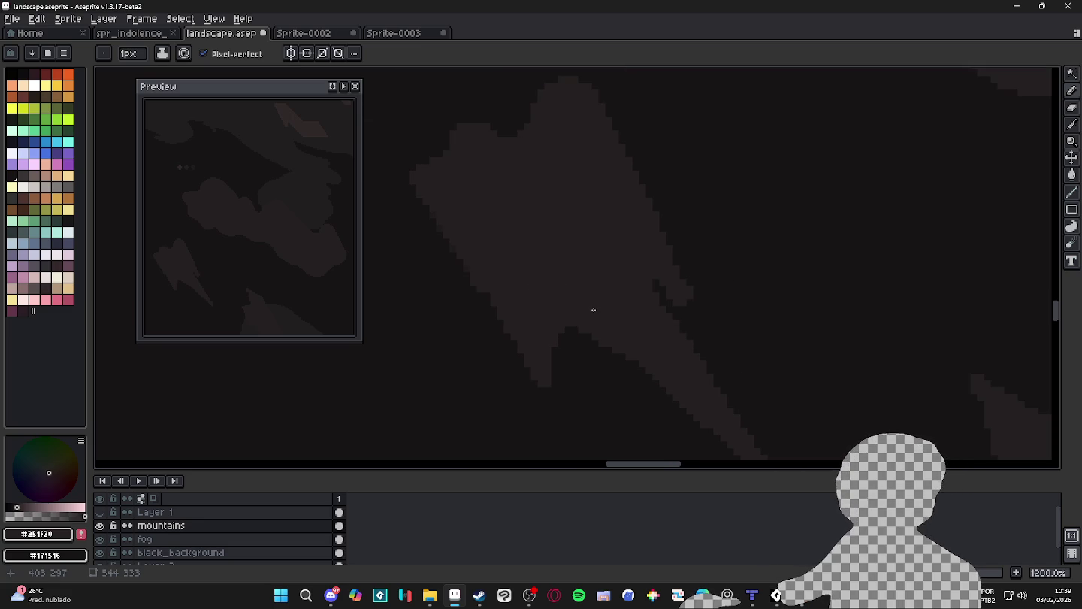
{"action": "scroll", "coordinate": [590, 308], "scroll_direction": "down", "scroll_amount": 4}
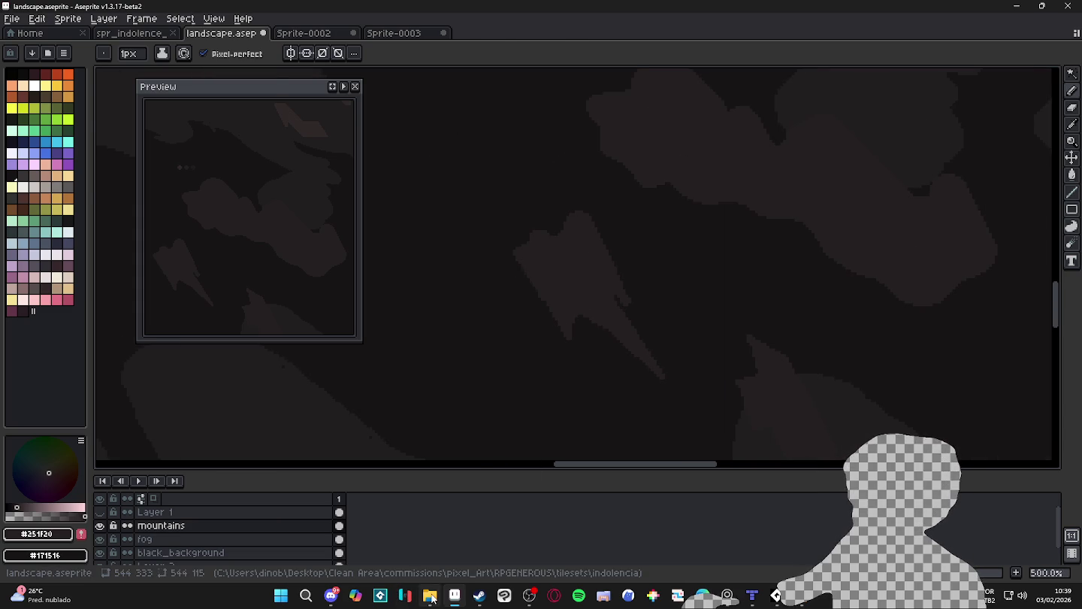
Bring up the indolencia folder window, then glance at Discord and minimize it
{"action": "left_click", "coordinate": [429, 595]}
{"action": "left_click", "coordinate": [330, 596]}
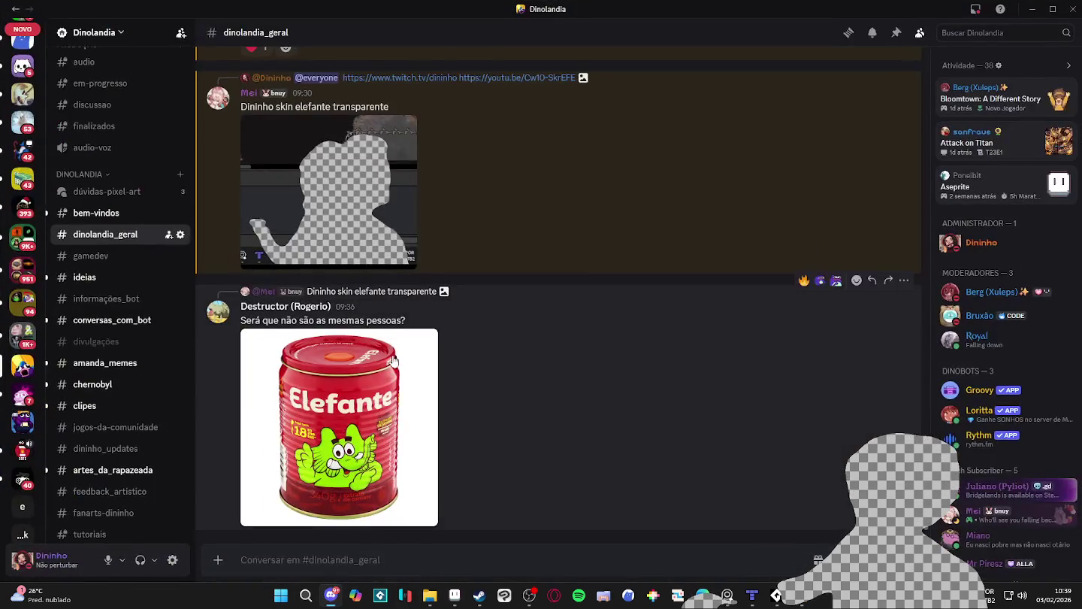
{"action": "left_click", "coordinate": [330, 595]}
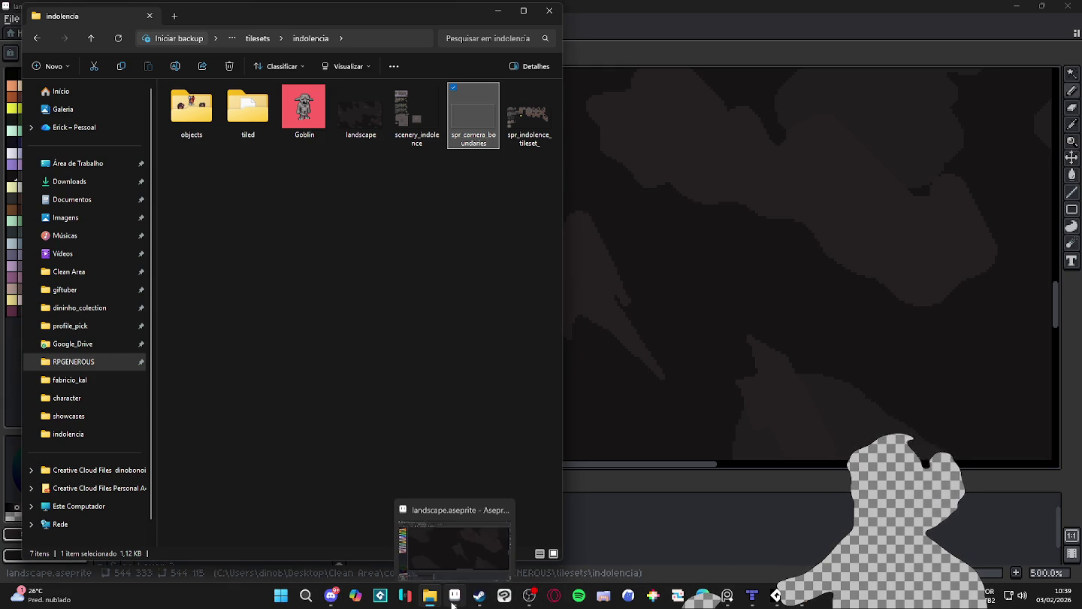
Create a new Sprite-0004 canvas and paste the copied monster scene into it
{"action": "left_click", "coordinate": [454, 595]}
{"action": "left_click", "coordinate": [11, 18]}
{"action": "left_click", "coordinate": [23, 26]}
{"action": "left_click", "coordinate": [507, 415]}
{"action": "key", "text": "ctrl+v"}
{"action": "key", "text": "Return"}
{"action": "scroll", "coordinate": [630, 275], "scroll_direction": "up", "scroll_amount": 2}
{"action": "scroll", "coordinate": [631, 275], "scroll_direction": "up", "scroll_amount": 3}
{"action": "scroll", "coordinate": [677, 301], "scroll_direction": "up", "scroll_amount": 6}
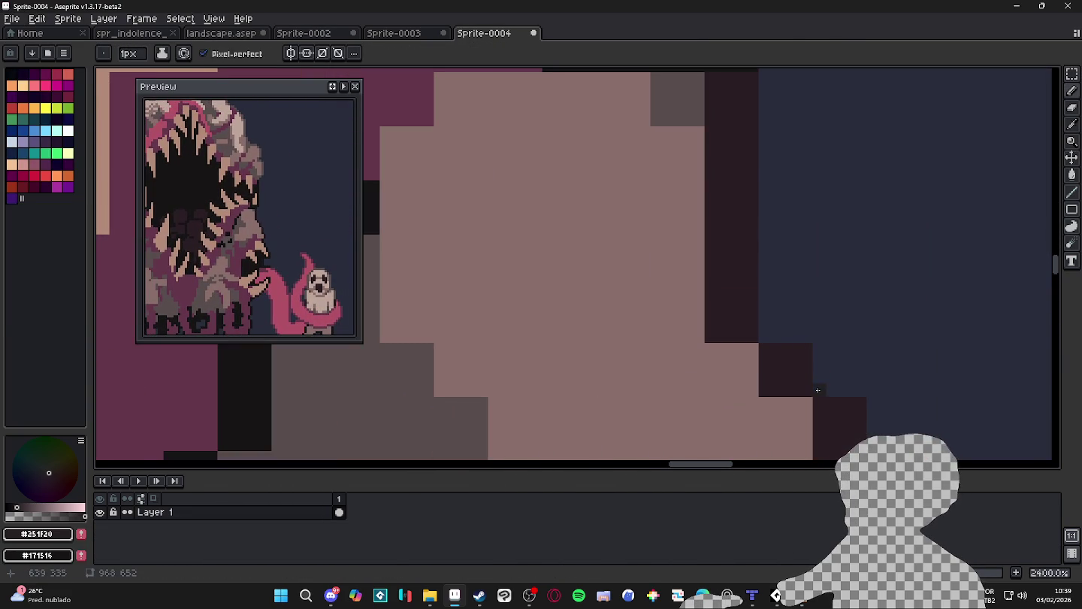
Resize the sprite to a quarter with width 968/4, giving 242×163 pixels
{"action": "left_click", "coordinate": [69, 19]}
{"action": "left_click", "coordinate": [99, 84]}
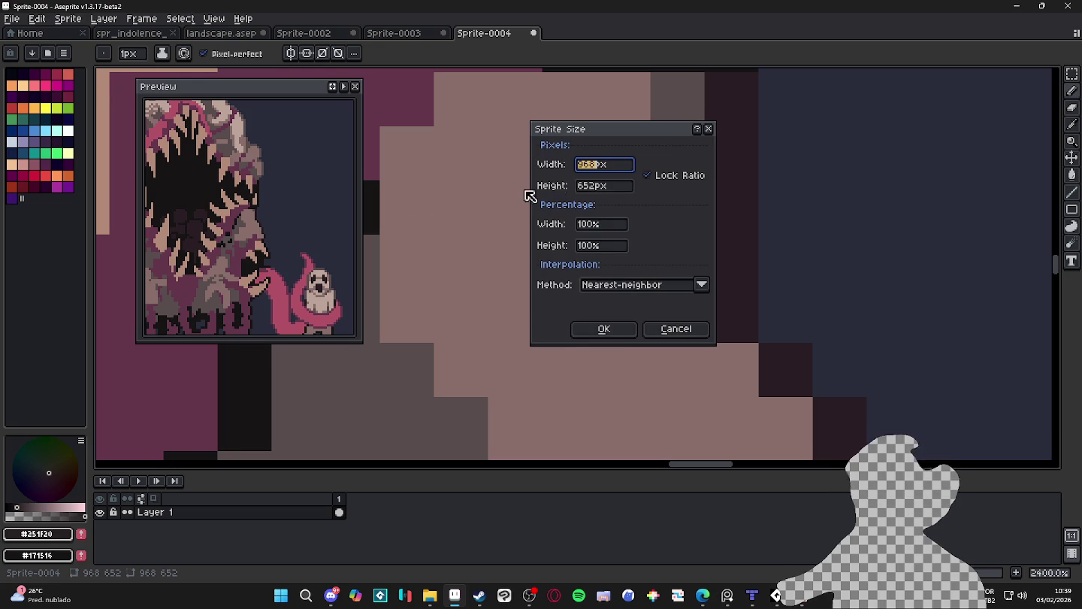
{"action": "left_click", "coordinate": [591, 163]}
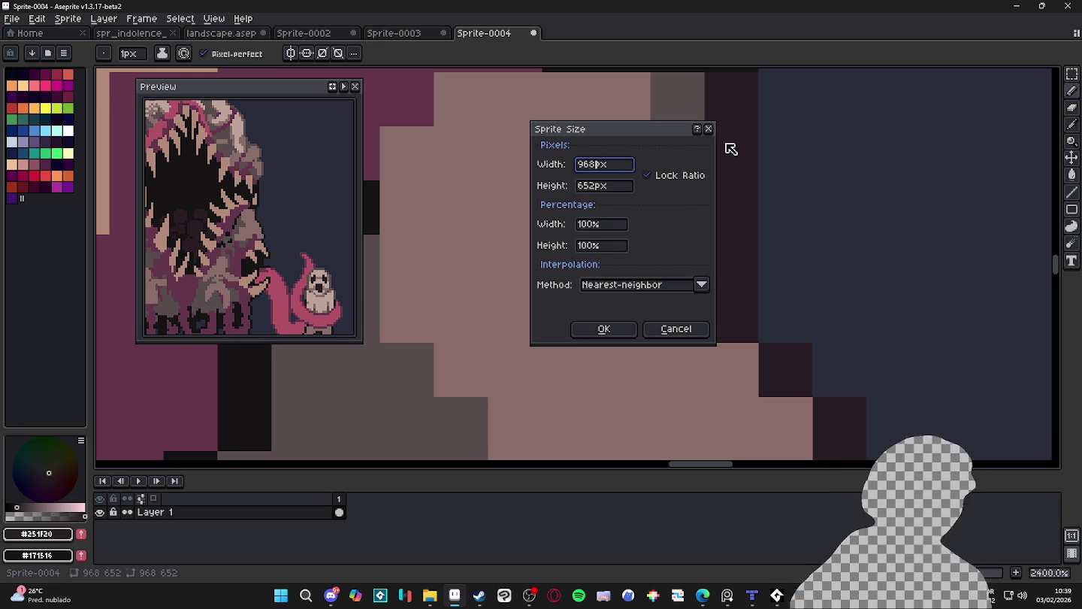
{"action": "type", "text": "/4"}
{"action": "key", "text": "Return"}
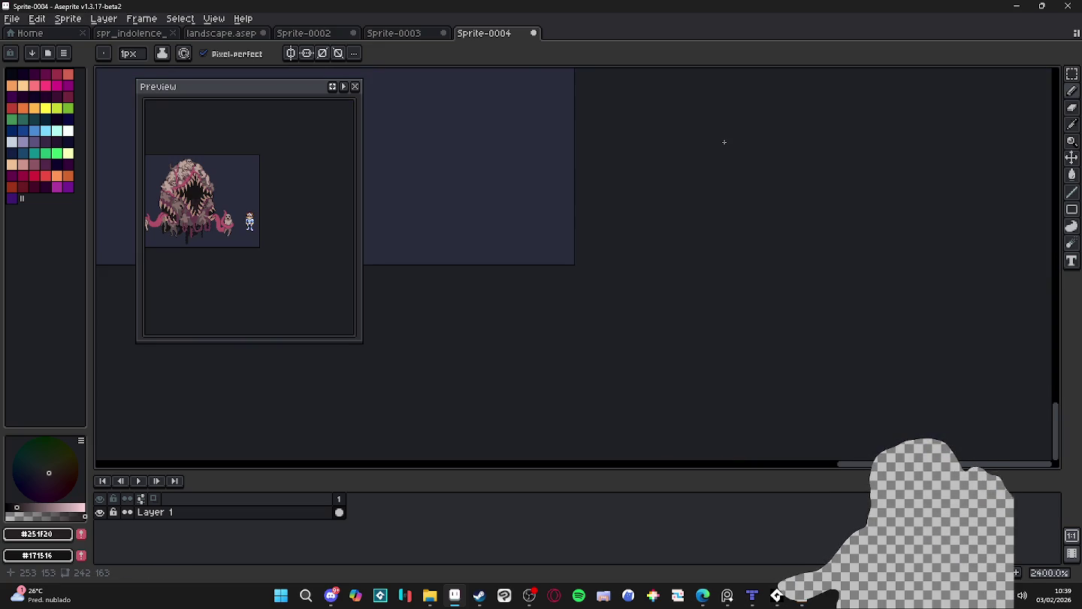
{"action": "scroll", "coordinate": [558, 313], "scroll_direction": "up", "scroll_amount": 2}
{"action": "scroll", "coordinate": [662, 414], "scroll_direction": "up", "scroll_amount": 2}
{"action": "scroll", "coordinate": [722, 353], "scroll_direction": "up", "scroll_amount": 1}
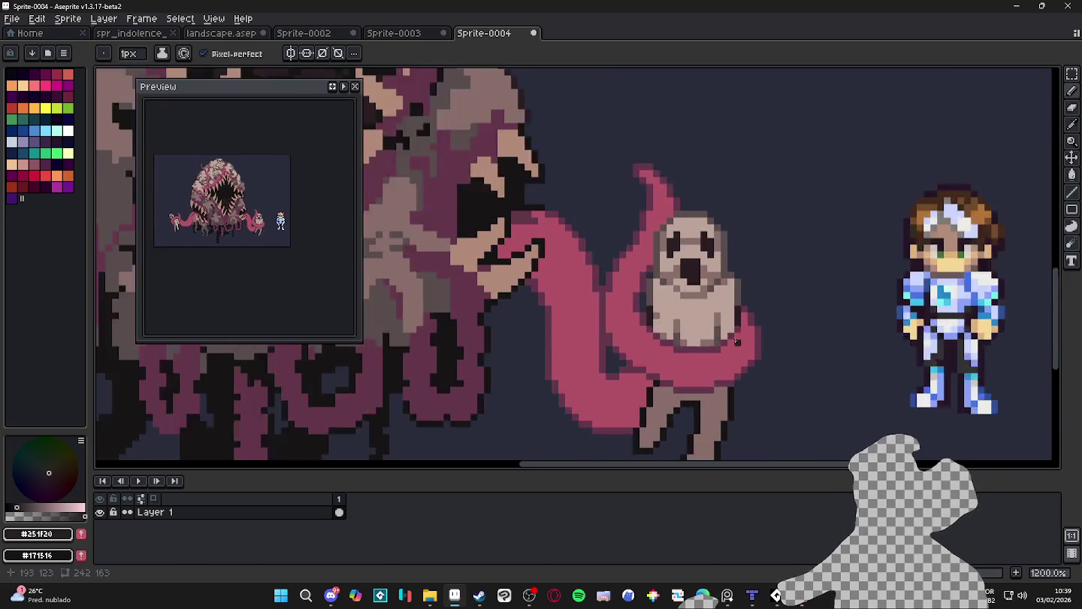
{"action": "scroll", "coordinate": [692, 316], "scroll_direction": "up", "scroll_amount": 1}
{"action": "scroll", "coordinate": [677, 285], "scroll_direction": "down", "scroll_amount": 1}
{"action": "scroll", "coordinate": [667, 272], "scroll_direction": "up", "scroll_amount": 1}
{"action": "scroll", "coordinate": [668, 272], "scroll_direction": "down", "scroll_amount": 1}
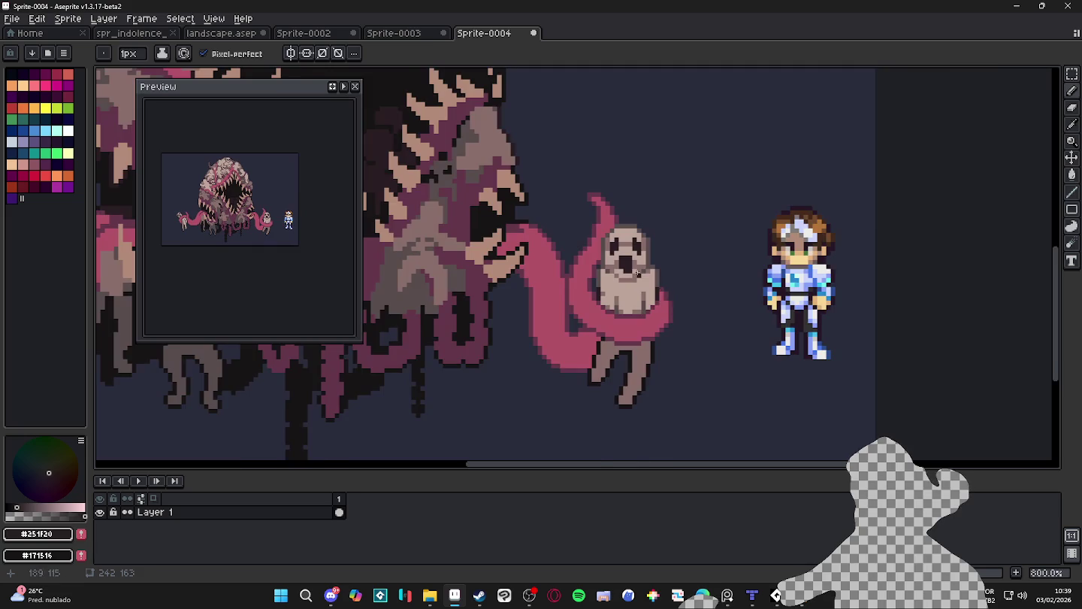
{"action": "scroll", "coordinate": [654, 286], "scroll_direction": "up", "scroll_amount": 2}
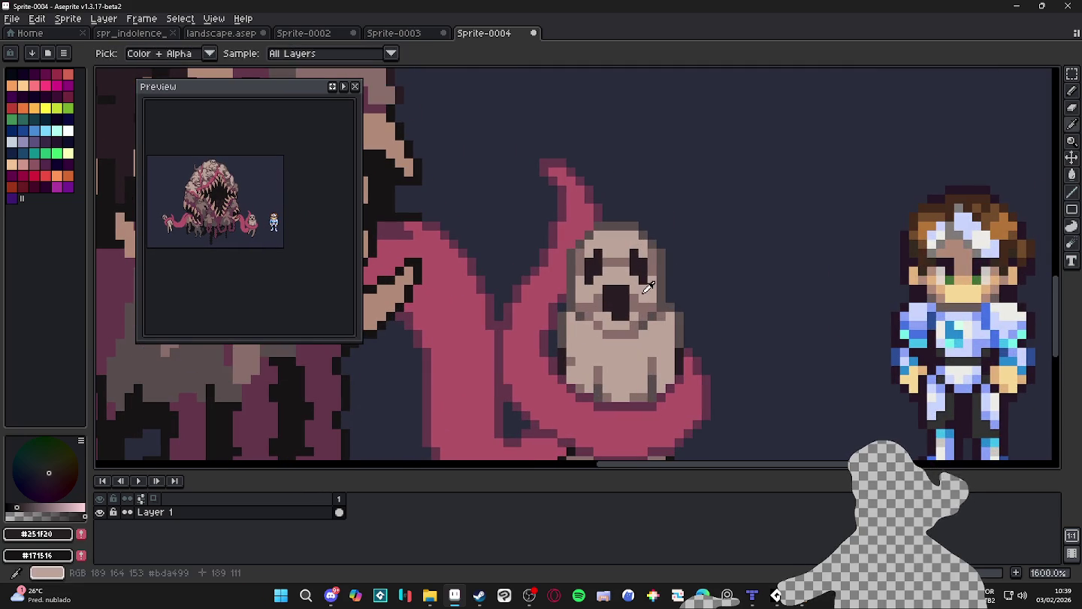
Sample the ghost's beige #BDA499 as the drawing colour
{"action": "left_click", "coordinate": [648, 290], "text": "alt"}
{"action": "scroll", "coordinate": [640, 302], "scroll_direction": "down", "scroll_amount": 2}
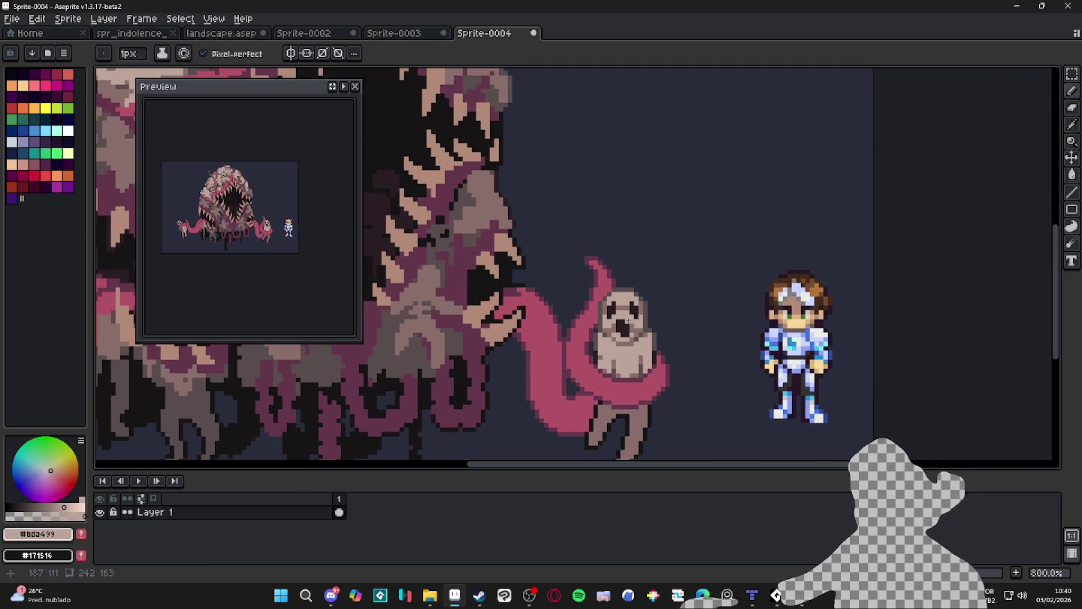
{"action": "scroll", "coordinate": [631, 318], "scroll_direction": "up", "scroll_amount": 1}
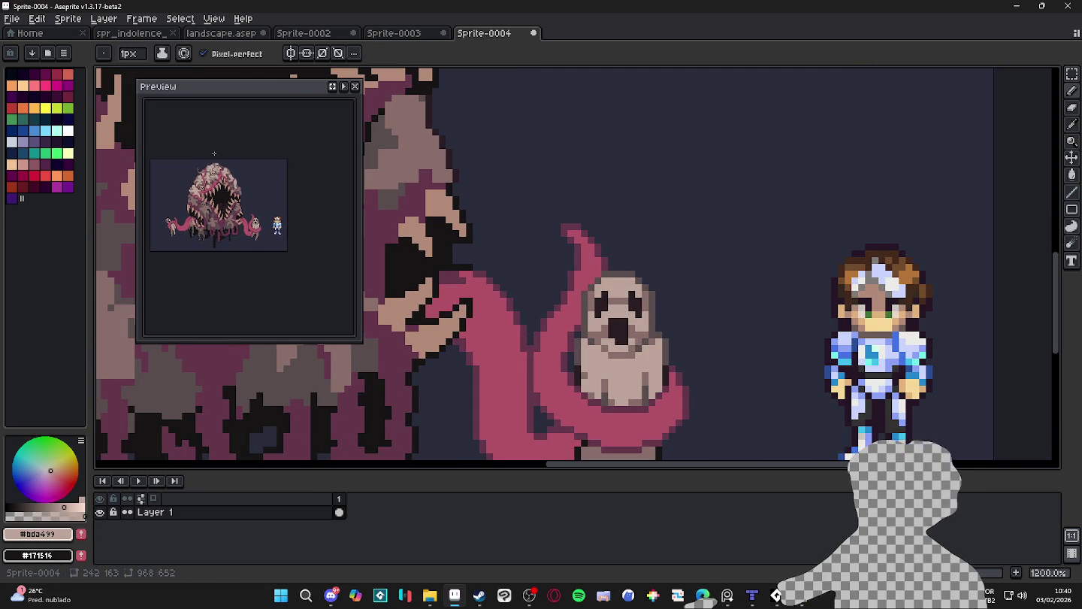
{"action": "scroll", "coordinate": [625, 329], "scroll_direction": "up", "scroll_amount": 1}
{"action": "scroll", "coordinate": [626, 328], "scroll_direction": "down", "scroll_amount": 1}
{"action": "scroll", "coordinate": [618, 337], "scroll_direction": "up", "scroll_amount": 1}
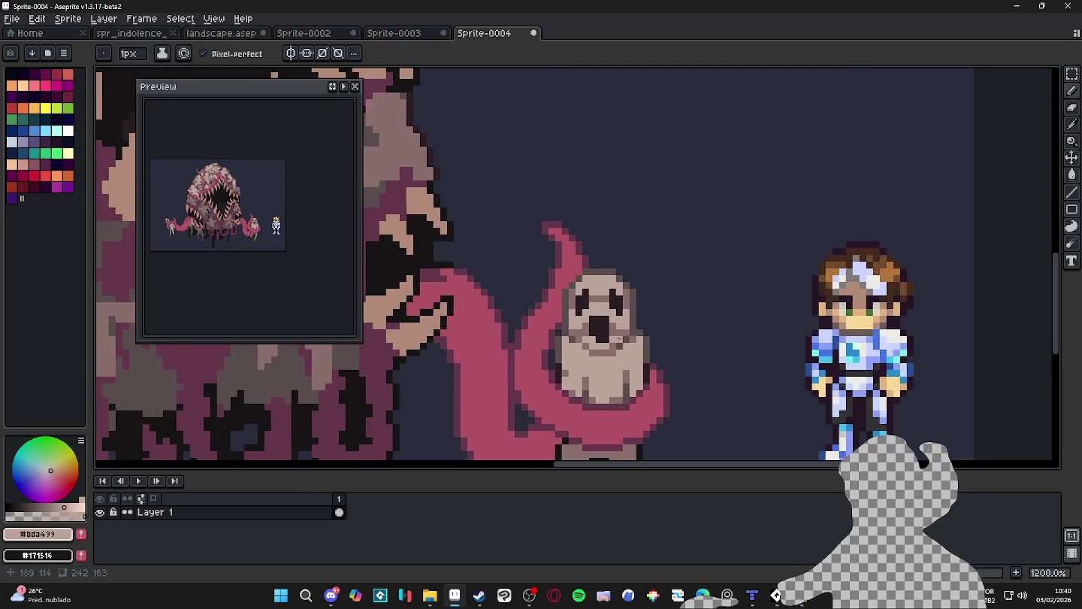
{"action": "scroll", "coordinate": [619, 337], "scroll_direction": "down", "scroll_amount": 2}
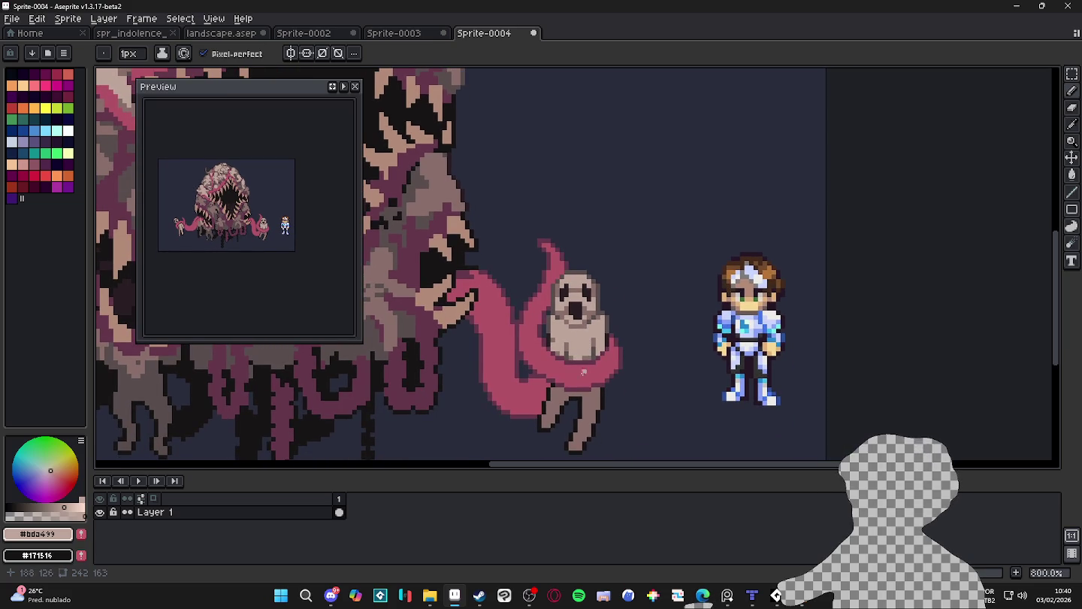
{"action": "scroll", "coordinate": [584, 370], "scroll_direction": "down", "scroll_amount": 2}
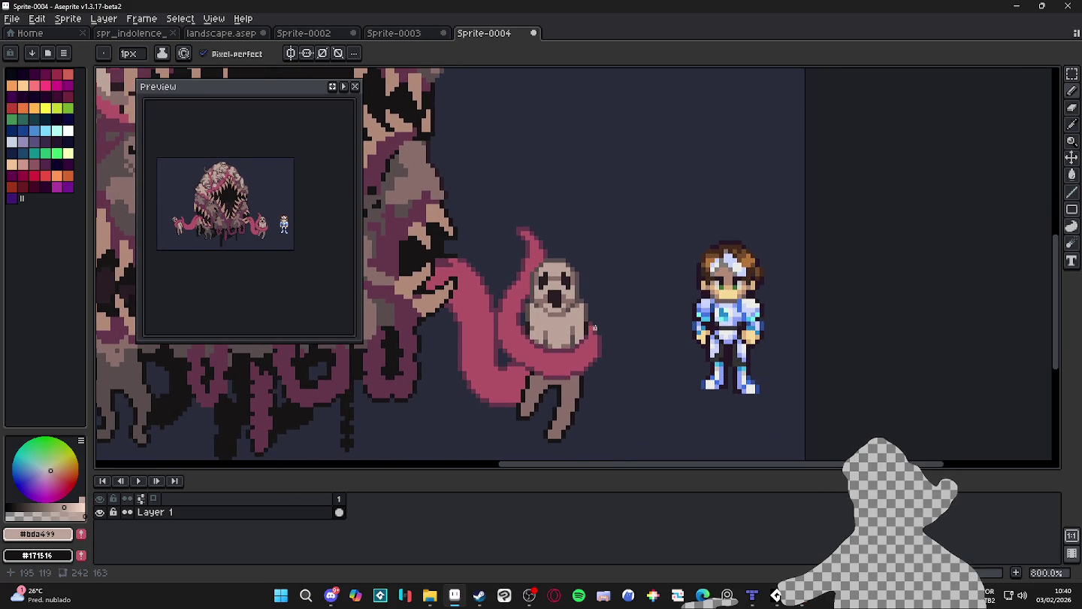
{"action": "scroll", "coordinate": [593, 329], "scroll_direction": "up", "scroll_amount": 2}
Sample the ghost's shades: background #282c3c, dark #594d4d, mid #886e6a and beige #bda499
{"action": "left_click", "coordinate": [577, 319], "text": "alt"}
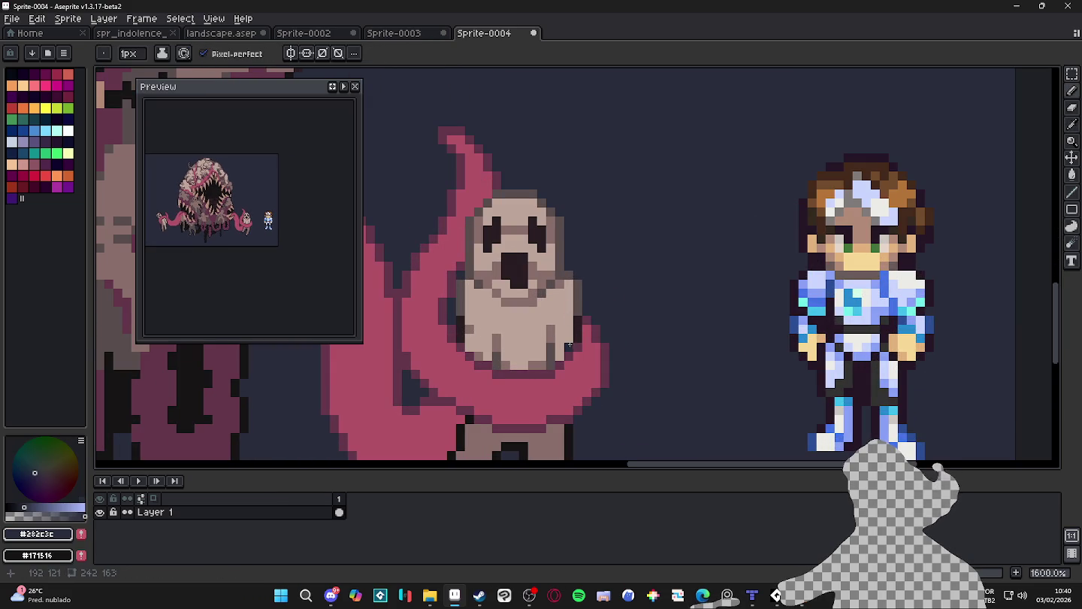
{"action": "left_click", "coordinate": [570, 344], "text": "alt"}
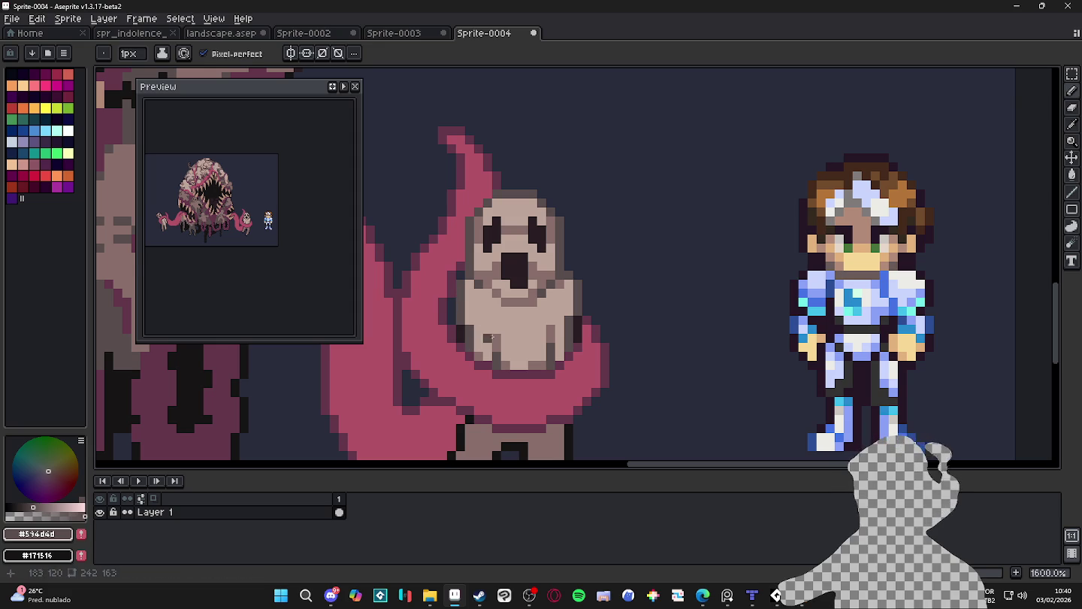
{"action": "left_click", "coordinate": [498, 336], "text": "alt"}
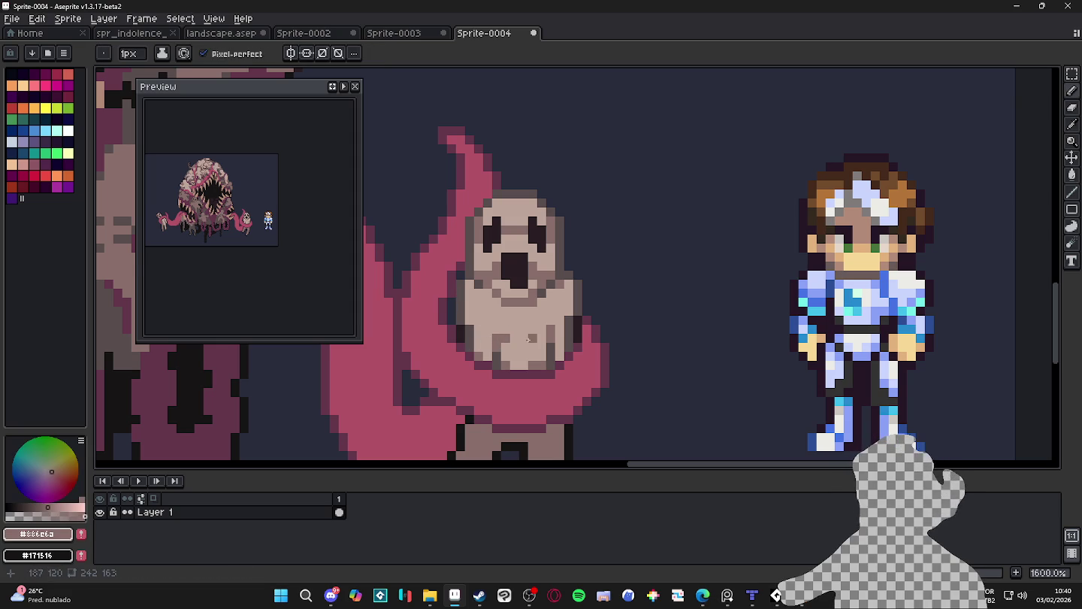
{"action": "left_click", "coordinate": [515, 283], "text": "alt"}
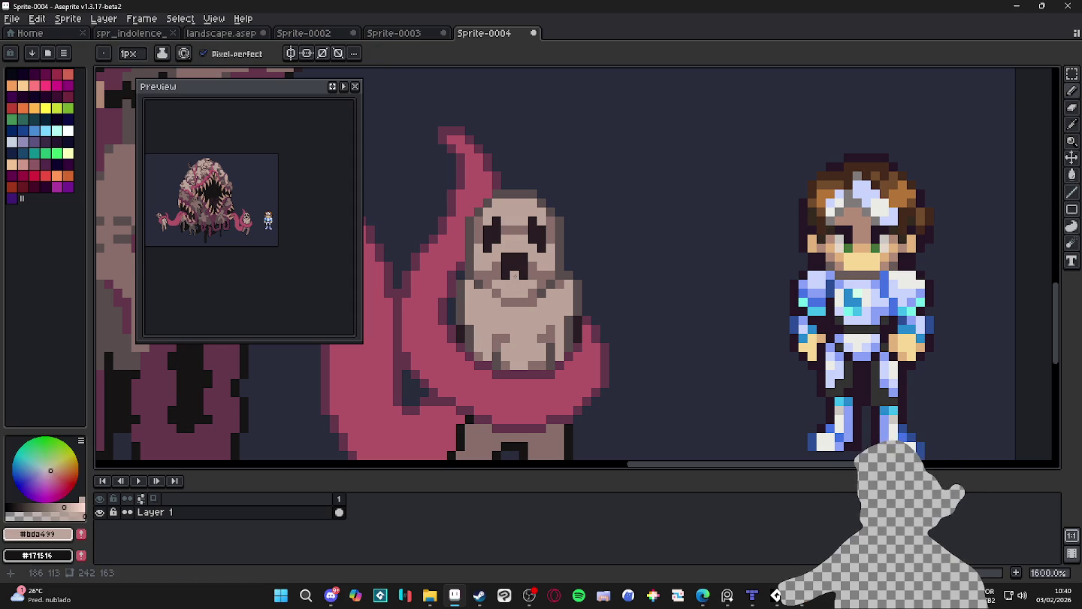
{"action": "left_click", "coordinate": [516, 275], "text": "alt"}
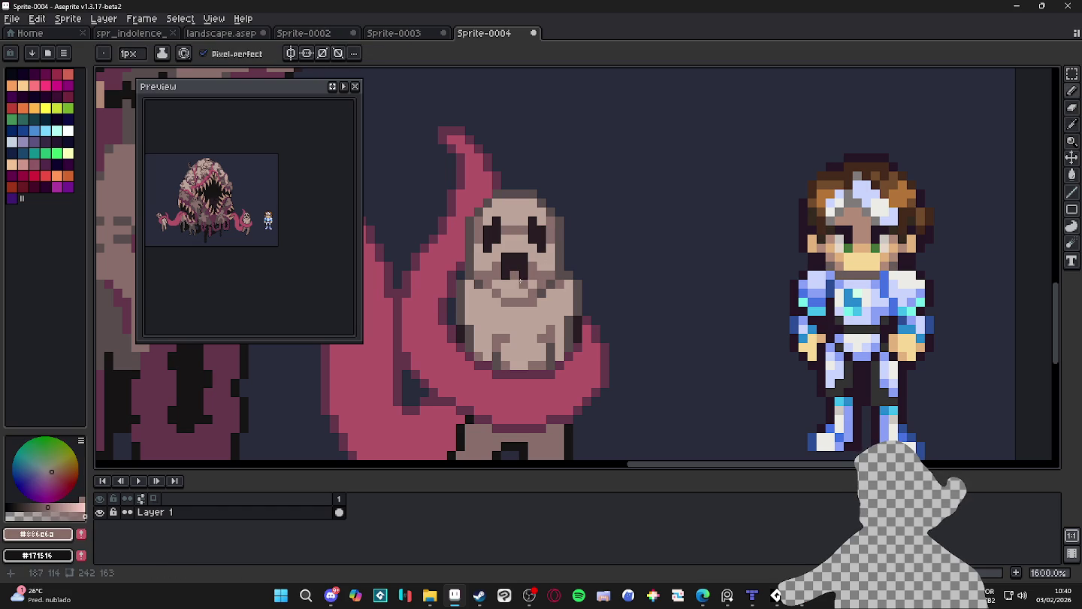
{"action": "scroll", "coordinate": [211, 229], "scroll_direction": "up", "scroll_amount": 2}
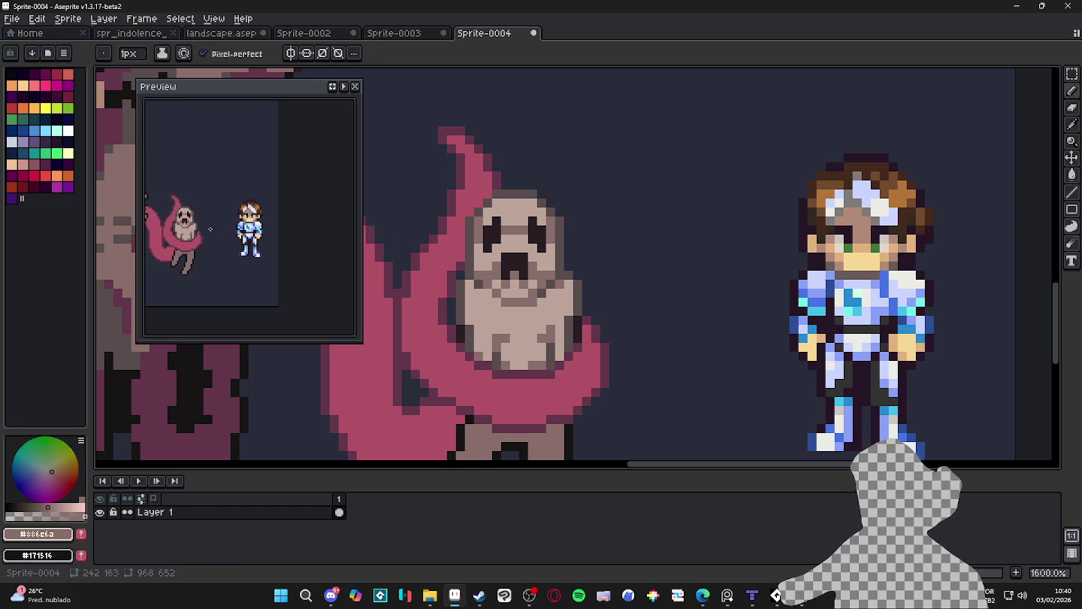
{"action": "scroll", "coordinate": [211, 229], "scroll_direction": "down", "scroll_amount": 2}
{"action": "scroll", "coordinate": [494, 211], "scroll_direction": "up", "scroll_amount": 3}
Reshape the ghost's eyes and mouth top, covering one eye pixel in beige and darkening others
{"action": "left_click", "coordinate": [493, 210], "text": "alt"}
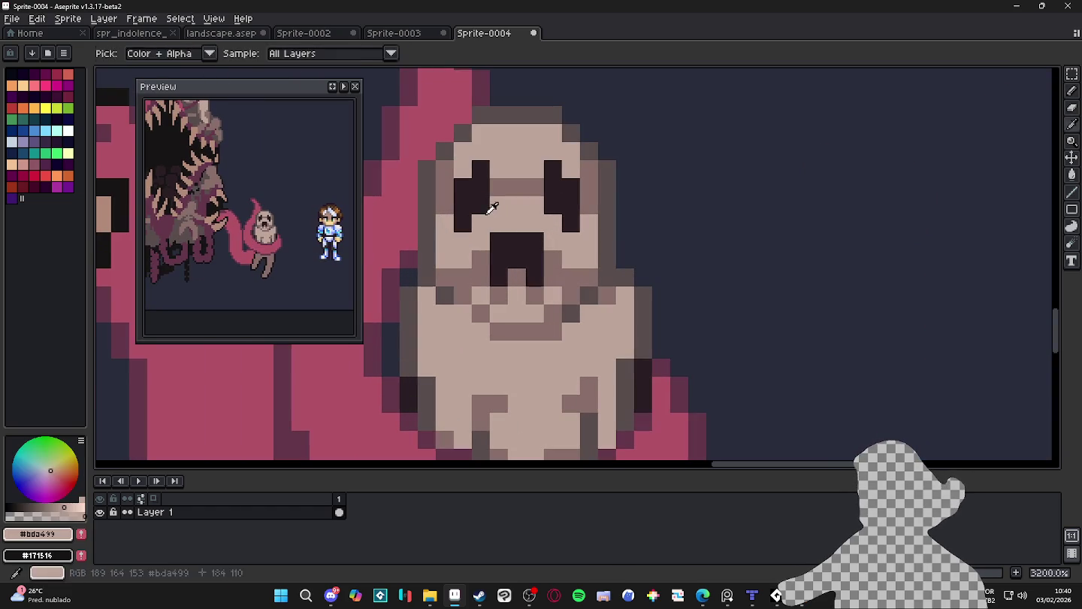
{"action": "left_click", "coordinate": [464, 222]}
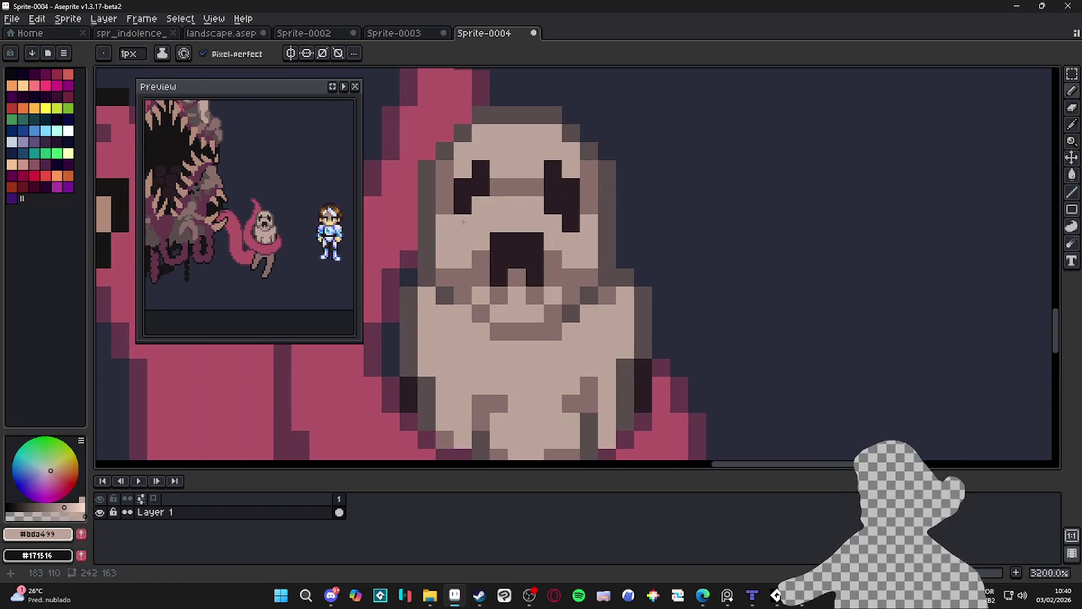
{"action": "left_click", "coordinate": [552, 185], "text": "alt"}
{"action": "left_click", "coordinate": [553, 152]}
{"action": "left_click", "coordinate": [572, 169]}
{"action": "left_click", "coordinate": [482, 153], "text": "alt"}
{"action": "left_click", "coordinate": [477, 160], "text": "alt"}
{"action": "left_click_drag", "start_coordinate": [476, 161], "coordinate": [464, 152]}
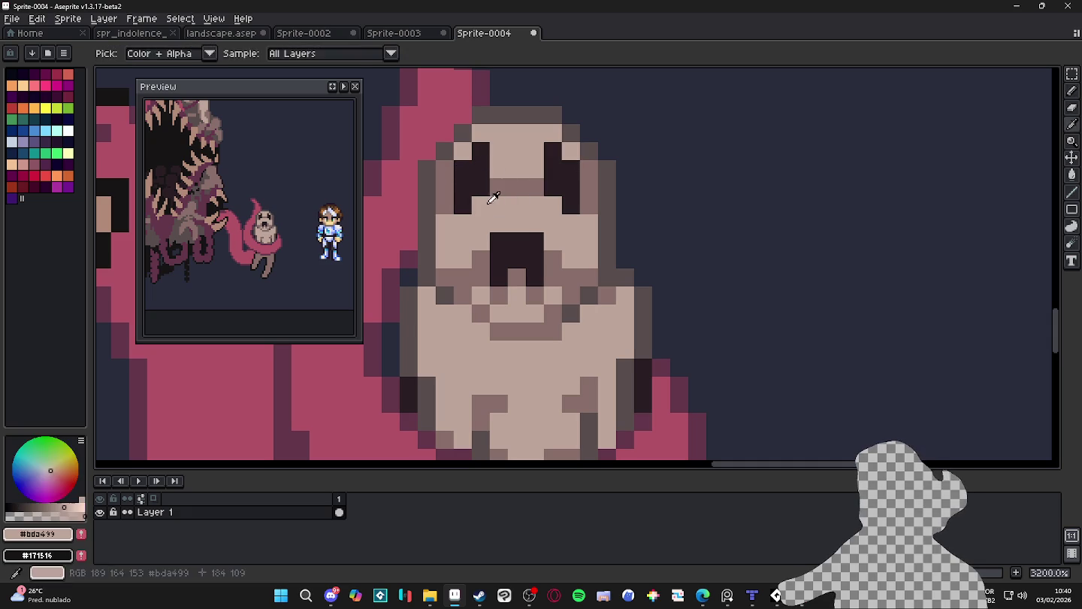
{"action": "left_click", "coordinate": [507, 220]}
{"action": "left_click", "coordinate": [517, 223]}
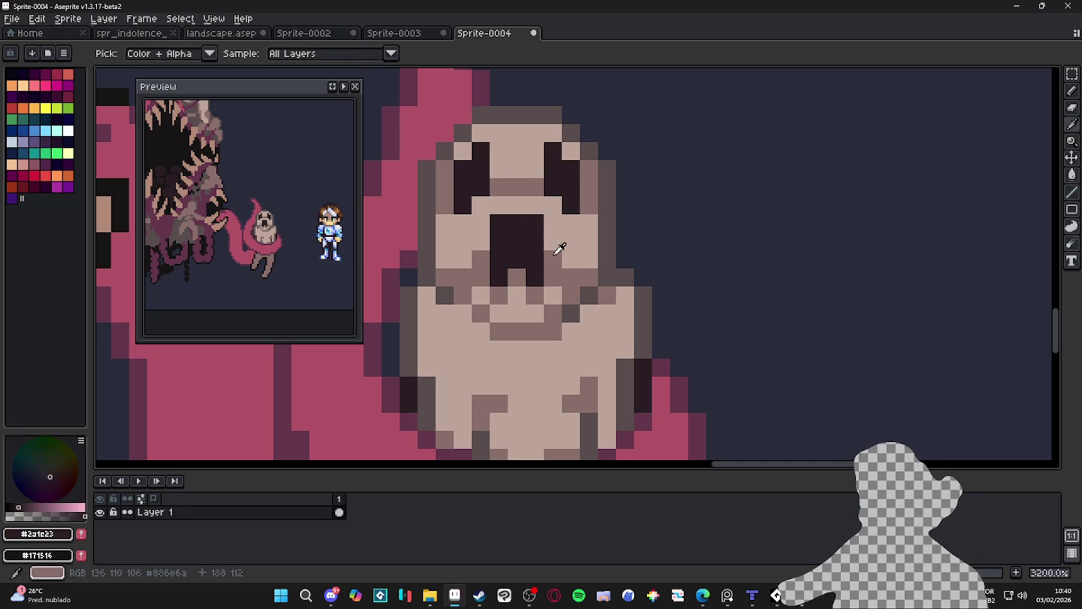
Add mid-brown shading strokes and pixels to the ghost's body
{"action": "left_click", "coordinate": [556, 246], "text": "alt"}
{"action": "scroll", "coordinate": [500, 221], "scroll_direction": "down", "scroll_amount": 4}
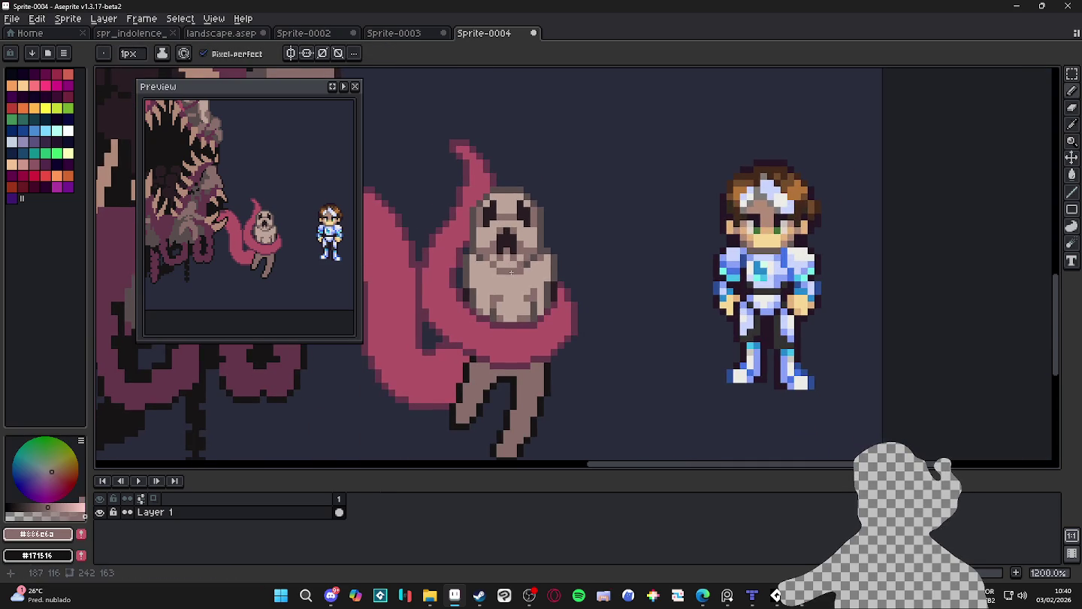
{"action": "scroll", "coordinate": [507, 246], "scroll_direction": "up", "scroll_amount": 1}
{"action": "scroll", "coordinate": [507, 246], "scroll_direction": "up", "scroll_amount": 2}
{"action": "left_click", "coordinate": [508, 247], "text": "alt"}
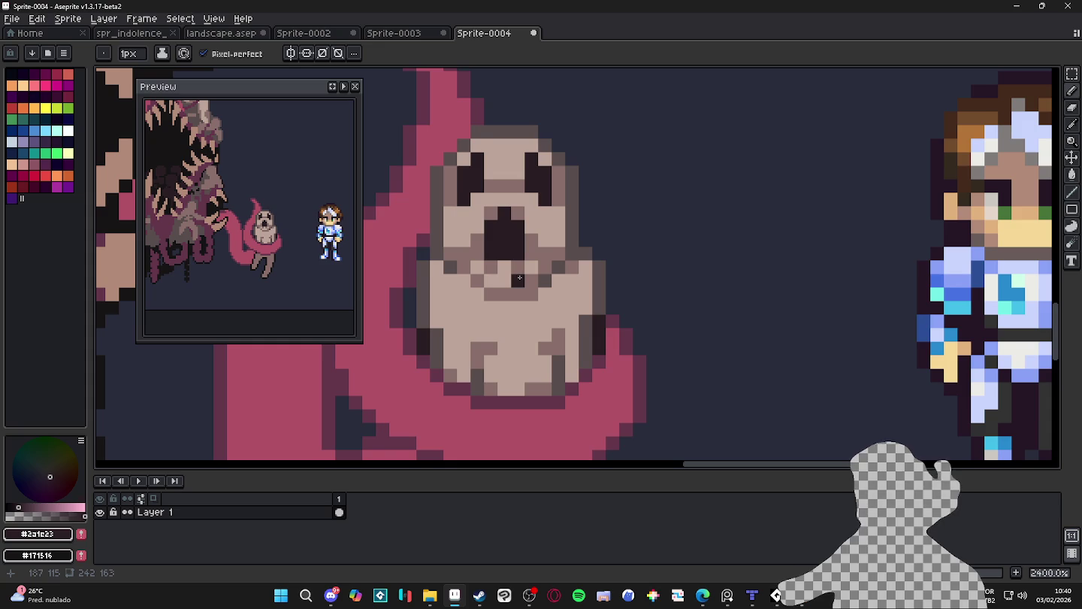
{"action": "scroll", "coordinate": [515, 265], "scroll_direction": "down", "scroll_amount": 1}
{"action": "scroll", "coordinate": [515, 264], "scroll_direction": "up", "scroll_amount": 1}
{"action": "left_click", "coordinate": [556, 244], "text": "alt"}
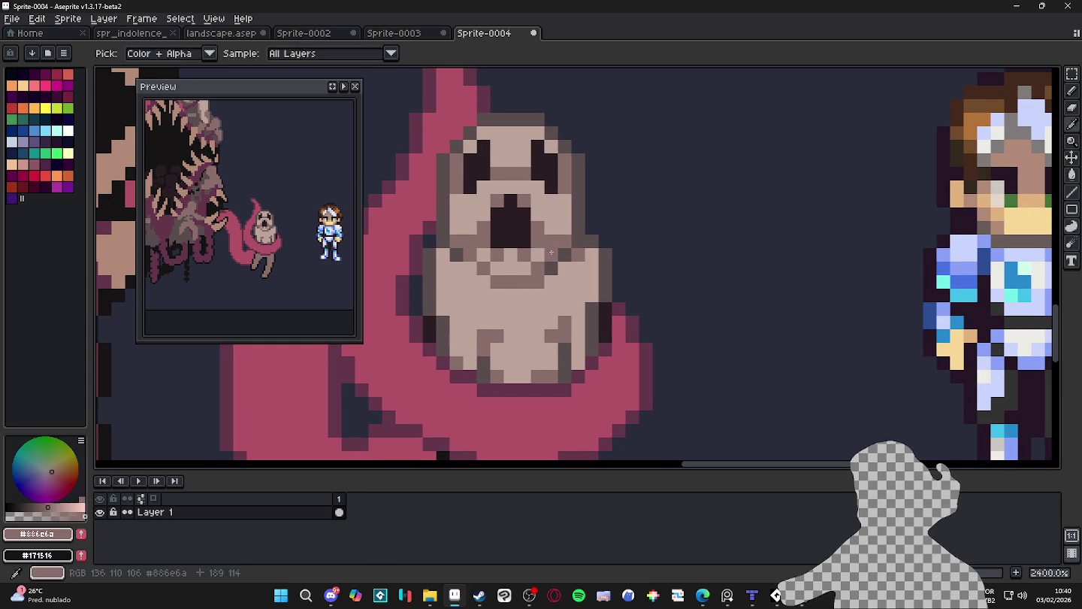
{"action": "scroll", "coordinate": [489, 263], "scroll_direction": "down", "scroll_amount": 1}
{"action": "scroll", "coordinate": [508, 278], "scroll_direction": "up", "scroll_amount": 3}
{"action": "scroll", "coordinate": [509, 278], "scroll_direction": "down", "scroll_amount": 3}
{"action": "scroll", "coordinate": [508, 279], "scroll_direction": "up", "scroll_amount": 1}
{"action": "scroll", "coordinate": [508, 279], "scroll_direction": "up", "scroll_amount": 1}
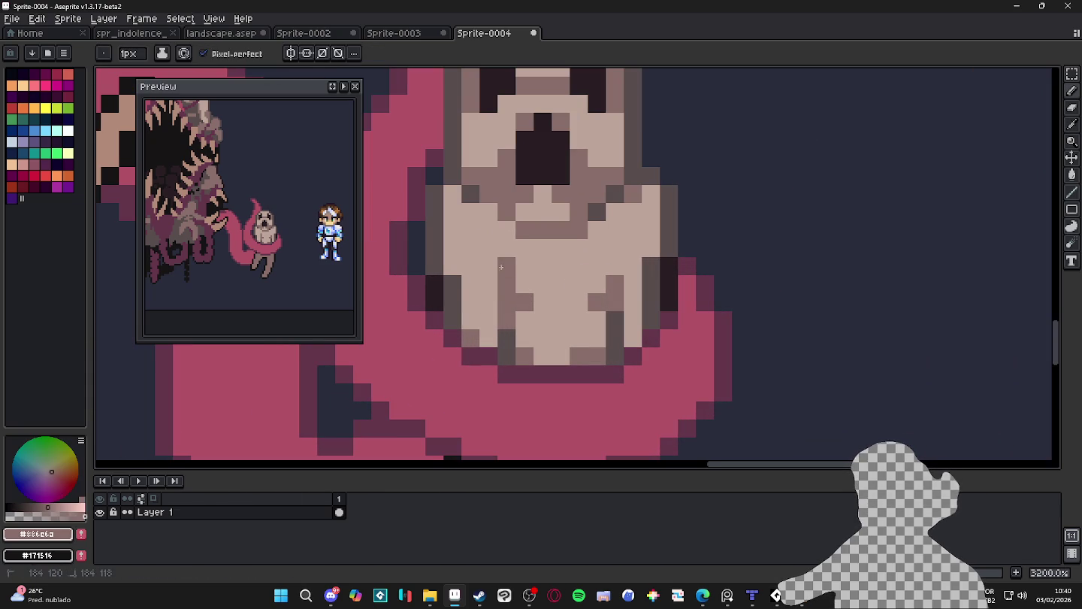
{"action": "left_click_drag", "start_coordinate": [614, 248], "coordinate": [598, 267]}
{"action": "left_click", "coordinate": [543, 284]}
{"action": "left_click", "coordinate": [524, 266]}
{"action": "left_click", "coordinate": [542, 302]}
Add darker shading pixels across the ghost's body, briefly using a 2-pixel brush
{"action": "scroll", "coordinate": [549, 301], "scroll_direction": "down", "scroll_amount": 3}
{"action": "scroll", "coordinate": [549, 301], "scroll_direction": "down", "scroll_amount": 1}
{"action": "scroll", "coordinate": [537, 308], "scroll_direction": "down", "scroll_amount": 1}
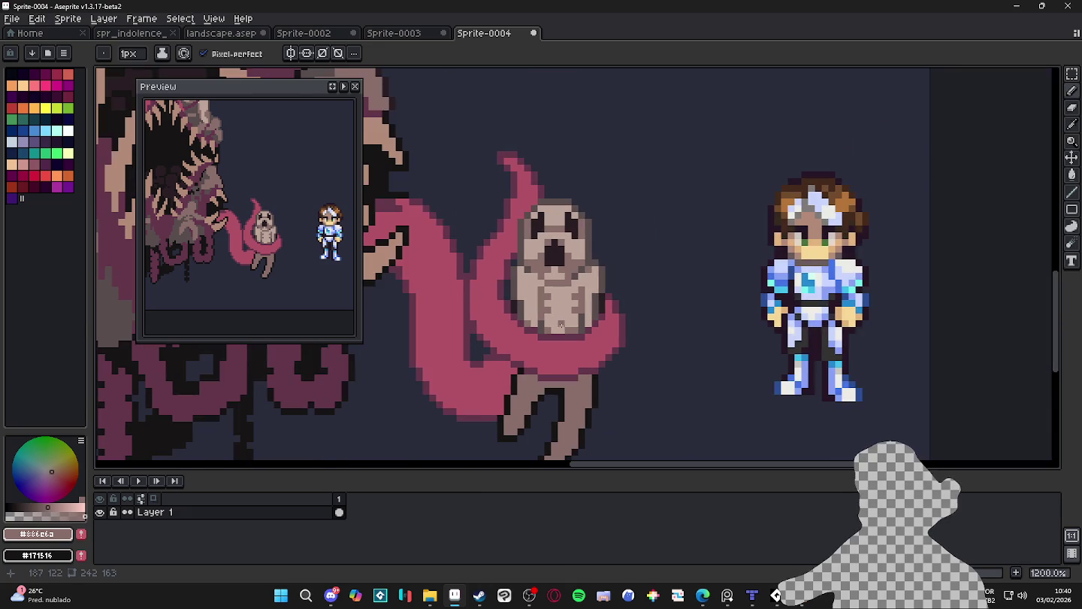
{"action": "scroll", "coordinate": [524, 323], "scroll_direction": "up", "scroll_amount": 4}
{"action": "left_click", "coordinate": [528, 315]}
{"action": "left_click", "coordinate": [664, 295]}
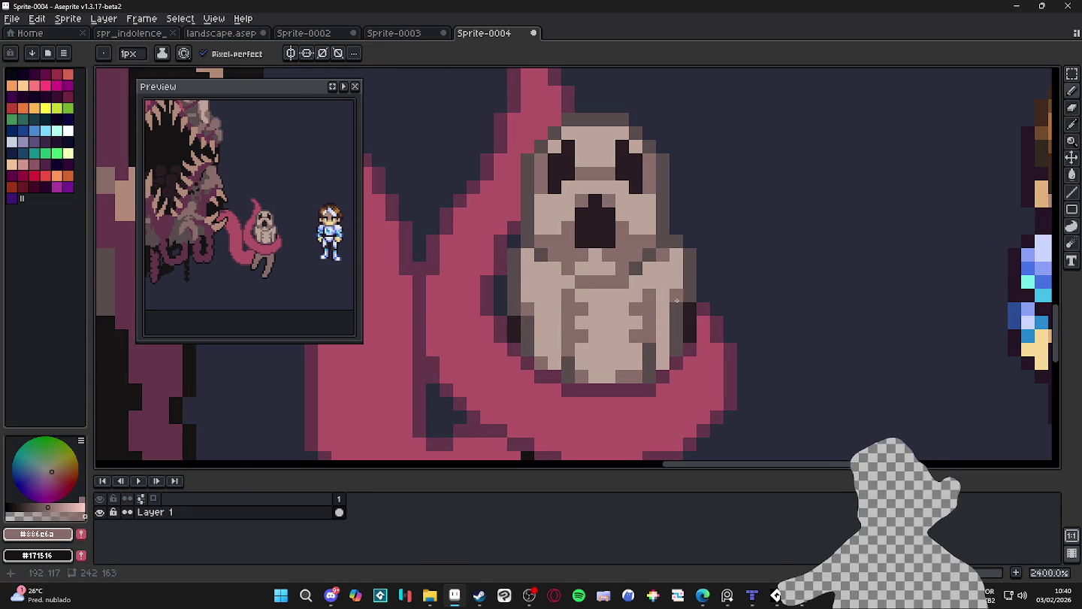
{"action": "left_click", "coordinate": [663, 321]}
{"action": "left_click", "coordinate": [663, 354]}
{"action": "left_click", "coordinate": [540, 349]}
{"action": "key", "text": "plus"}
{"action": "left_click", "coordinate": [554, 342]}
{"action": "key", "text": "minus"}
Darken the ghost's right edge and draw two dark creases down its lower body
{"action": "scroll", "coordinate": [554, 338], "scroll_direction": "down", "scroll_amount": 1}
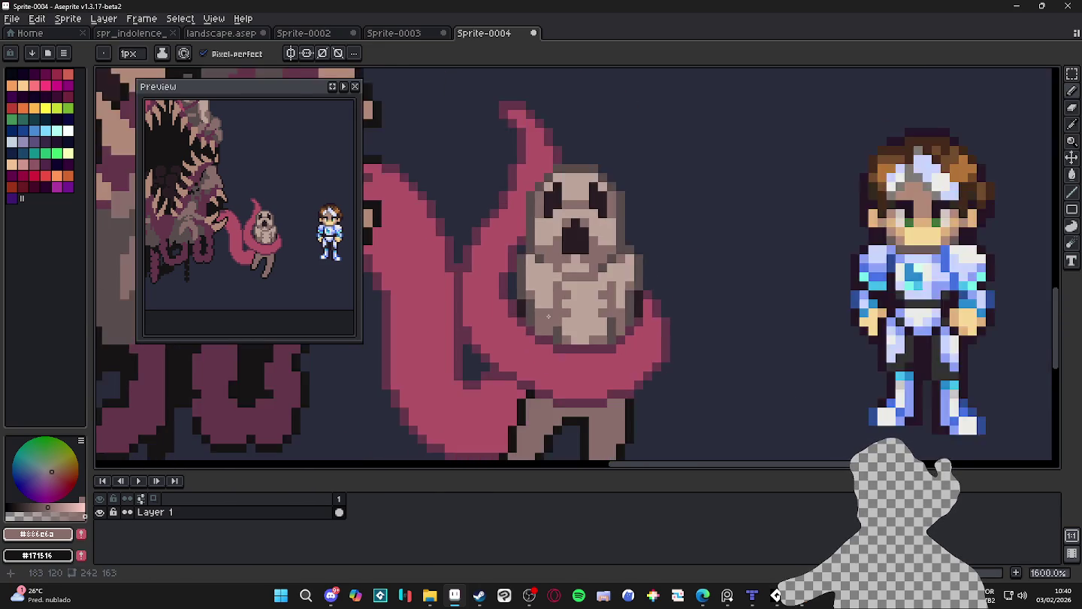
{"action": "scroll", "coordinate": [553, 323], "scroll_direction": "down", "scroll_amount": 1}
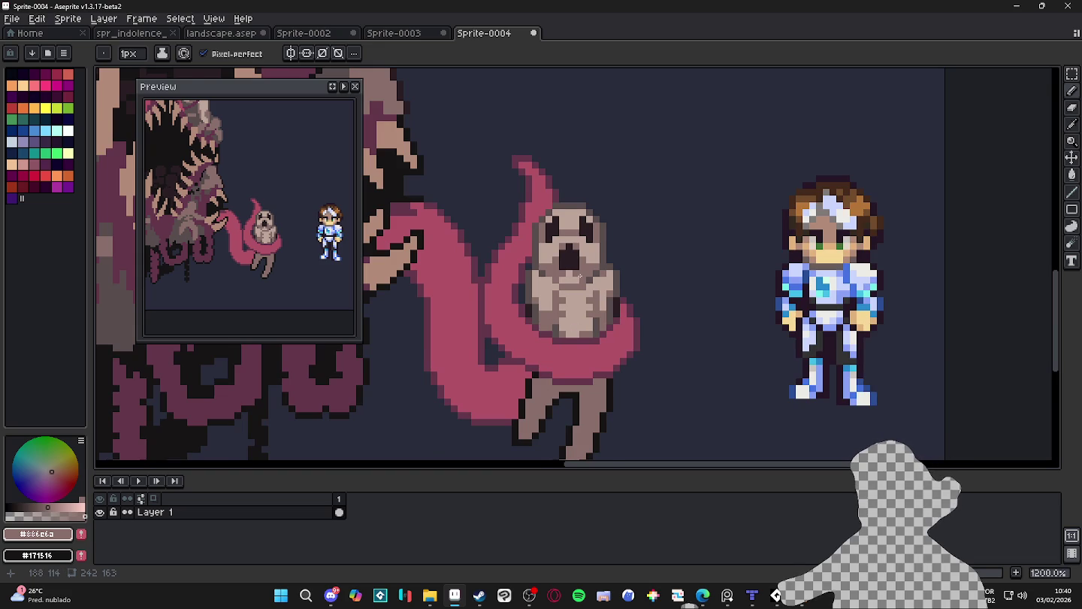
{"action": "scroll", "coordinate": [601, 273], "scroll_direction": "up", "scroll_amount": 1}
{"action": "left_click", "coordinate": [621, 309], "text": "alt"}
{"action": "mouse_move", "coordinate": [614, 309]}
{"action": "left_mouse_down"}
{"action": "mouse_move", "coordinate": [617, 330]}
{"action": "mouse_move", "coordinate": [613, 262]}
{"action": "mouse_move", "coordinate": [591, 199]}
{"action": "mouse_move", "coordinate": [538, 183]}
{"action": "mouse_move", "coordinate": [506, 305]}
{"action": "mouse_move", "coordinate": [514, 341]}
{"action": "left_mouse_up"}
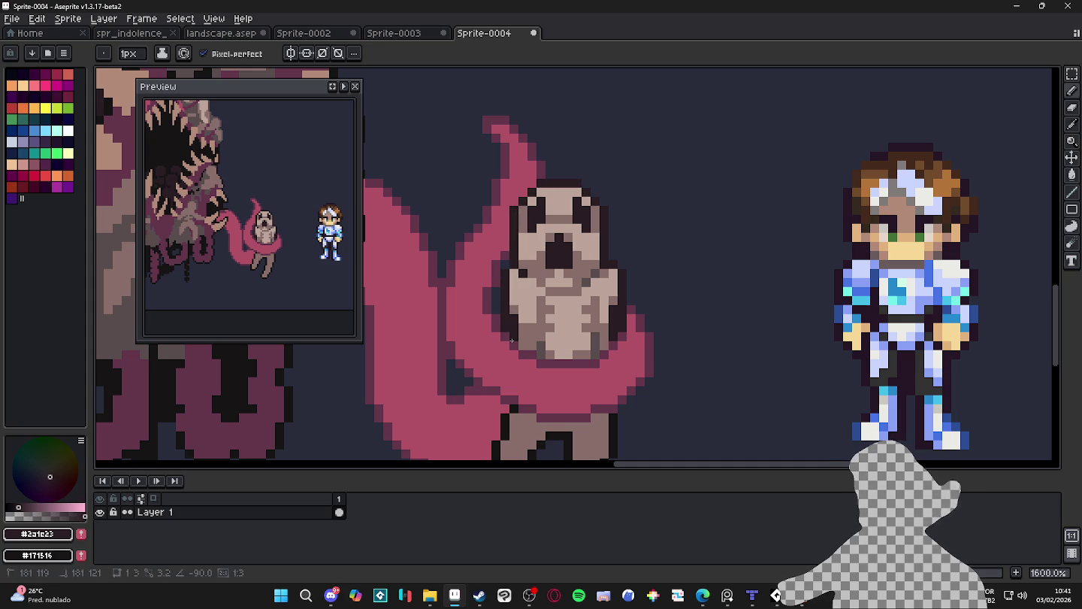
{"action": "scroll", "coordinate": [639, 323], "scroll_direction": "up", "scroll_amount": 2}
{"action": "scroll", "coordinate": [605, 345], "scroll_direction": "down", "scroll_amount": 1}
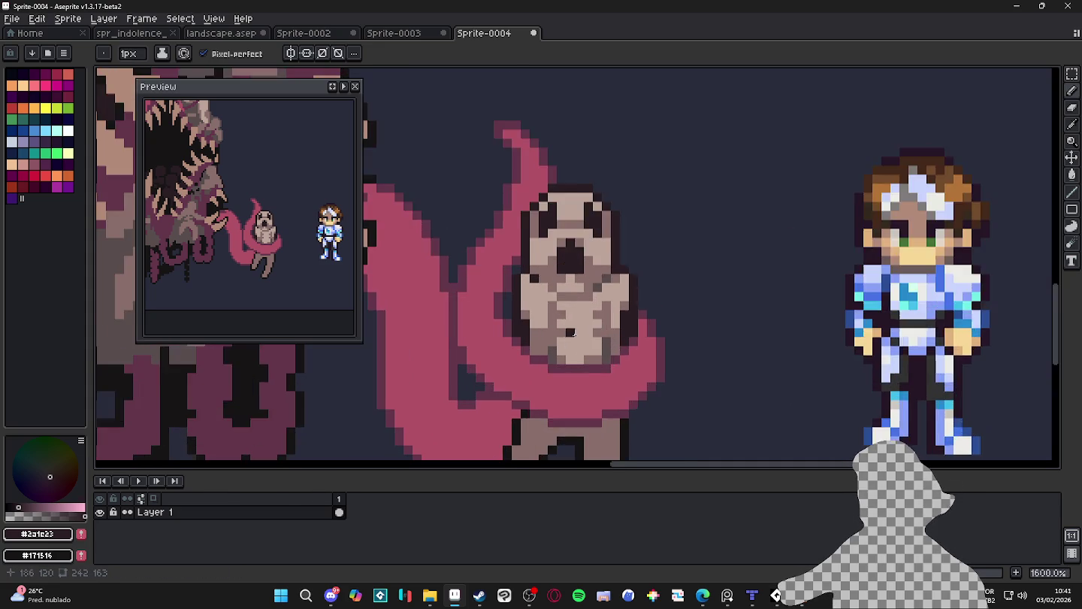
{"action": "scroll", "coordinate": [547, 355], "scroll_direction": "up", "scroll_amount": 1}
{"action": "left_click_drag", "start_coordinate": [555, 363], "coordinate": [555, 335]}
{"action": "left_click_drag", "start_coordinate": [638, 335], "coordinate": [633, 349]}
Pick the dark pink colour and adjust the view of the scene
{"action": "scroll", "coordinate": [613, 365], "scroll_direction": "down", "scroll_amount": 3}
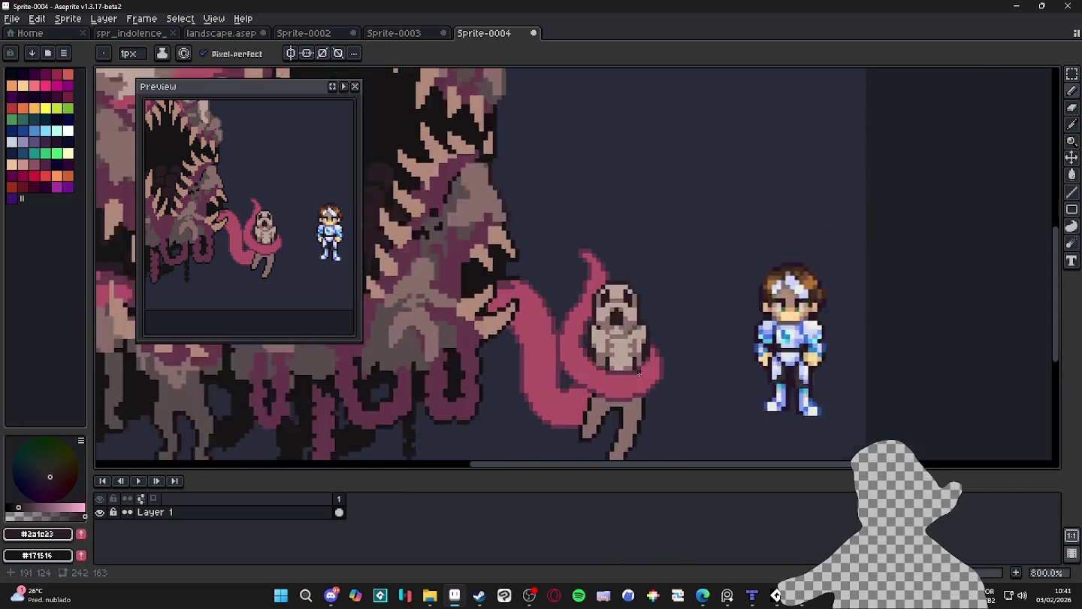
{"action": "scroll", "coordinate": [610, 366], "scroll_direction": "up", "scroll_amount": 3}
{"action": "left_click", "coordinate": [609, 363], "text": "alt"}
{"action": "scroll", "coordinate": [608, 363], "scroll_direction": "down", "scroll_amount": 5}
{"action": "scroll", "coordinate": [552, 352], "scroll_direction": "down", "scroll_amount": 1}
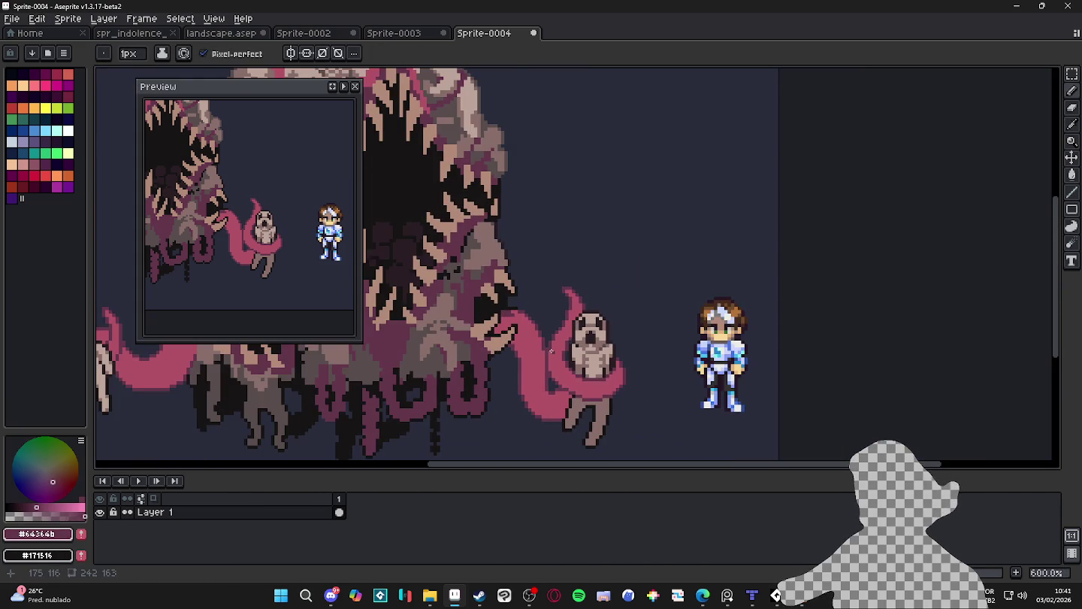
{"action": "scroll", "coordinate": [551, 350], "scroll_direction": "up", "scroll_amount": 1}
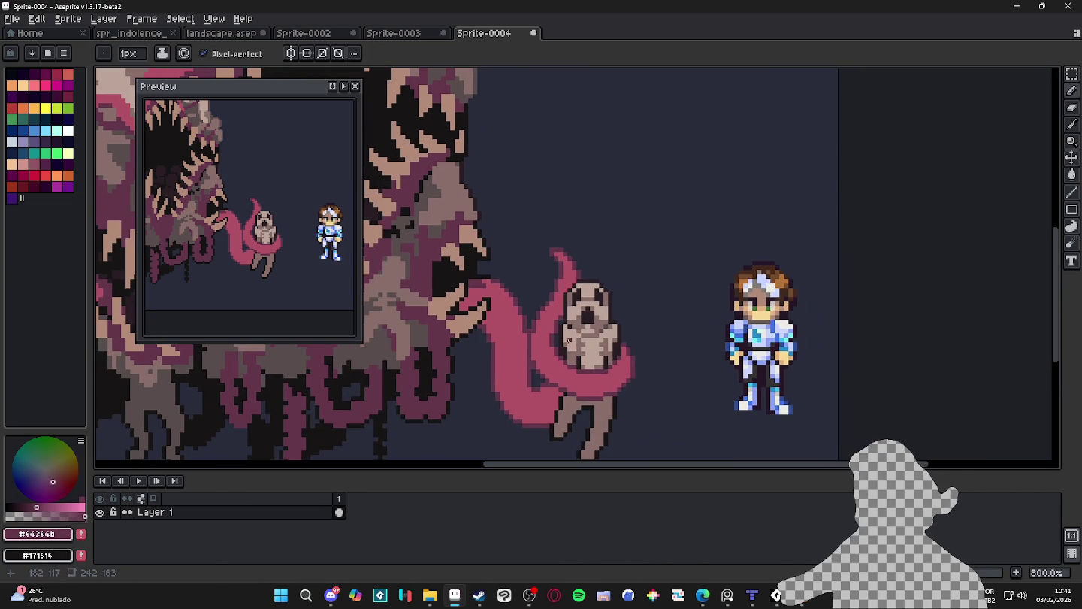
{"action": "scroll", "coordinate": [592, 319], "scroll_direction": "up", "scroll_amount": 1}
{"action": "left_click_drag", "start_coordinate": [590, 337], "coordinate": [593, 339]}
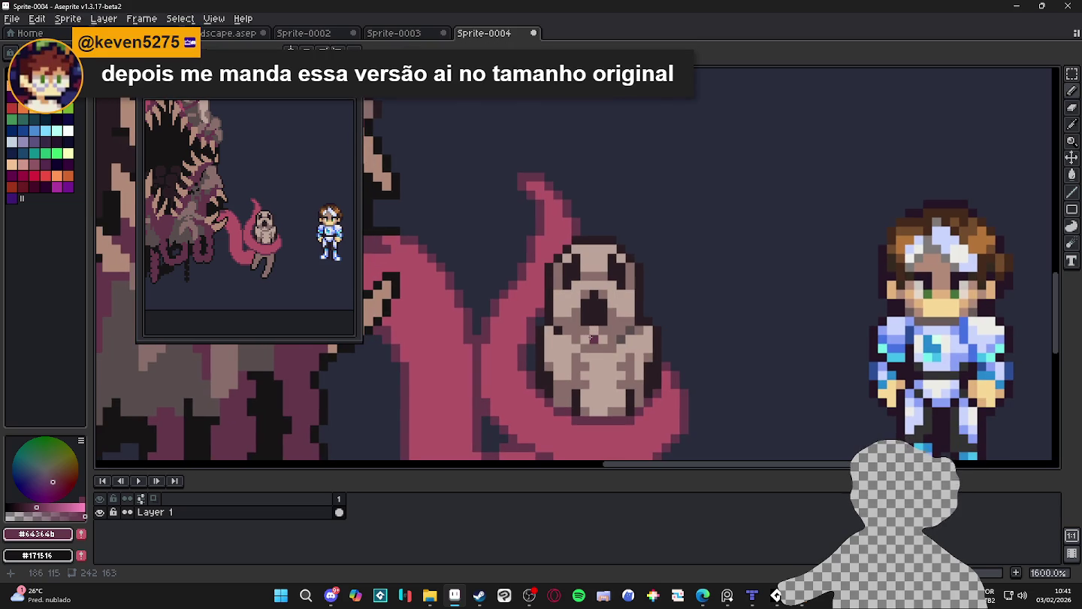
{"action": "scroll", "coordinate": [593, 339], "scroll_direction": "down", "scroll_amount": 2}
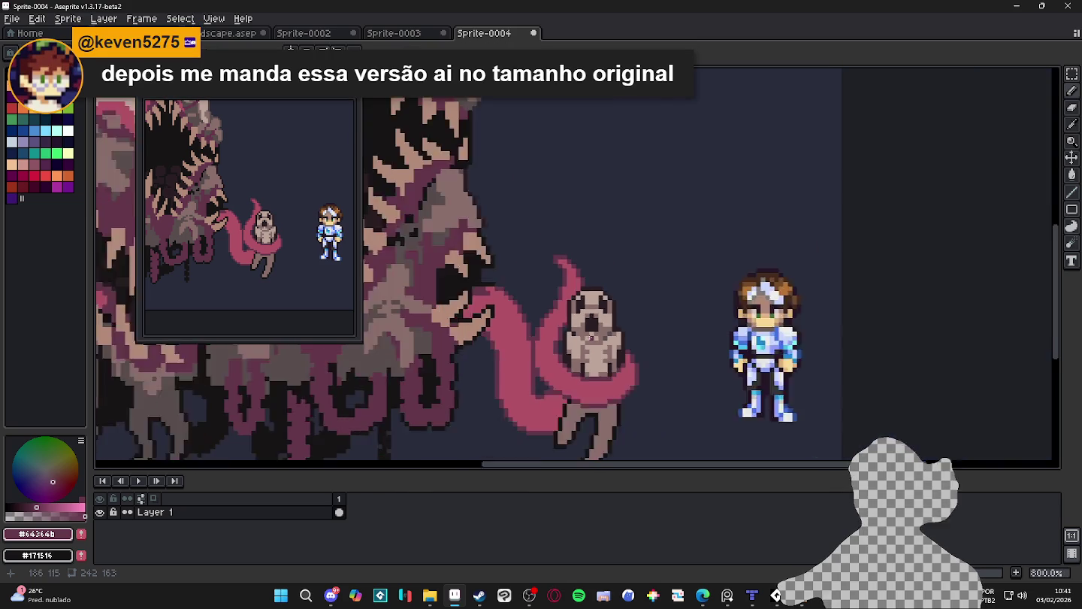
{"action": "scroll", "coordinate": [592, 338], "scroll_direction": "down", "scroll_amount": 1}
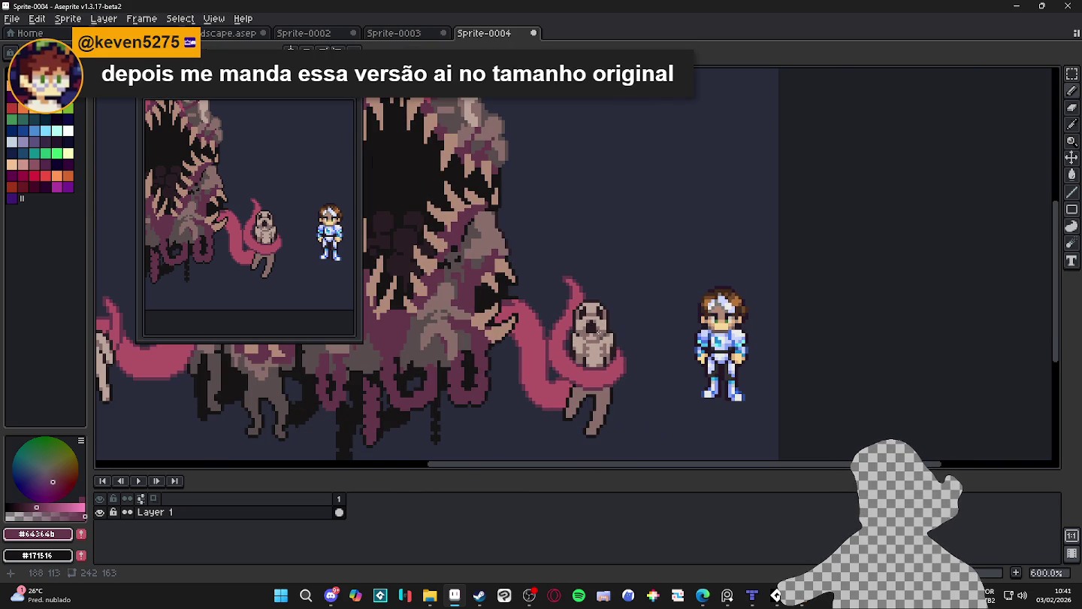
{"action": "scroll", "coordinate": [593, 339], "scroll_direction": "up", "scroll_amount": 2}
{"action": "scroll", "coordinate": [633, 335], "scroll_direction": "up", "scroll_amount": 3}
{"action": "left_click_drag", "start_coordinate": [666, 340], "coordinate": [668, 376]}
{"action": "left_click", "coordinate": [627, 359], "text": "alt"}
{"action": "left_click_drag", "start_coordinate": [653, 331], "coordinate": [656, 361]}
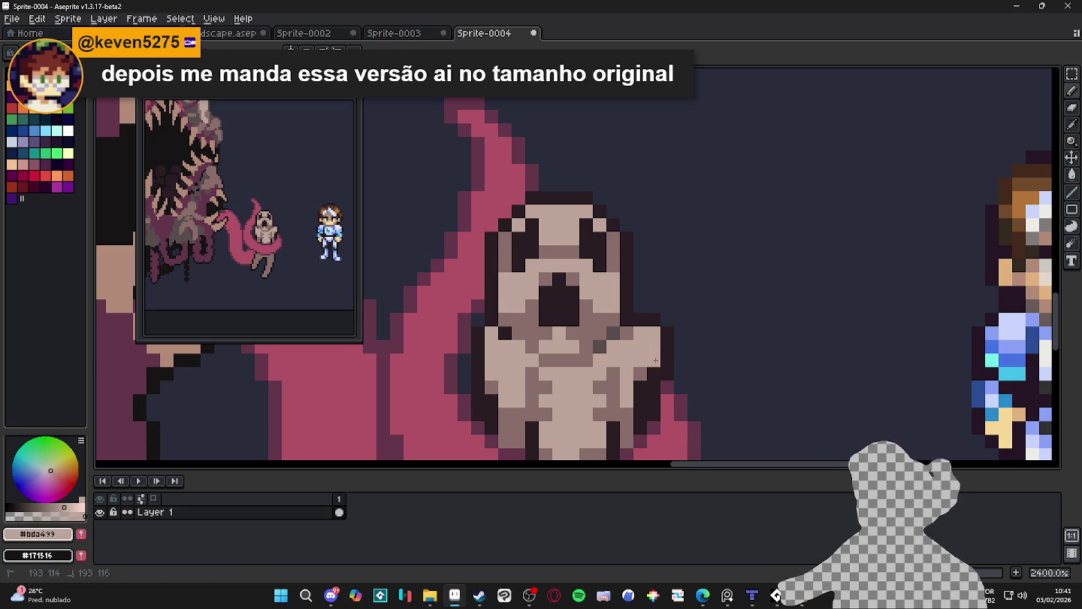
{"action": "left_click", "coordinate": [654, 374]}
{"action": "scroll", "coordinate": [654, 374], "scroll_direction": "down", "scroll_amount": 3}
{"action": "scroll", "coordinate": [572, 342], "scroll_direction": "up", "scroll_amount": 3}
{"action": "left_click_drag", "start_coordinate": [570, 343], "coordinate": [570, 376]}
{"action": "left_click_drag", "start_coordinate": [569, 334], "coordinate": [555, 369]}
{"action": "left_click", "coordinate": [577, 338], "text": "alt"}
{"action": "left_click", "coordinate": [555, 378]}
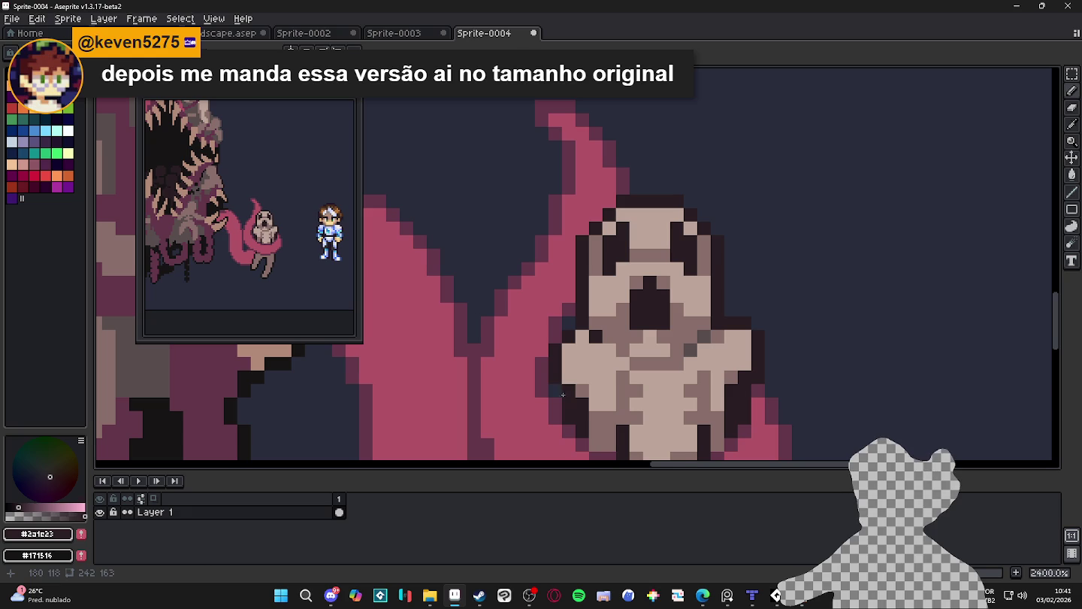
{"action": "left_click", "coordinate": [584, 392], "text": "alt"}
{"action": "left_click", "coordinate": [578, 387], "text": "alt"}
{"action": "left_click", "coordinate": [595, 377]}
{"action": "left_click", "coordinate": [734, 376], "text": "alt"}
{"action": "left_click", "coordinate": [735, 363], "text": "alt"}
{"action": "left_click", "coordinate": [744, 378], "text": "alt"}
{"action": "left_click", "coordinate": [731, 383], "text": "alt"}
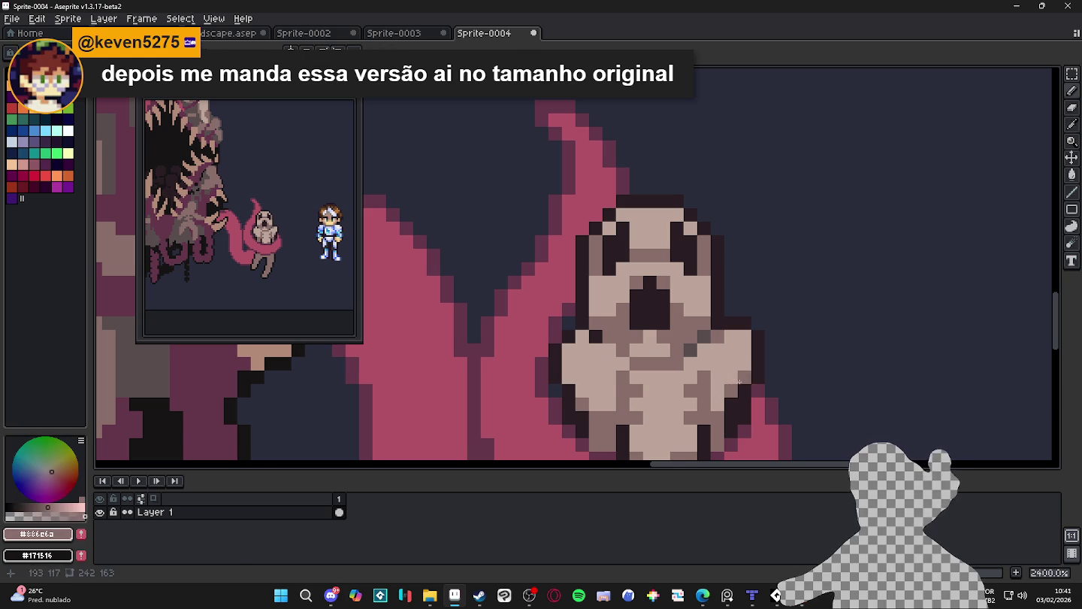
{"action": "scroll", "coordinate": [706, 399], "scroll_direction": "down", "scroll_amount": 3}
{"action": "scroll", "coordinate": [707, 399], "scroll_direction": "up", "scroll_amount": 1}
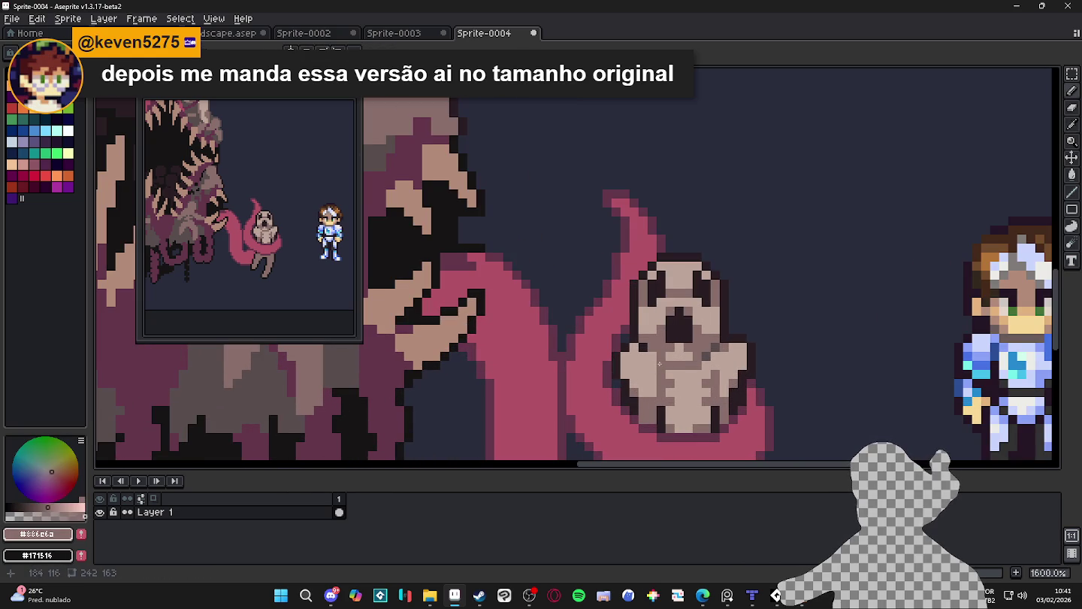
{"action": "left_click", "coordinate": [654, 355], "text": "alt"}
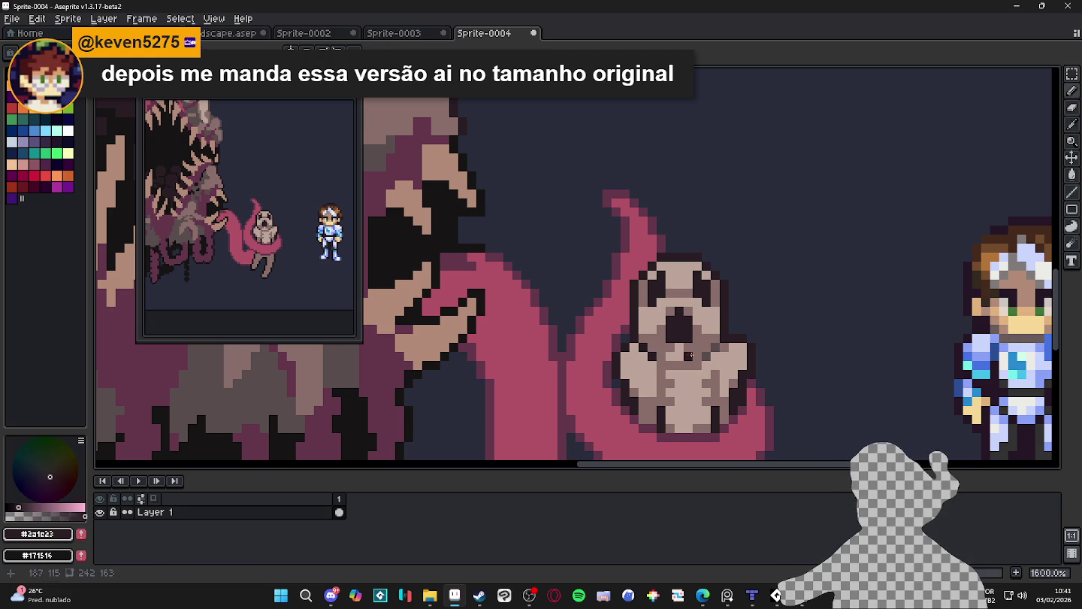
{"action": "scroll", "coordinate": [705, 354], "scroll_direction": "down", "scroll_amount": 2}
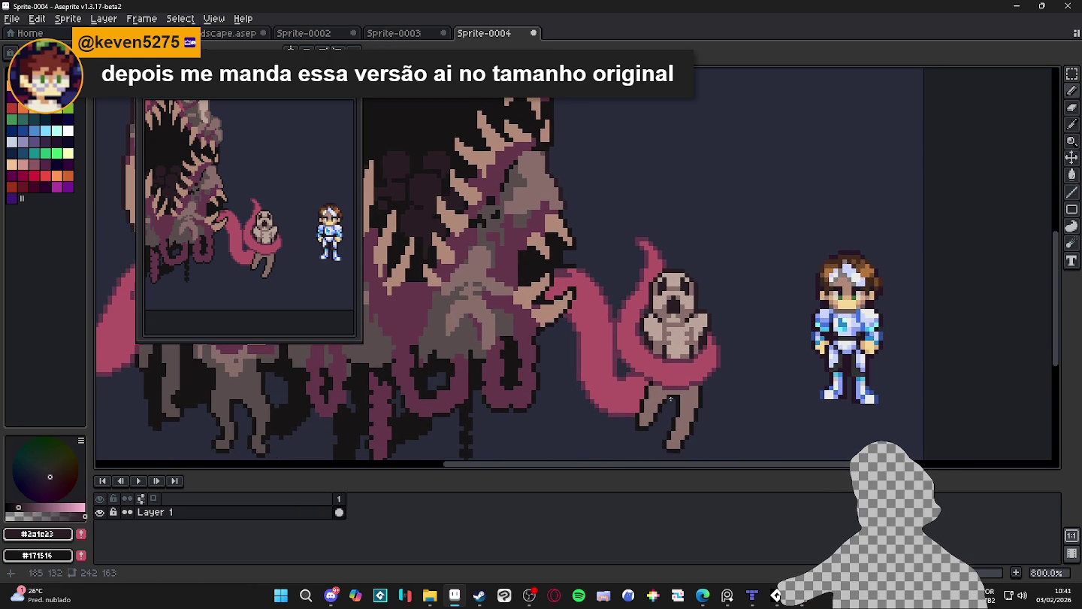
{"action": "scroll", "coordinate": [694, 402], "scroll_direction": "up", "scroll_amount": 1}
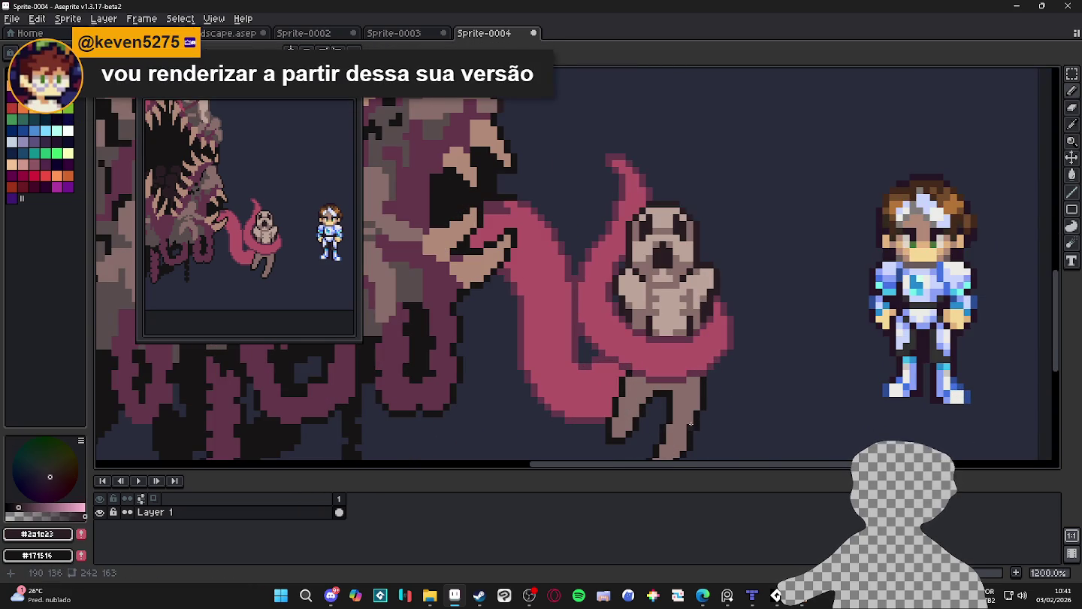
{"action": "scroll", "coordinate": [690, 400], "scroll_direction": "up", "scroll_amount": 1}
{"action": "scroll", "coordinate": [677, 315], "scroll_direction": "down", "scroll_amount": 2}
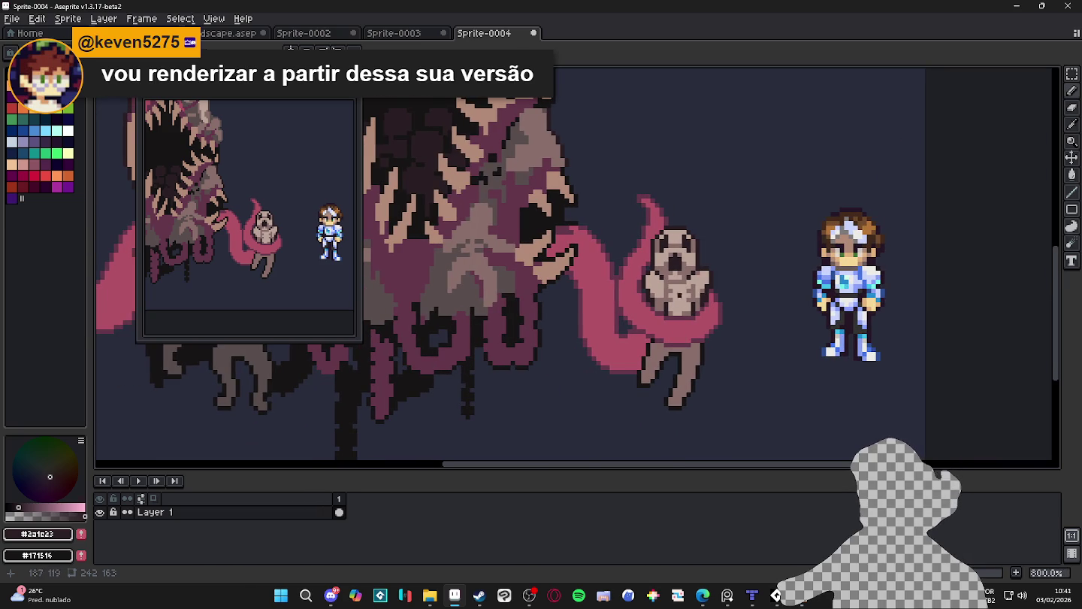
{"action": "scroll", "coordinate": [678, 295], "scroll_direction": "up", "scroll_amount": 1}
{"action": "scroll", "coordinate": [679, 295], "scroll_direction": "up", "scroll_amount": 1}
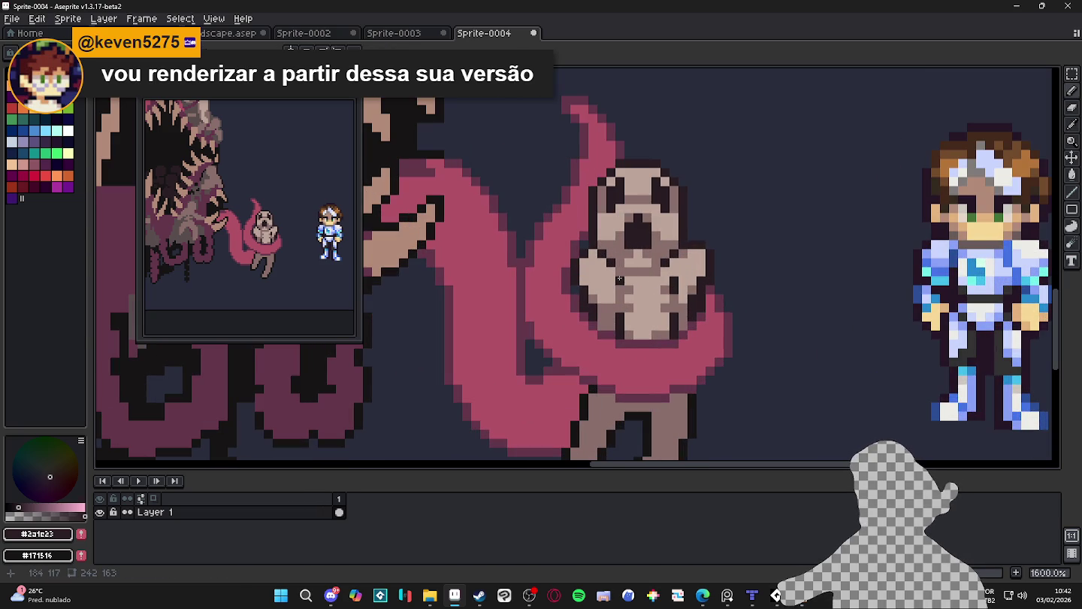
{"action": "scroll", "coordinate": [619, 304], "scroll_direction": "down", "scroll_amount": 2}
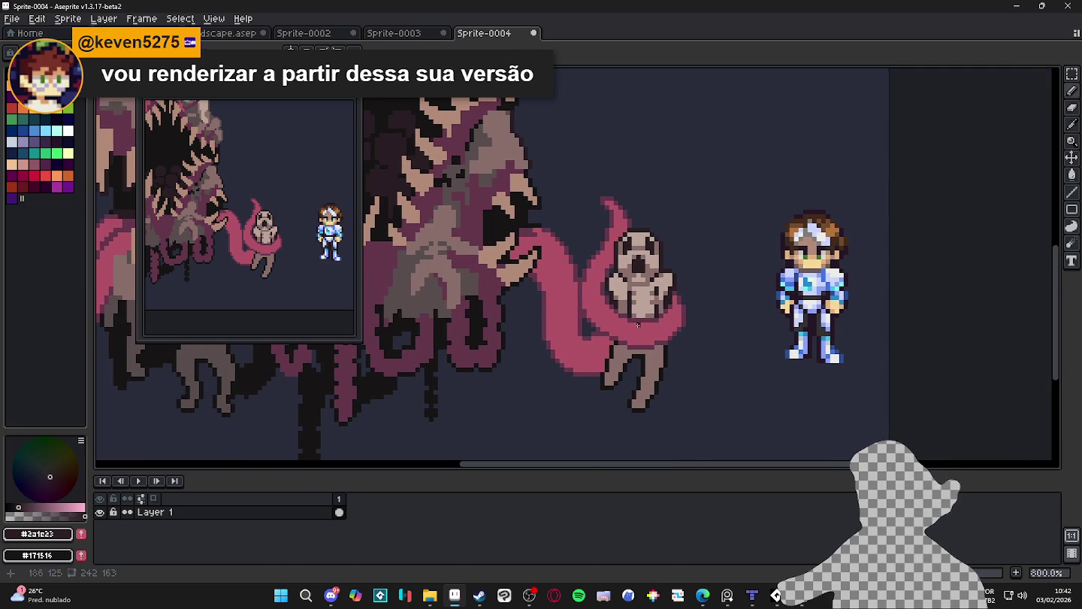
{"action": "scroll", "coordinate": [639, 328], "scroll_direction": "up", "scroll_amount": 1}
{"action": "scroll", "coordinate": [639, 328], "scroll_direction": "up", "scroll_amount": 1}
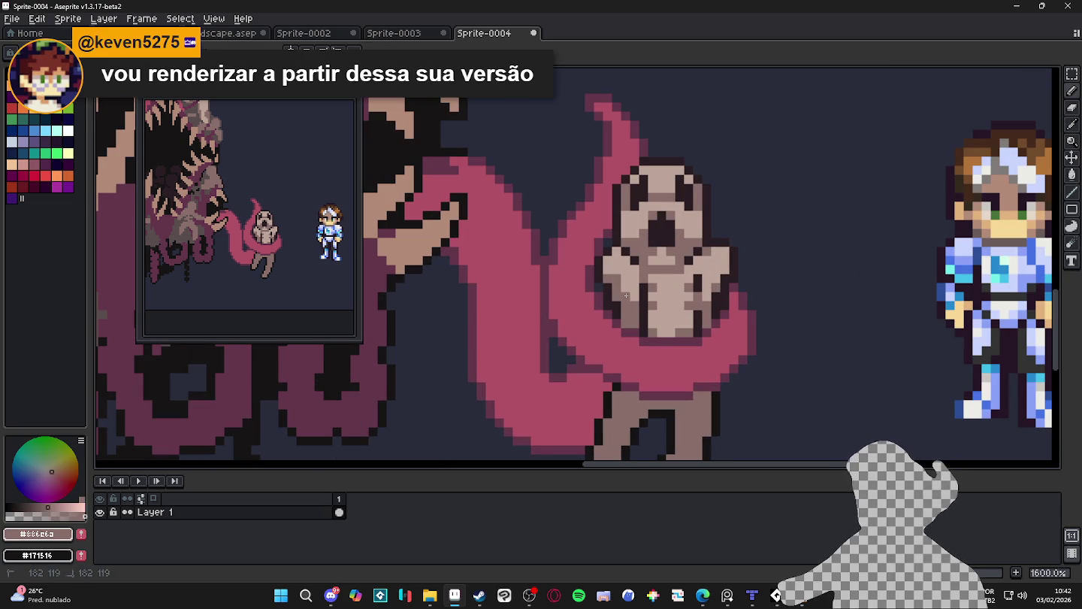
{"action": "scroll", "coordinate": [643, 307], "scroll_direction": "down", "scroll_amount": 1}
{"action": "scroll", "coordinate": [651, 330], "scroll_direction": "down", "scroll_amount": 1}
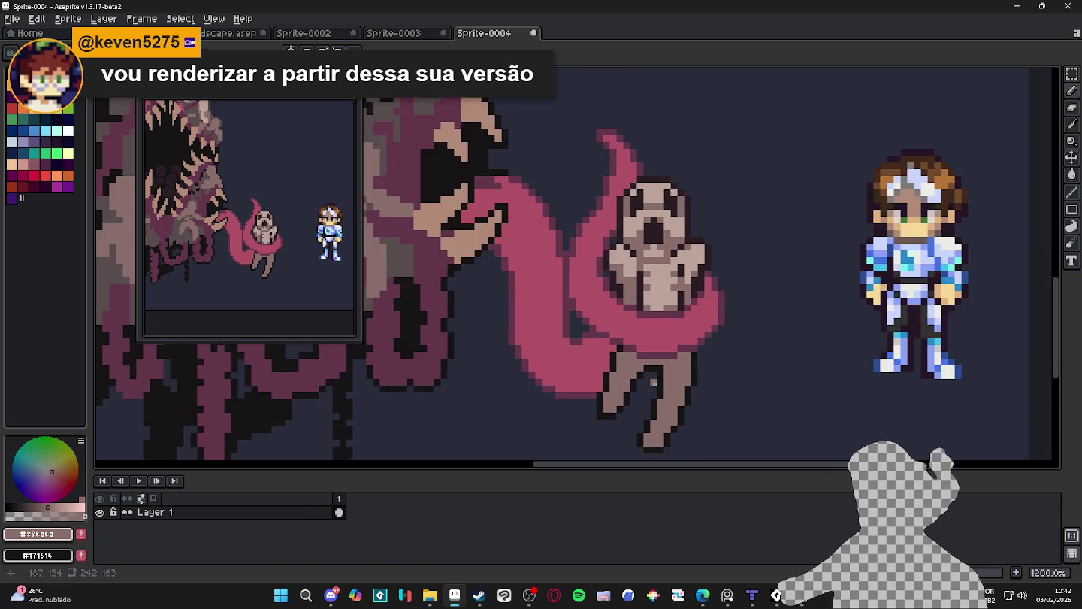
{"action": "scroll", "coordinate": [667, 344], "scroll_direction": "down", "scroll_amount": 1}
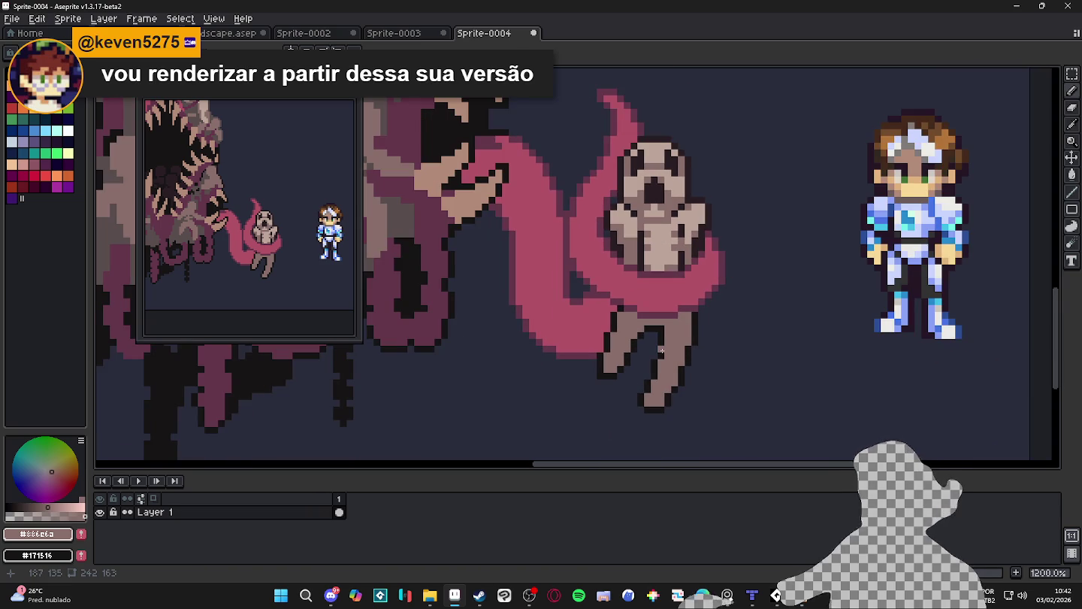
{"action": "scroll", "coordinate": [664, 347], "scroll_direction": "down", "scroll_amount": 2}
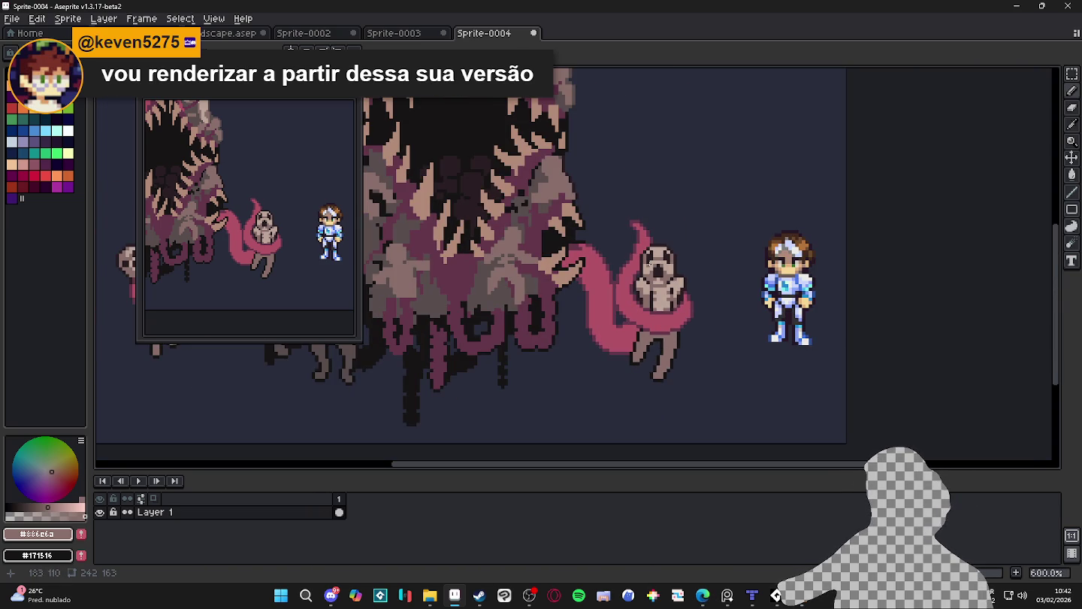
{"action": "scroll", "coordinate": [643, 271], "scroll_direction": "up", "scroll_amount": 2}
{"action": "scroll", "coordinate": [651, 230], "scroll_direction": "up", "scroll_amount": 1}
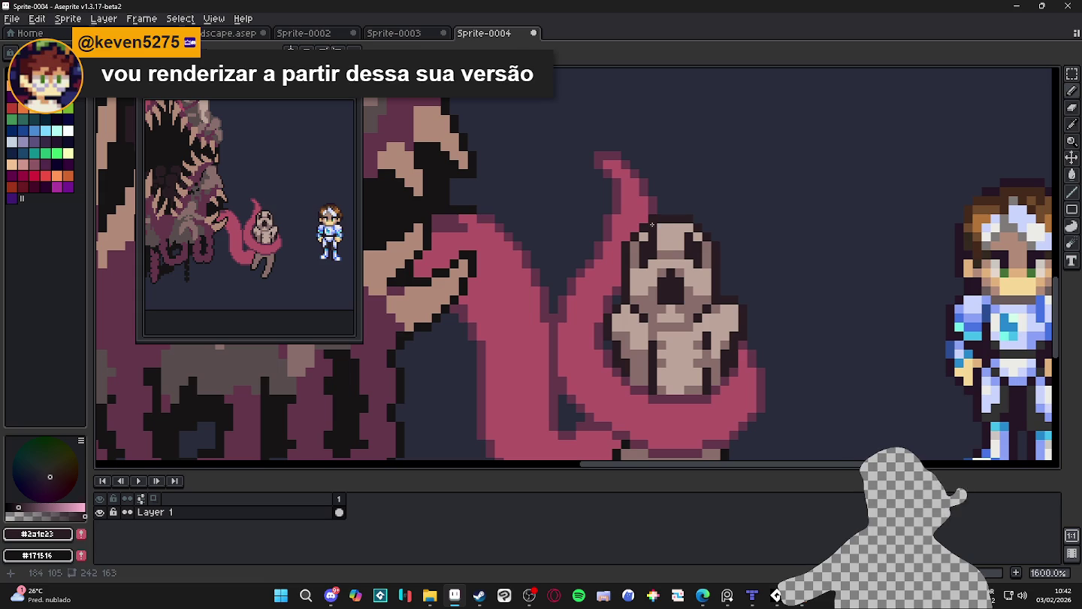
{"action": "key", "text": "b"}
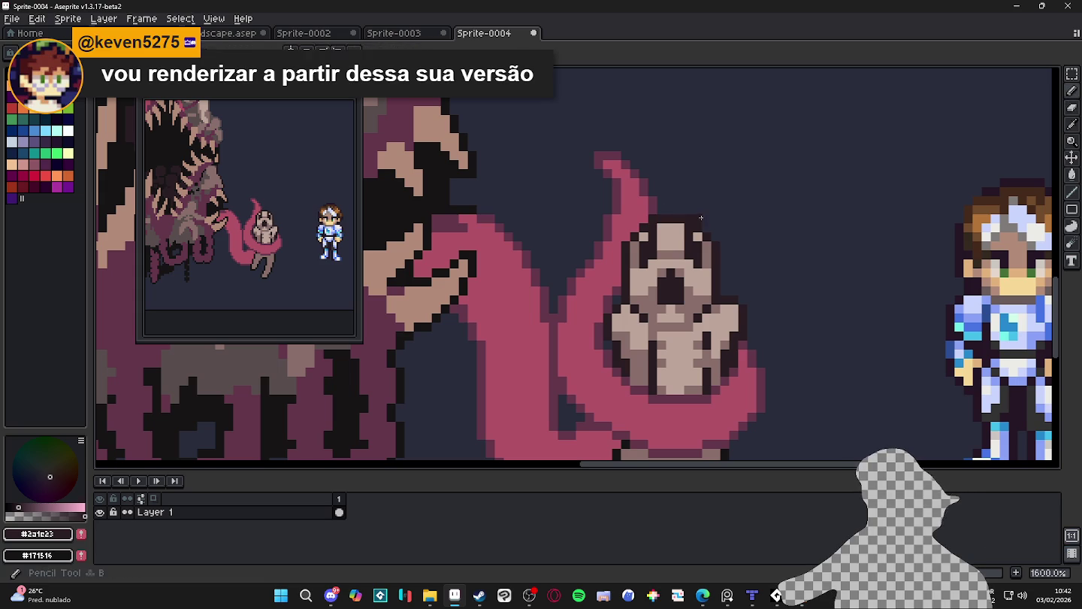
Sample the ghost's pink and beige skin tones, undoing a stray light pixel
{"action": "left_click", "coordinate": [691, 218], "text": "alt"}
{"action": "left_click", "coordinate": [659, 217], "text": "alt"}
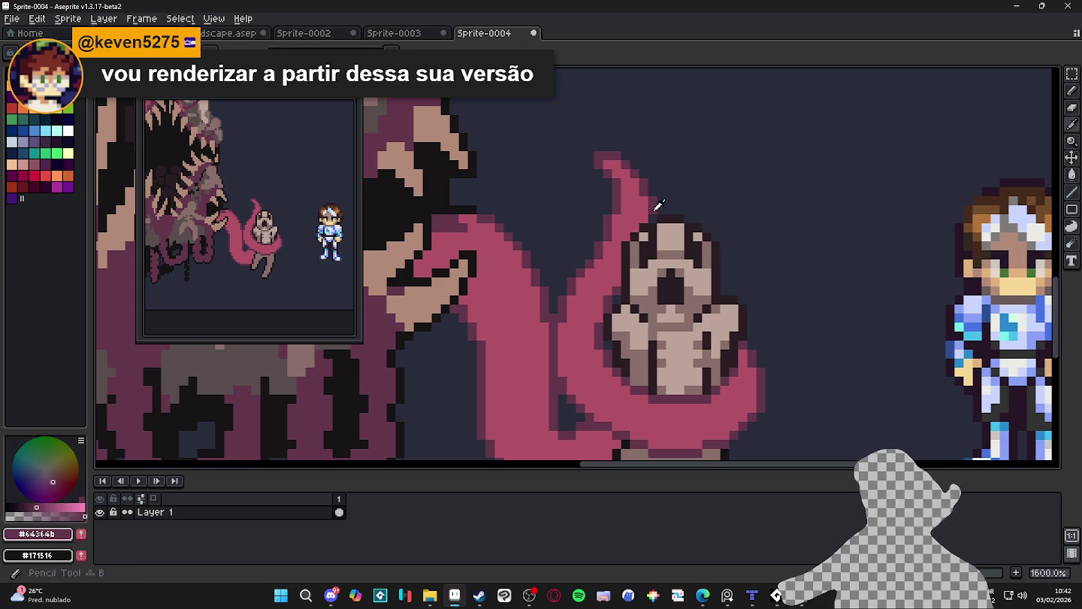
{"action": "scroll", "coordinate": [679, 256], "scroll_direction": "down", "scroll_amount": 1}
{"action": "scroll", "coordinate": [680, 256], "scroll_direction": "up", "scroll_amount": 1}
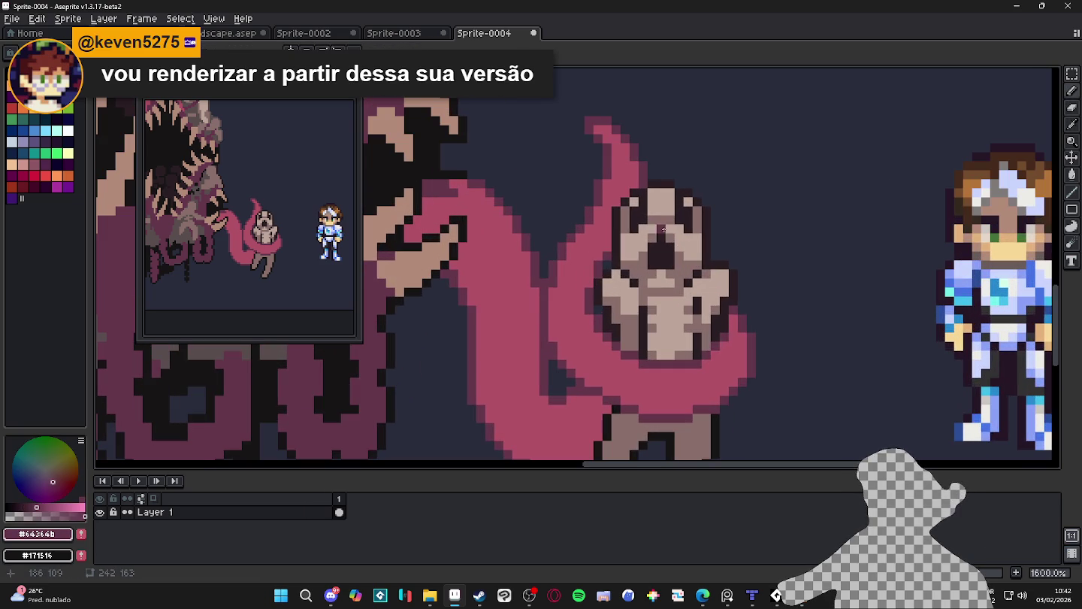
{"action": "left_click", "coordinate": [655, 228], "text": "alt"}
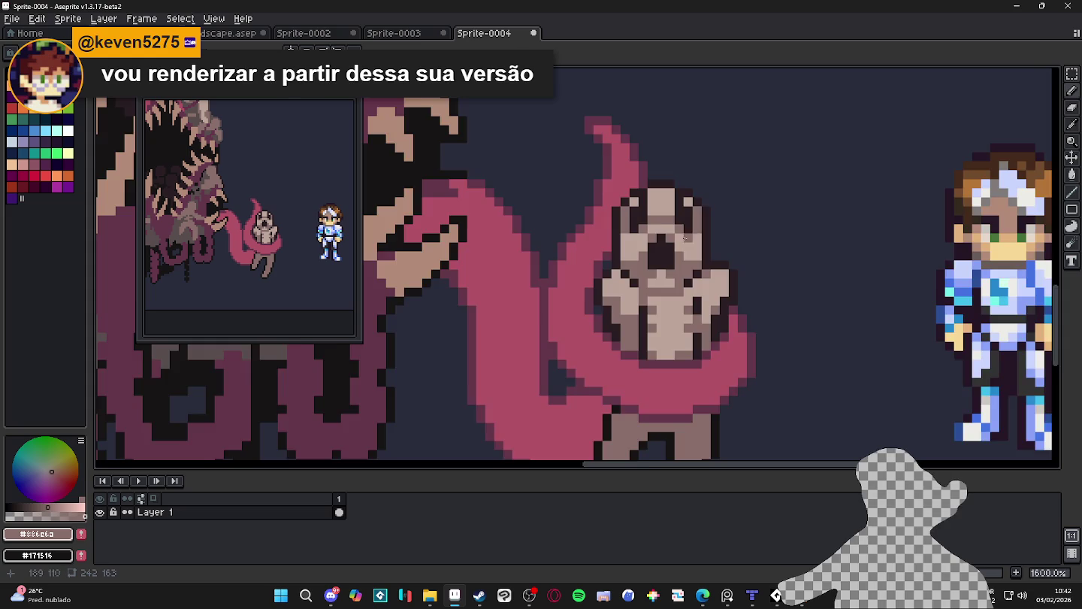
{"action": "scroll", "coordinate": [682, 227], "scroll_direction": "down", "scroll_amount": 1}
{"action": "scroll", "coordinate": [686, 223], "scroll_direction": "up", "scroll_amount": 1}
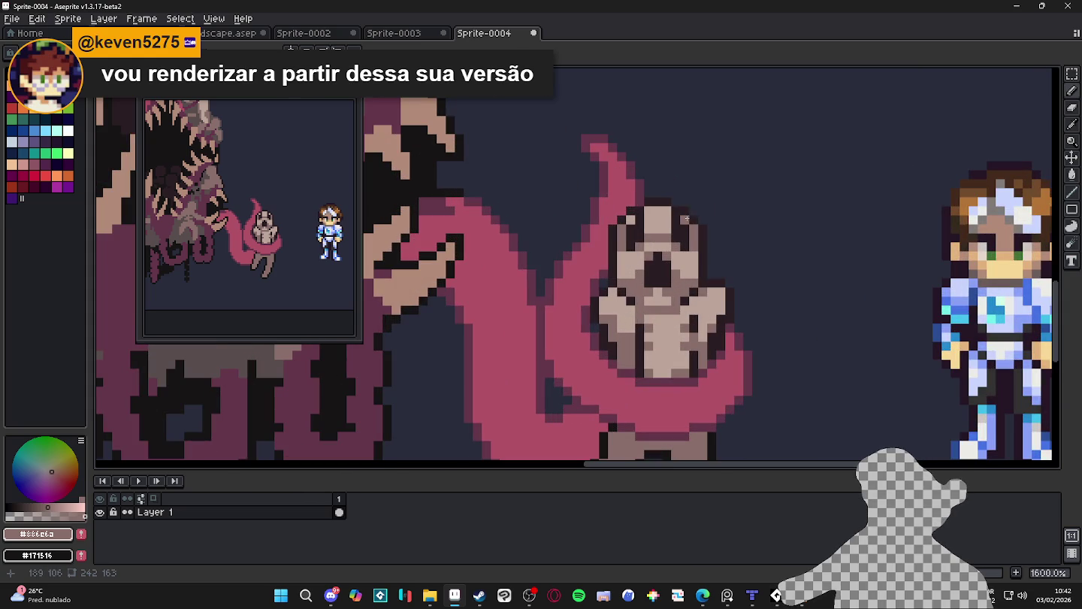
{"action": "left_click", "coordinate": [686, 219], "text": "alt"}
{"action": "left_click", "coordinate": [603, 238]}
{"action": "key", "text": "ctrl+z"}
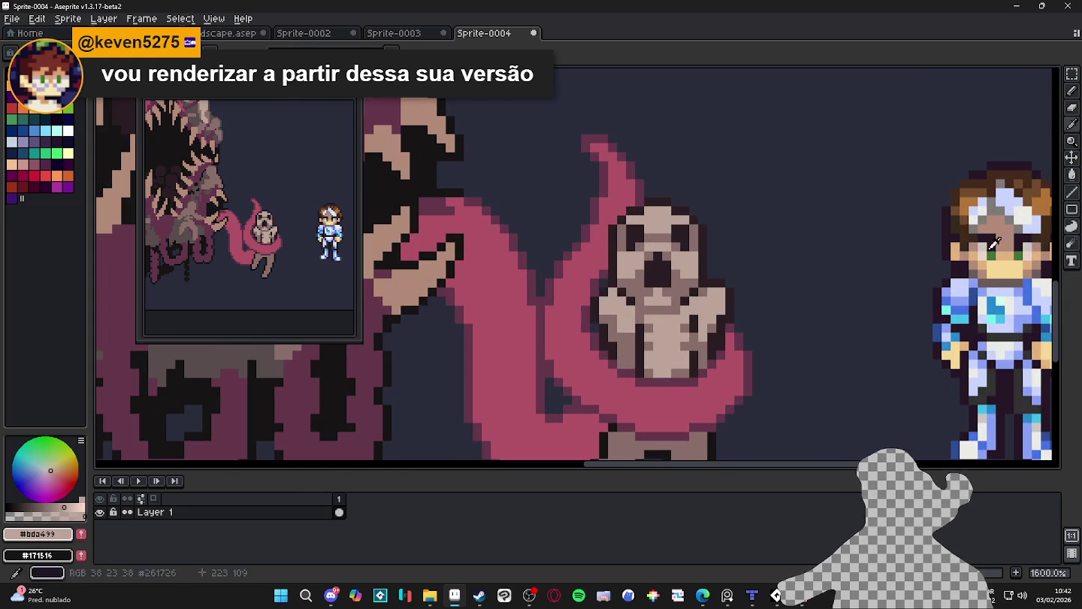
Paint pale light-grey highlights on both of the ghost's eyes
{"action": "left_click", "coordinate": [994, 242], "text": "alt"}
{"action": "left_click", "coordinate": [681, 232]}
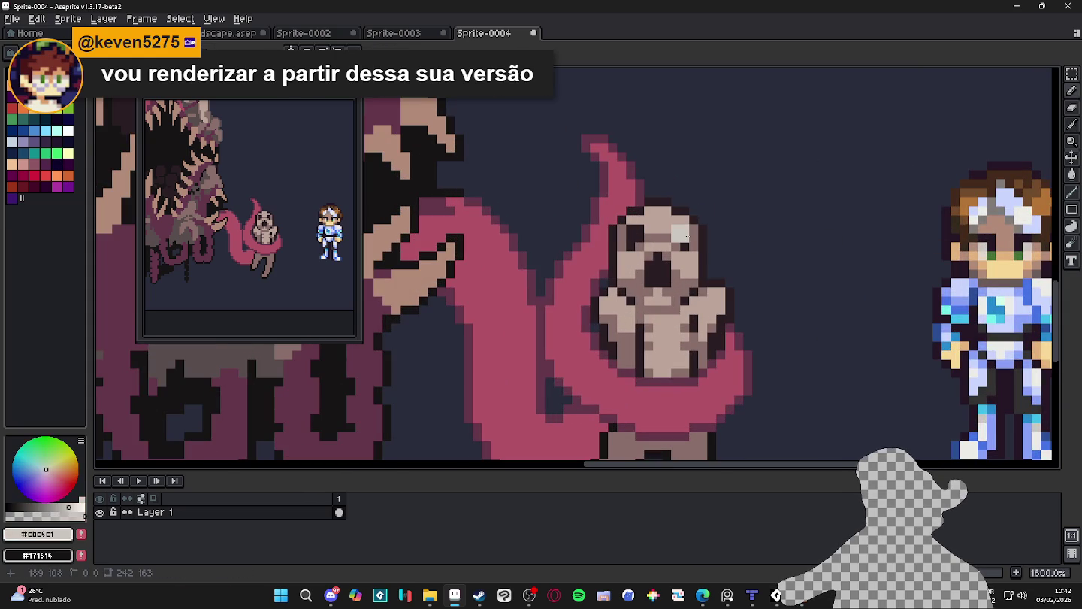
{"action": "left_click", "coordinate": [635, 233]}
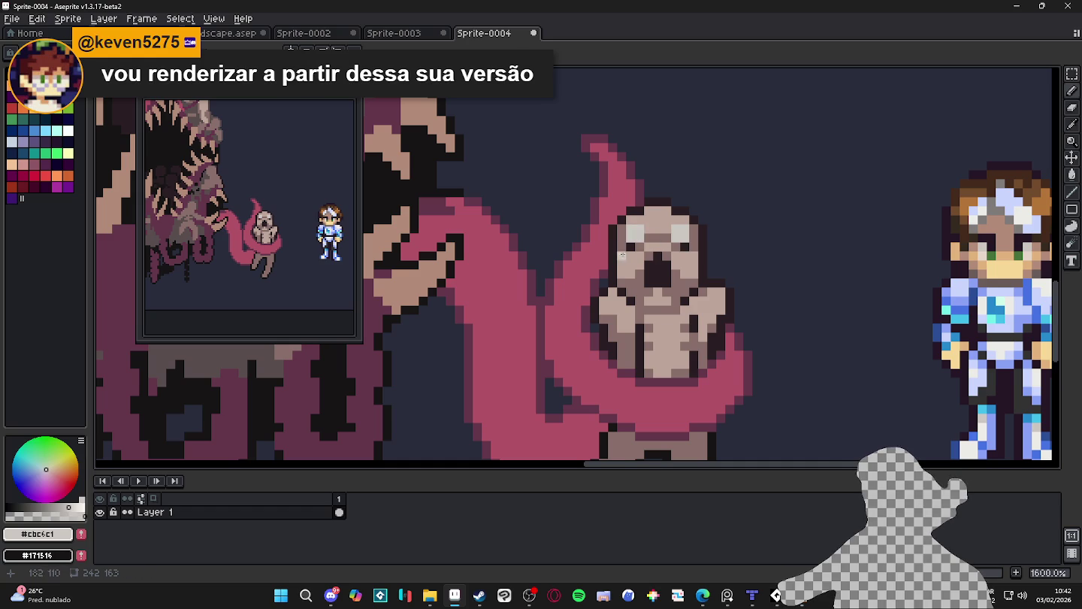
{"action": "left_click", "coordinate": [687, 249], "text": "alt"}
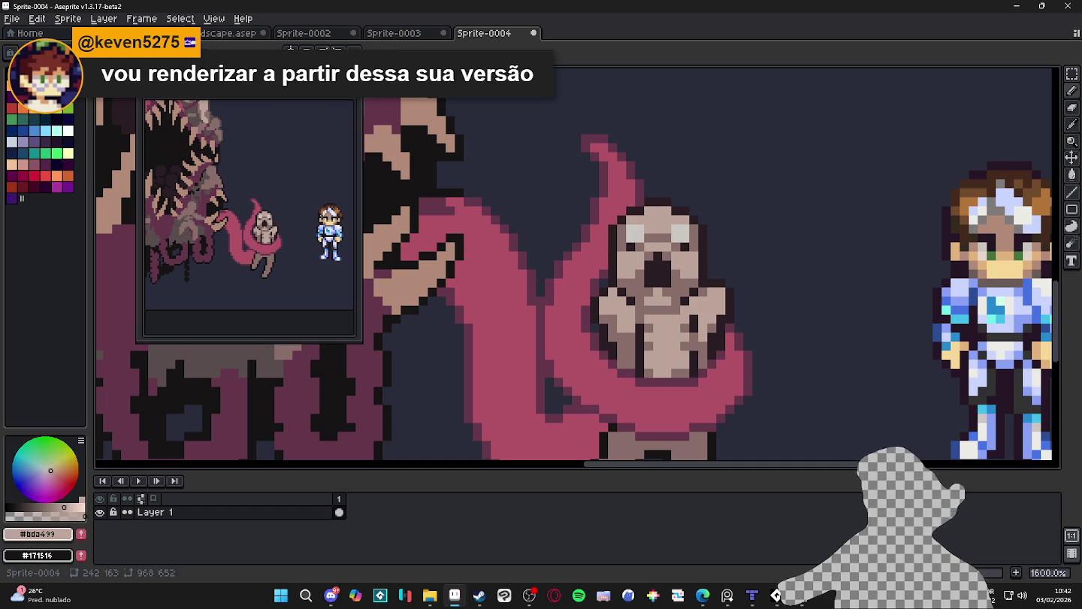
Dab red blush on both cheeks with a 2-pixel brush
{"action": "left_click", "coordinate": [39, 180]}
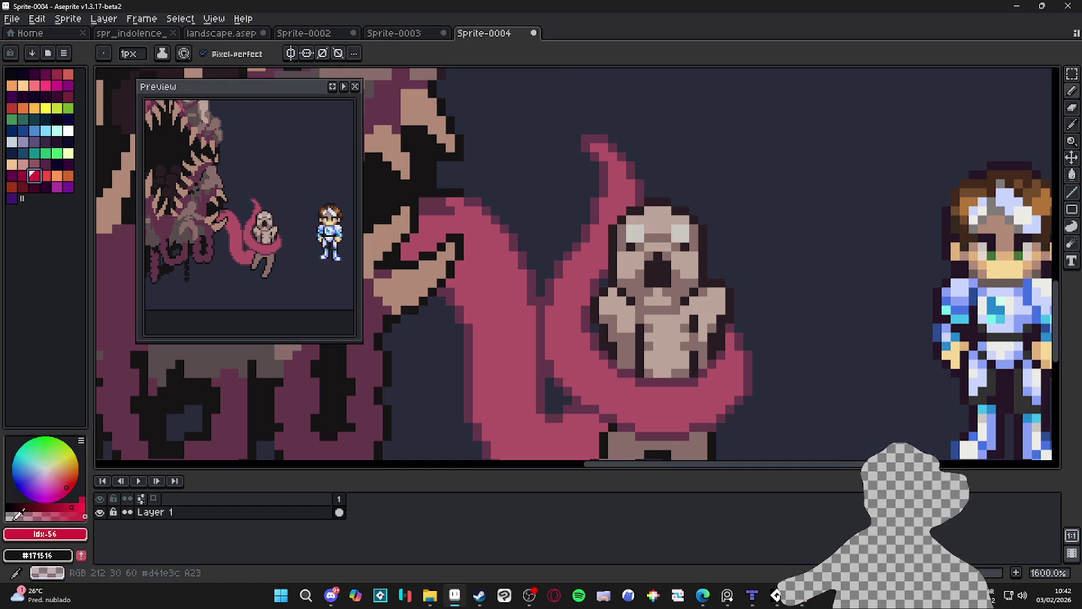
{"action": "scroll", "coordinate": [635, 240], "scroll_direction": "up", "scroll_amount": 2}
{"action": "key", "text": "plus"}
{"action": "left_click", "coordinate": [634, 230]}
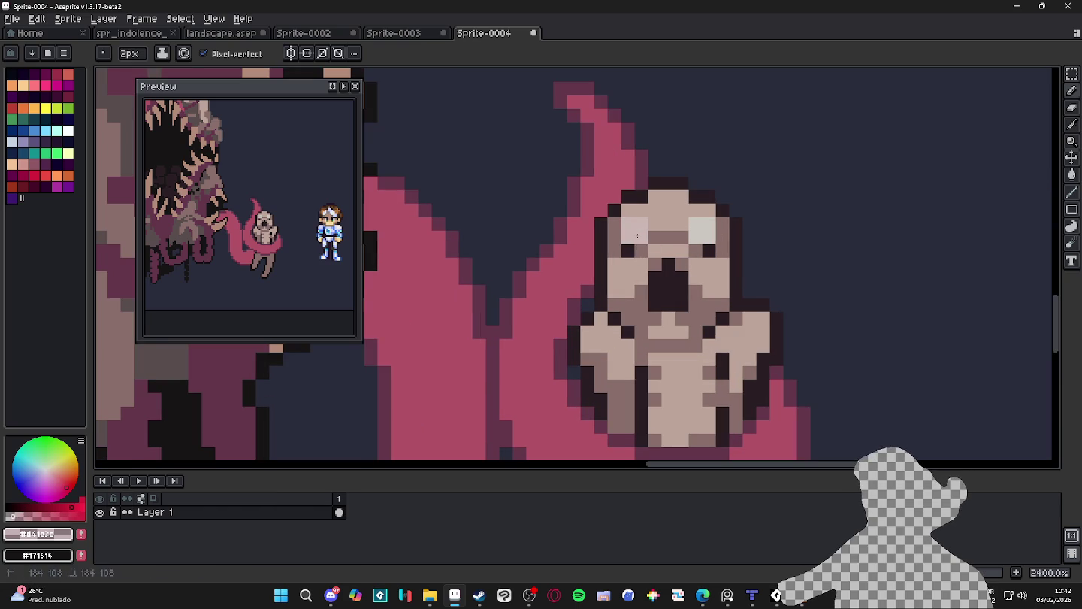
{"action": "left_click", "coordinate": [702, 230]}
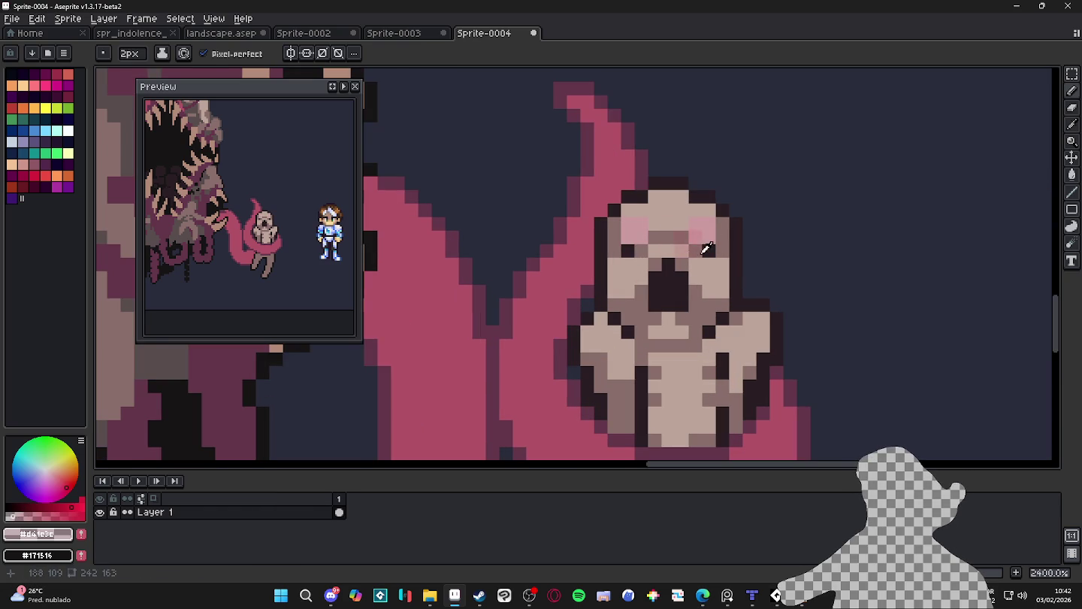
Add dark 1-pixel pupils to both eyes, then sample the skin shade
{"action": "left_click", "coordinate": [705, 245], "text": "alt"}
{"action": "key", "text": "minus"}
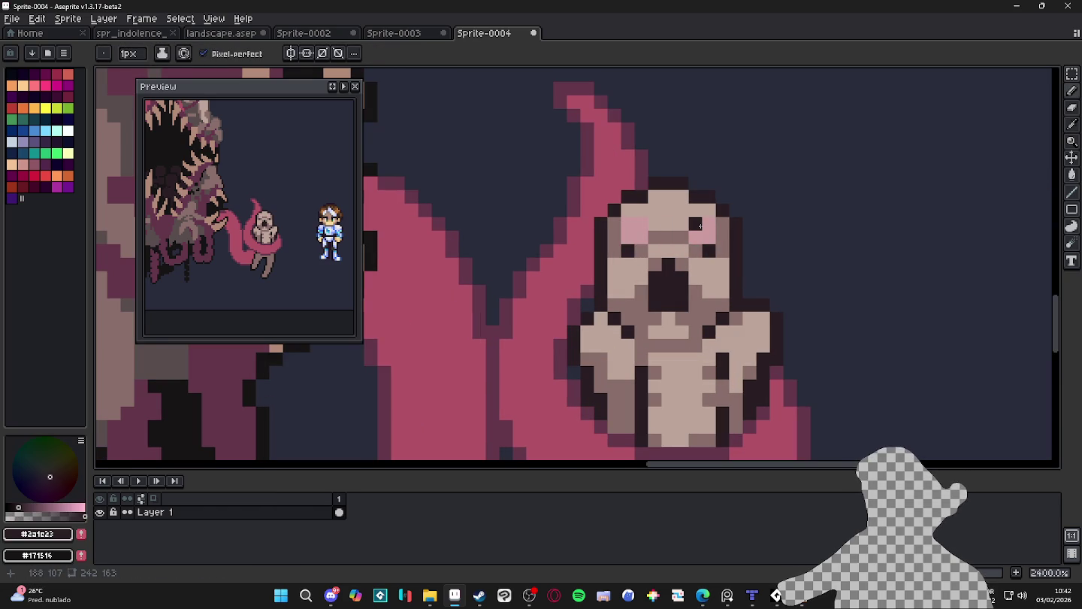
{"action": "left_click", "coordinate": [709, 225]}
{"action": "left_click", "coordinate": [633, 221]}
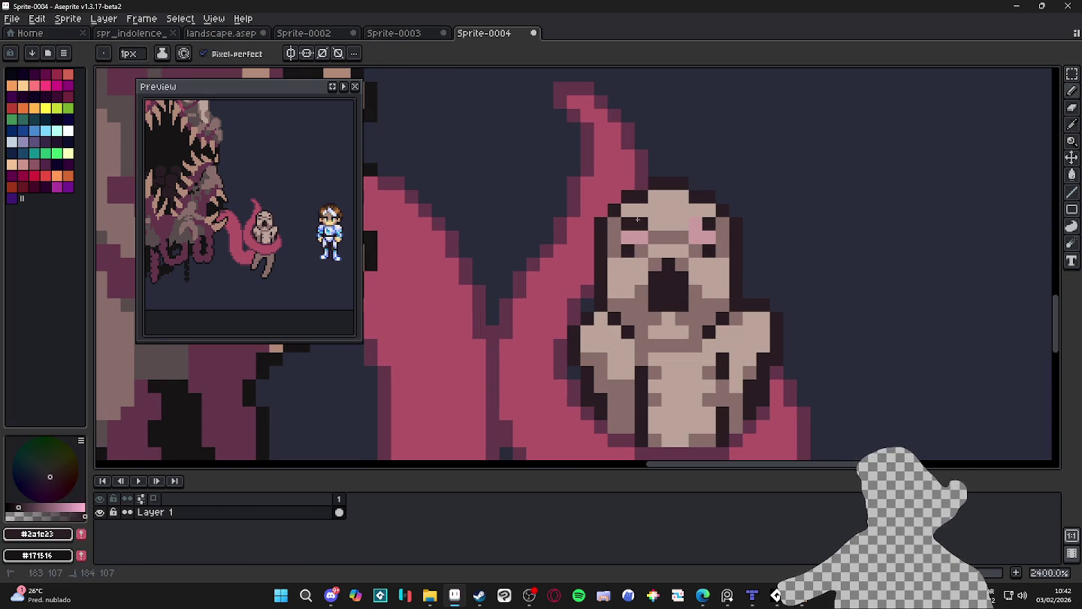
{"action": "scroll", "coordinate": [696, 238], "scroll_direction": "down", "scroll_amount": 5}
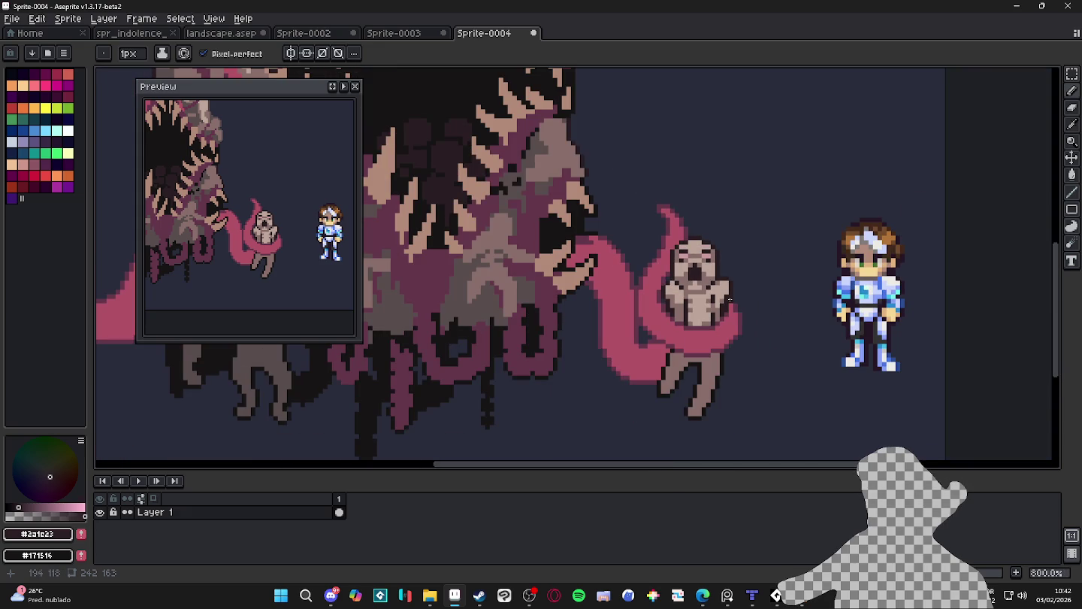
{"action": "scroll", "coordinate": [715, 289], "scroll_direction": "down", "scroll_amount": 1}
{"action": "scroll", "coordinate": [711, 294], "scroll_direction": "down", "scroll_amount": 1}
{"action": "scroll", "coordinate": [703, 301], "scroll_direction": "down", "scroll_amount": 1}
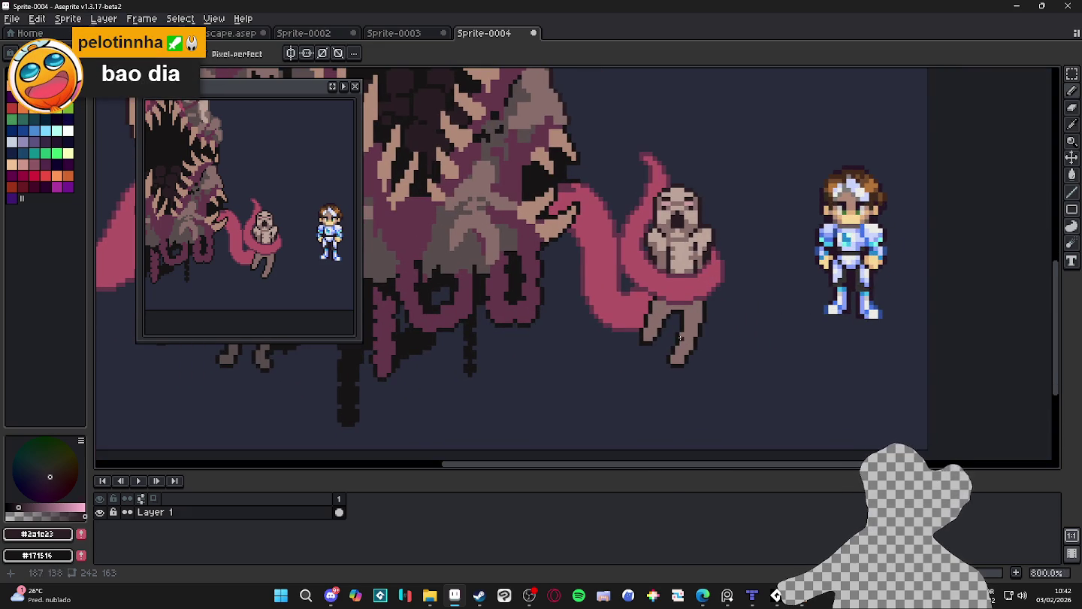
{"action": "scroll", "coordinate": [673, 308], "scroll_direction": "up", "scroll_amount": 2}
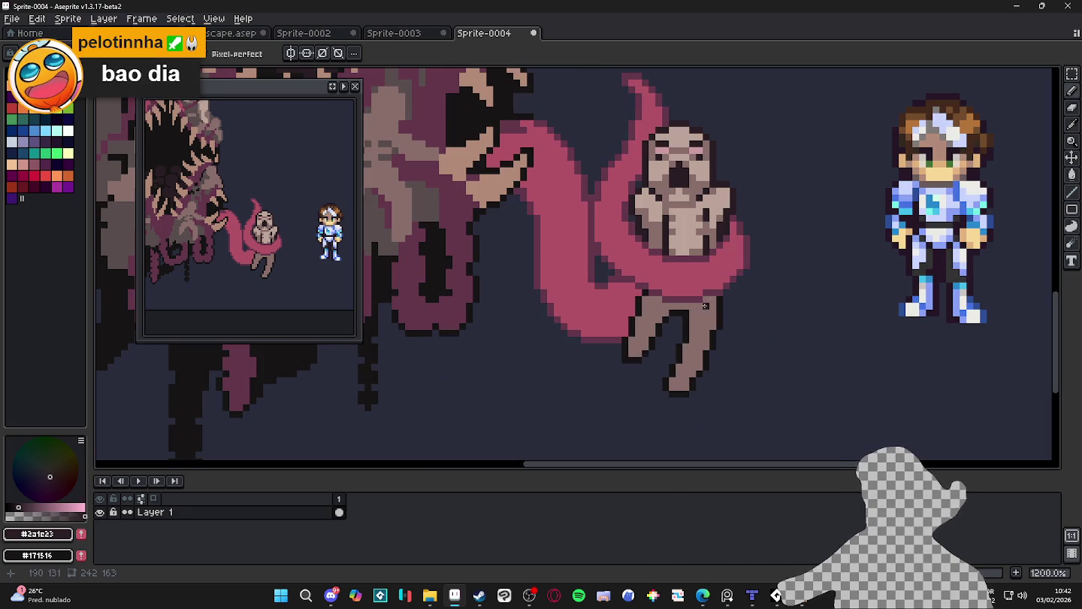
{"action": "left_click", "coordinate": [700, 250], "text": "alt"}
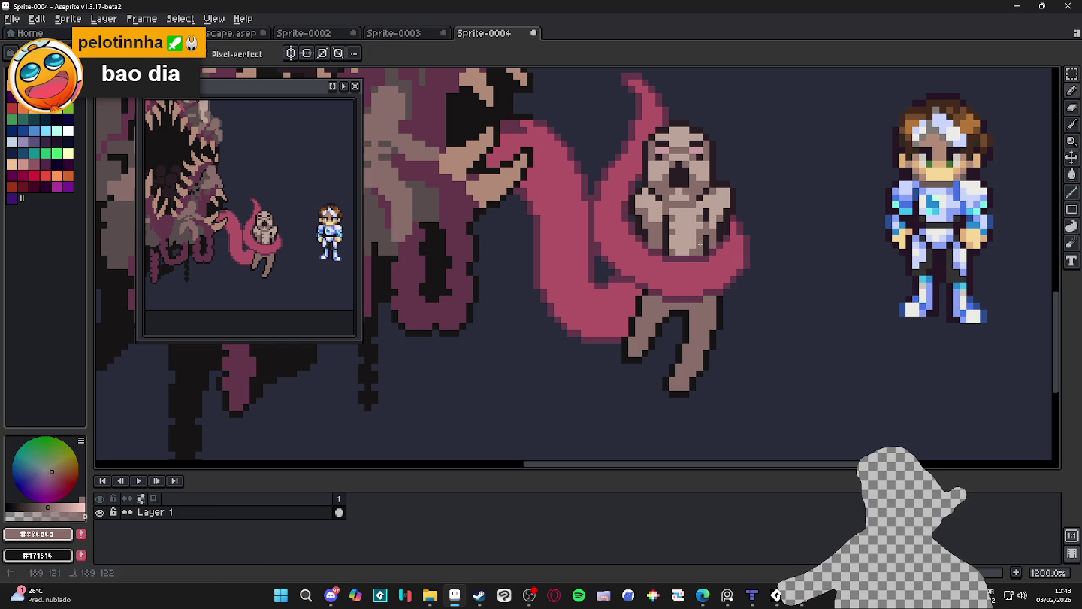
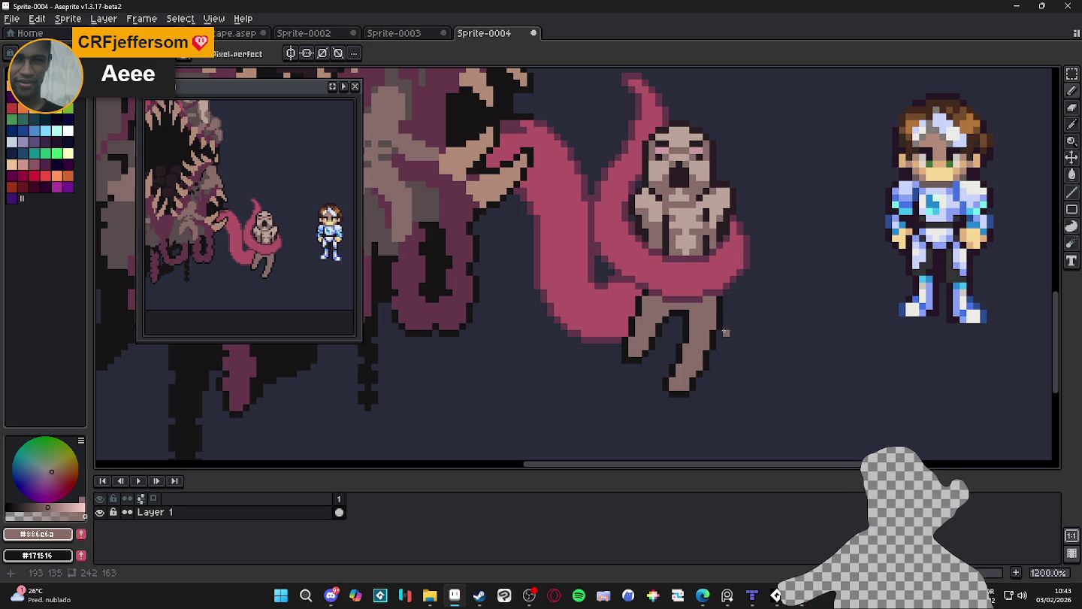
Repaint the creature's leg in greyish-pink and extend it downward below the tentacle, undoing a stray patch
{"action": "left_click", "coordinate": [713, 299], "text": "alt"}
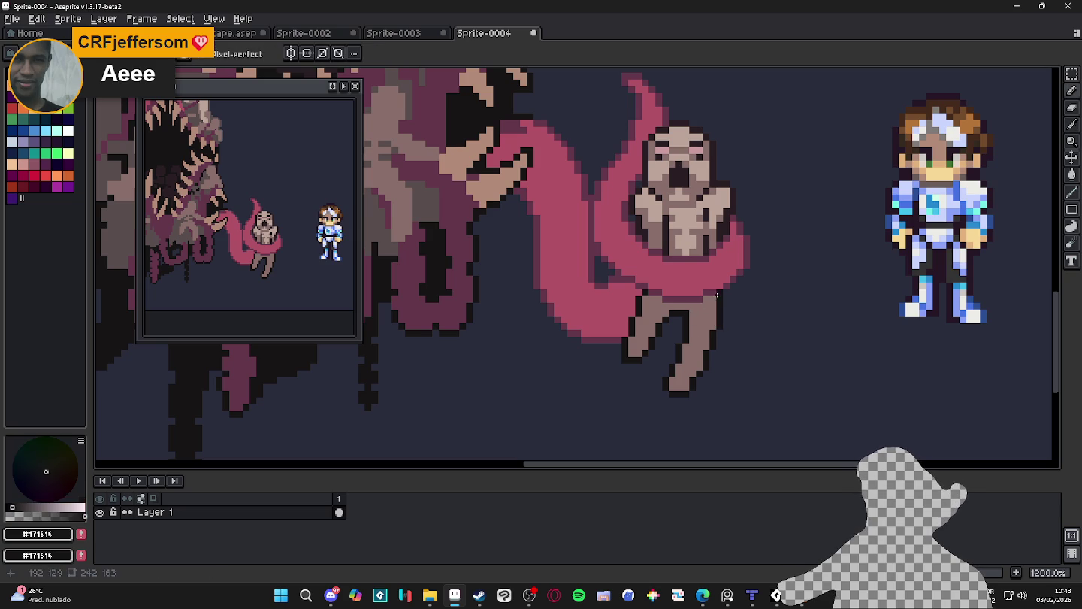
{"action": "mouse_move", "coordinate": [693, 387]}
{"action": "left_mouse_down"}
{"action": "mouse_move", "coordinate": [717, 379]}
{"action": "mouse_move", "coordinate": [699, 357]}
{"action": "mouse_move", "coordinate": [710, 399]}
{"action": "mouse_move", "coordinate": [676, 412]}
{"action": "left_mouse_up"}
{"action": "left_click", "coordinate": [718, 379], "text": "alt"}
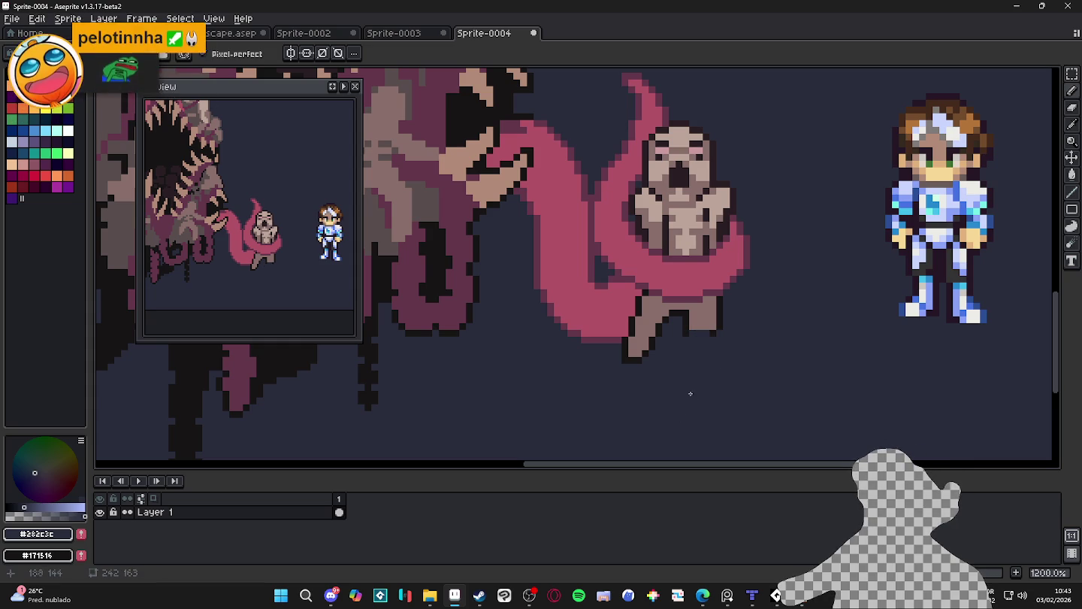
{"action": "left_click", "coordinate": [721, 302], "text": "alt"}
{"action": "left_click_drag", "start_coordinate": [721, 302], "coordinate": [701, 314]}
{"action": "key", "text": "ctrl+z"}
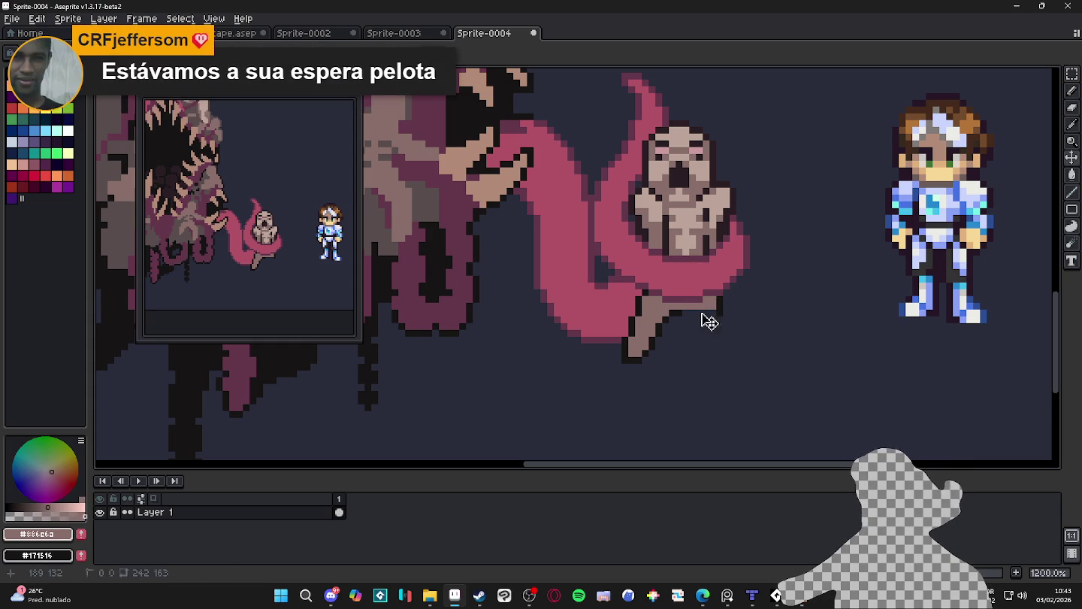
{"action": "key", "text": "ctrl+z"}
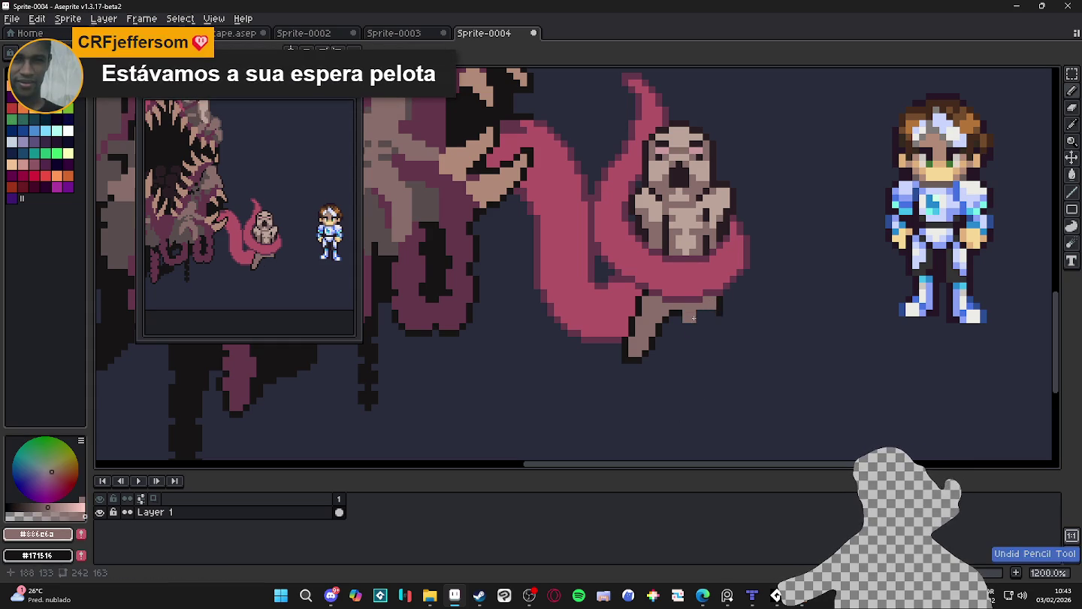
{"action": "mouse_move", "coordinate": [690, 312]}
{"action": "left_mouse_down"}
{"action": "mouse_move", "coordinate": [718, 363]}
{"action": "mouse_move", "coordinate": [718, 342]}
{"action": "left_mouse_up"}
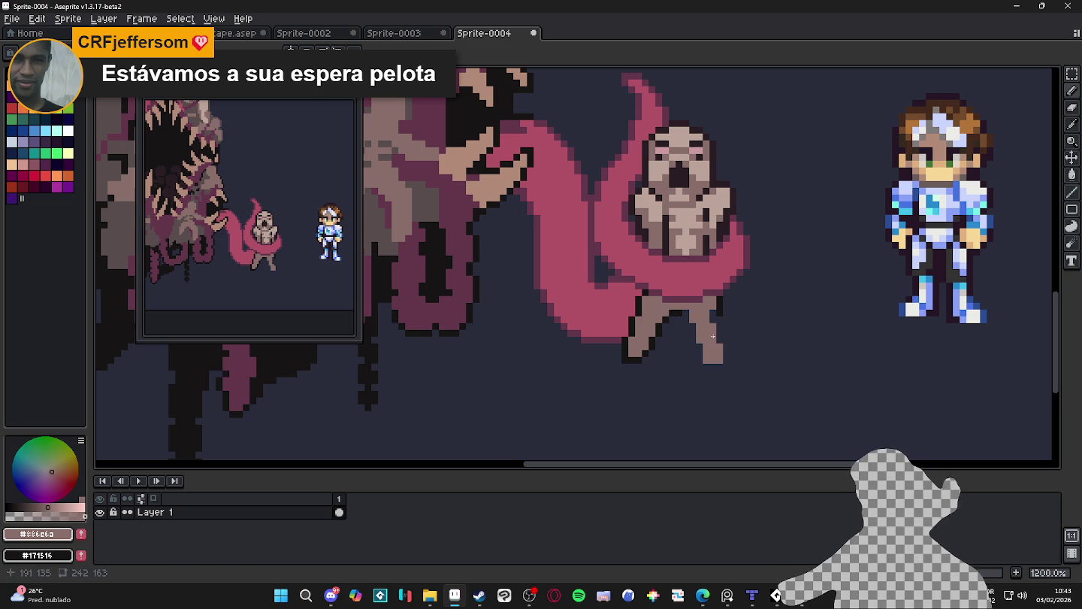
Draw dark outline lines along the leg's edges, then sample the background colour
{"action": "left_click", "coordinate": [680, 308], "text": "alt"}
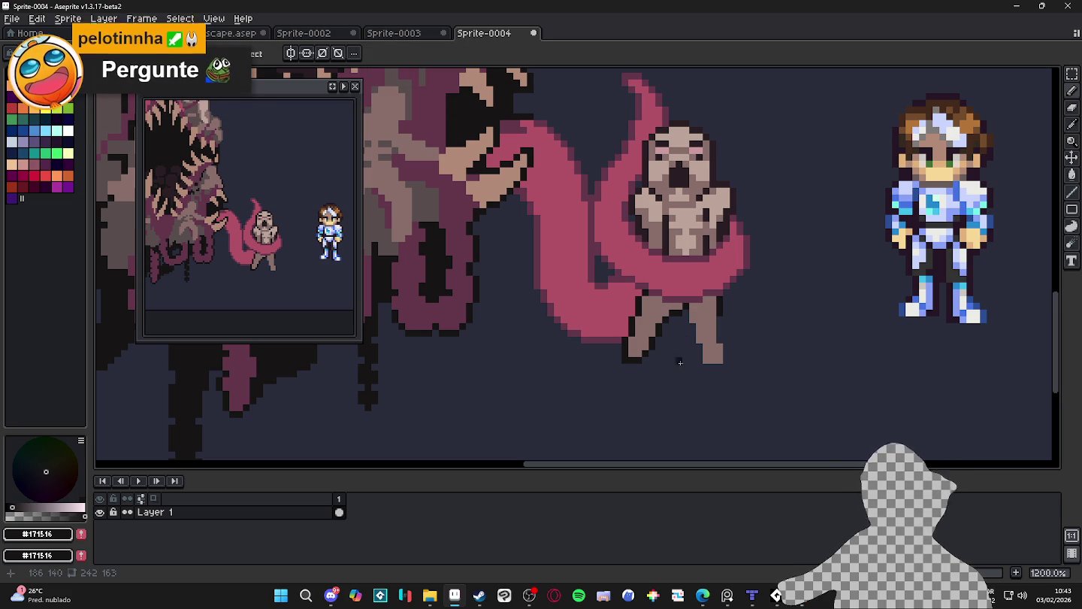
{"action": "left_click", "coordinate": [706, 369], "text": "shift"}
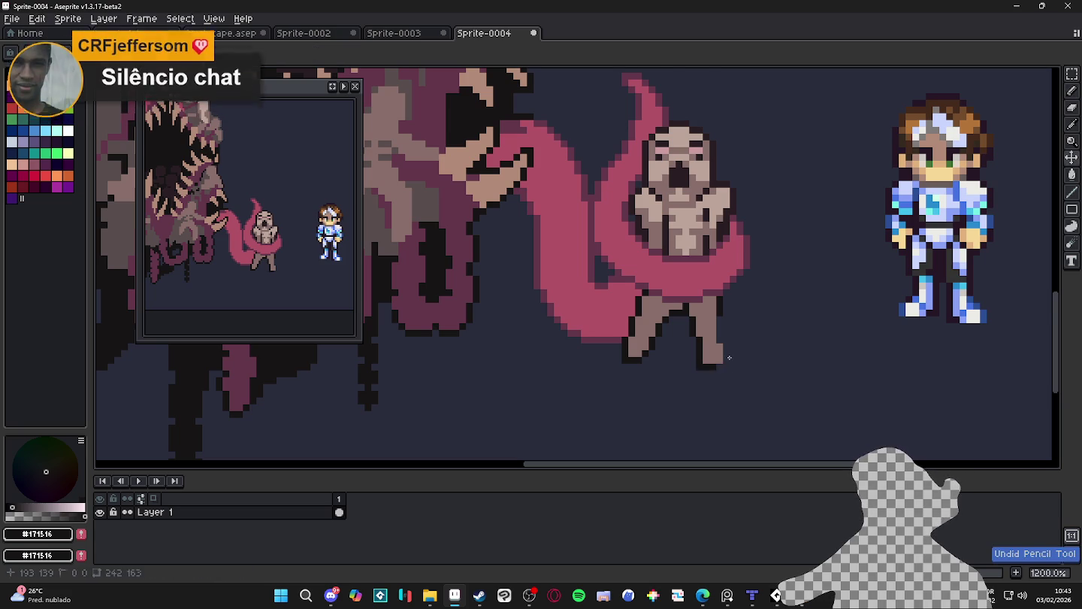
{"action": "scroll", "coordinate": [722, 362], "scroll_direction": "up", "scroll_amount": 1}
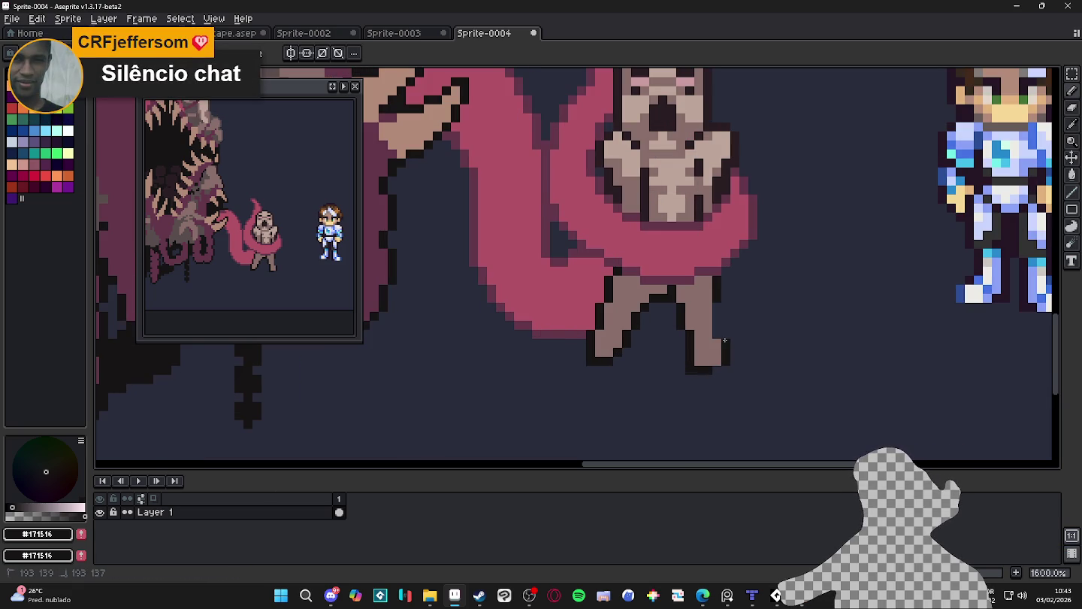
{"action": "left_click", "coordinate": [713, 289], "text": "shift"}
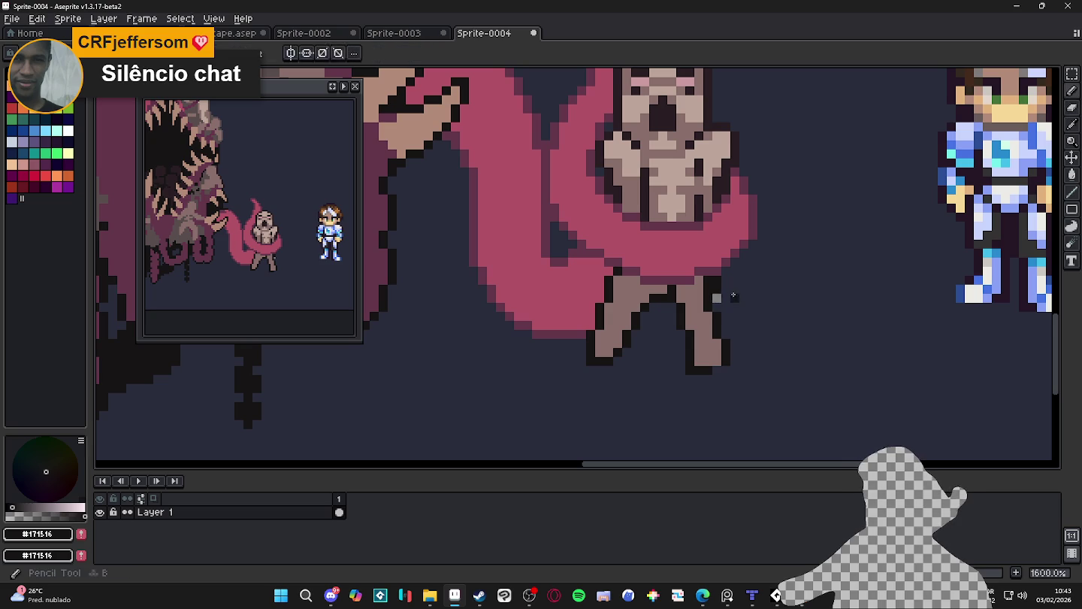
{"action": "left_click", "coordinate": [717, 286], "text": "alt"}
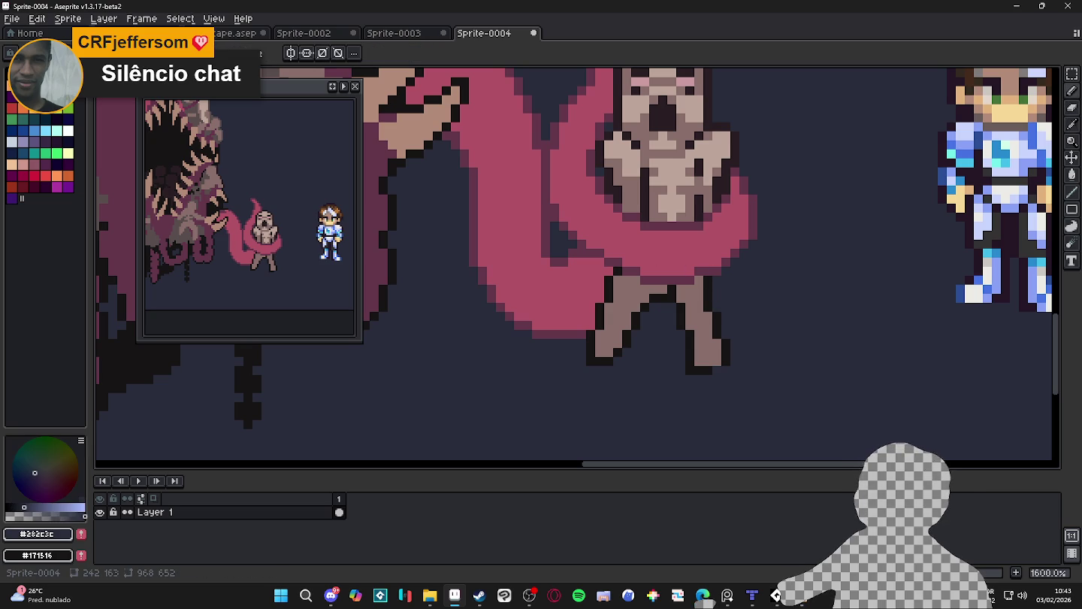
{"action": "key", "text": "alt+Tab"}
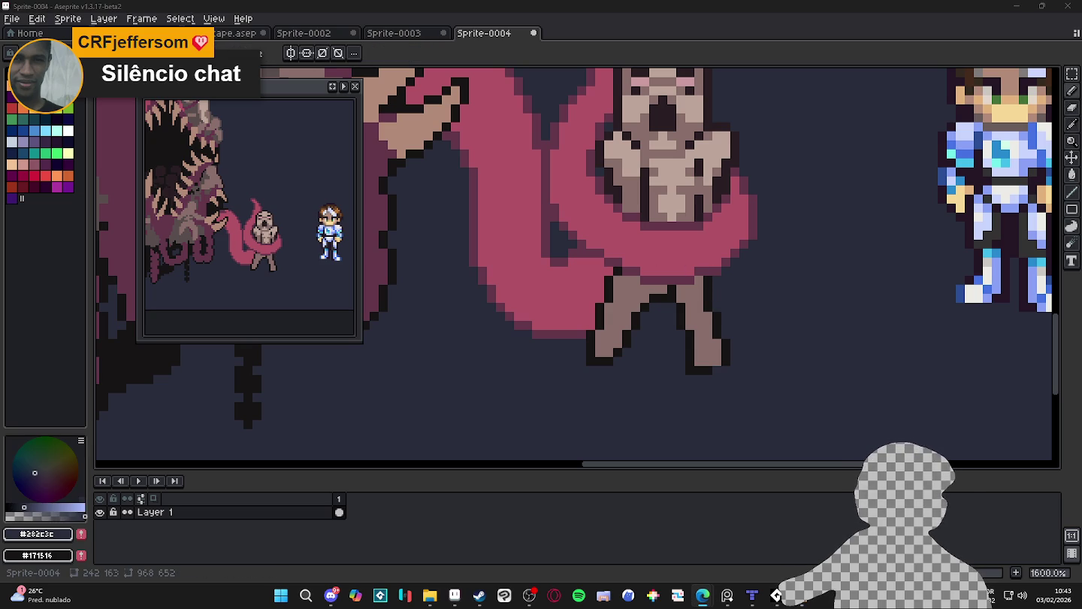
{"action": "scroll", "coordinate": [661, 320], "scroll_direction": "down", "scroll_amount": 2}
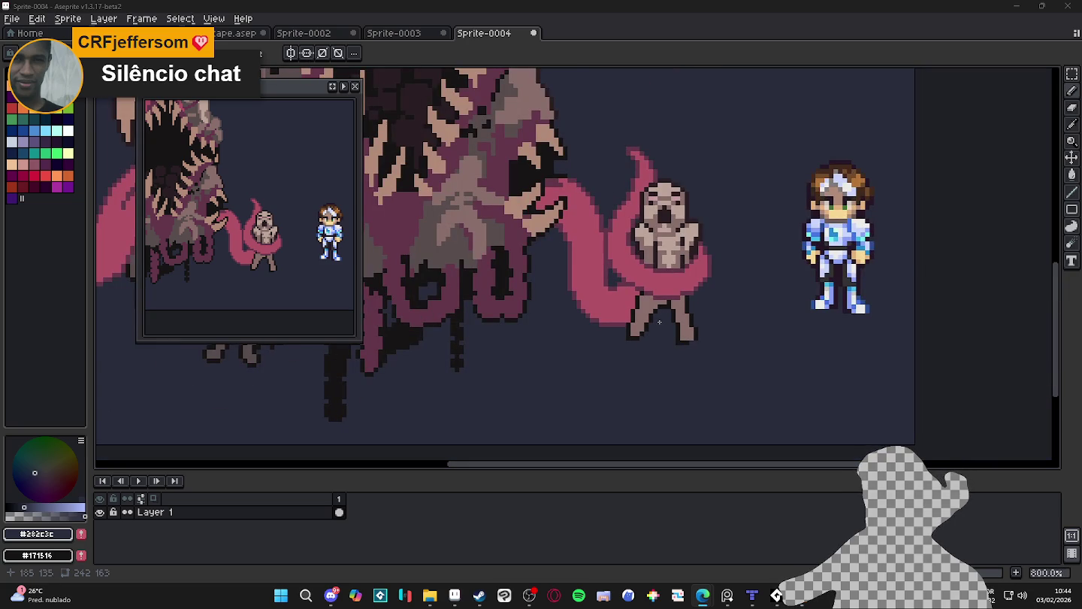
{"action": "scroll", "coordinate": [673, 327], "scroll_direction": "down", "scroll_amount": 1}
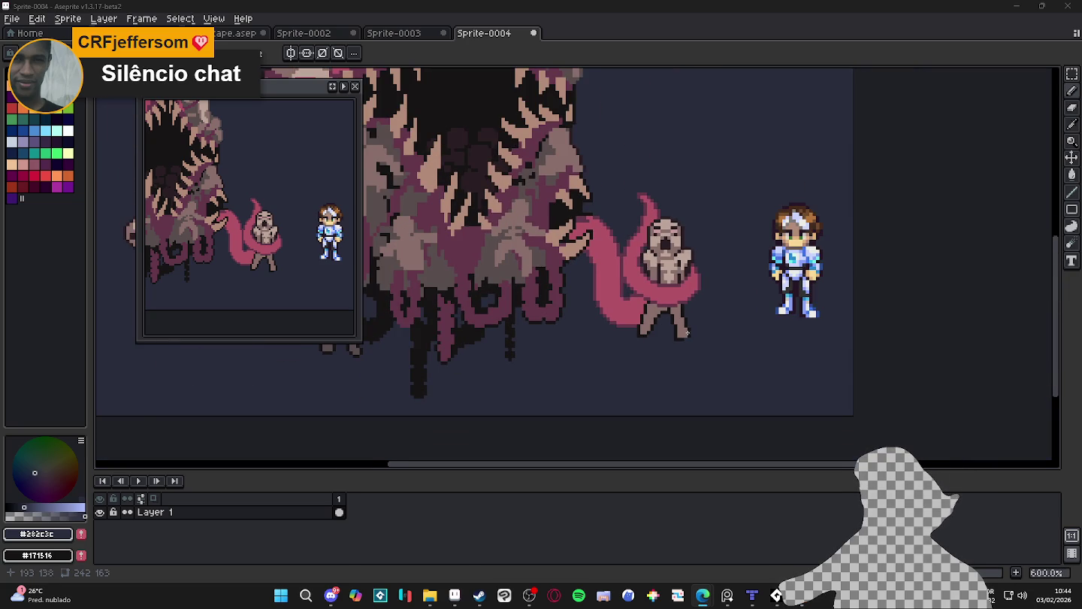
{"action": "scroll", "coordinate": [687, 332], "scroll_direction": "down", "scroll_amount": 3}
{"action": "scroll", "coordinate": [687, 331], "scroll_direction": "up", "scroll_amount": 1}
{"action": "scroll", "coordinate": [686, 332], "scroll_direction": "up", "scroll_amount": 2}
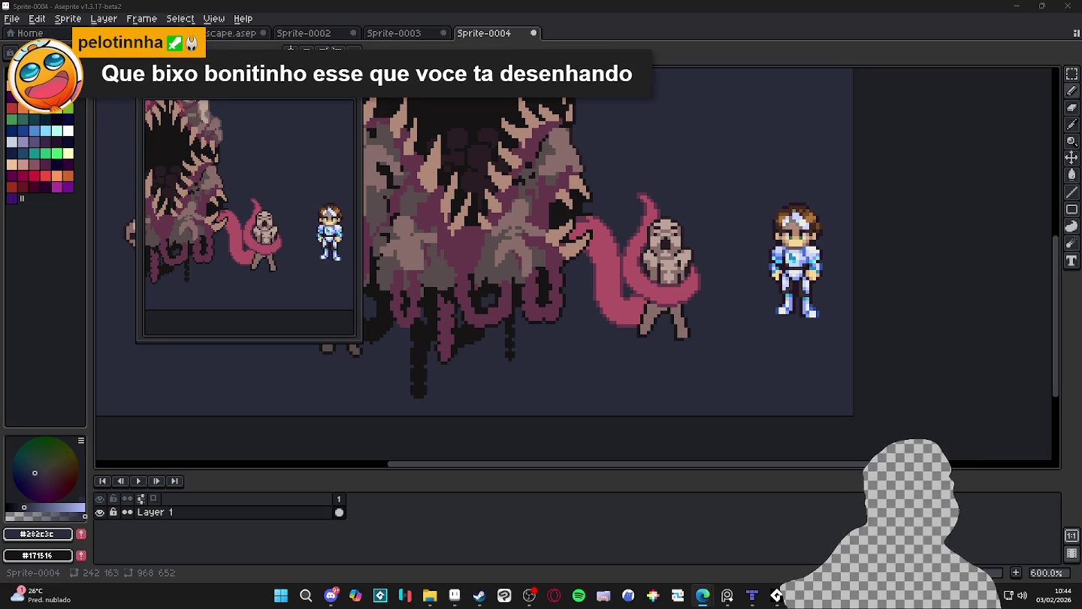
{"action": "scroll", "coordinate": [654, 274], "scroll_direction": "down", "scroll_amount": 1}
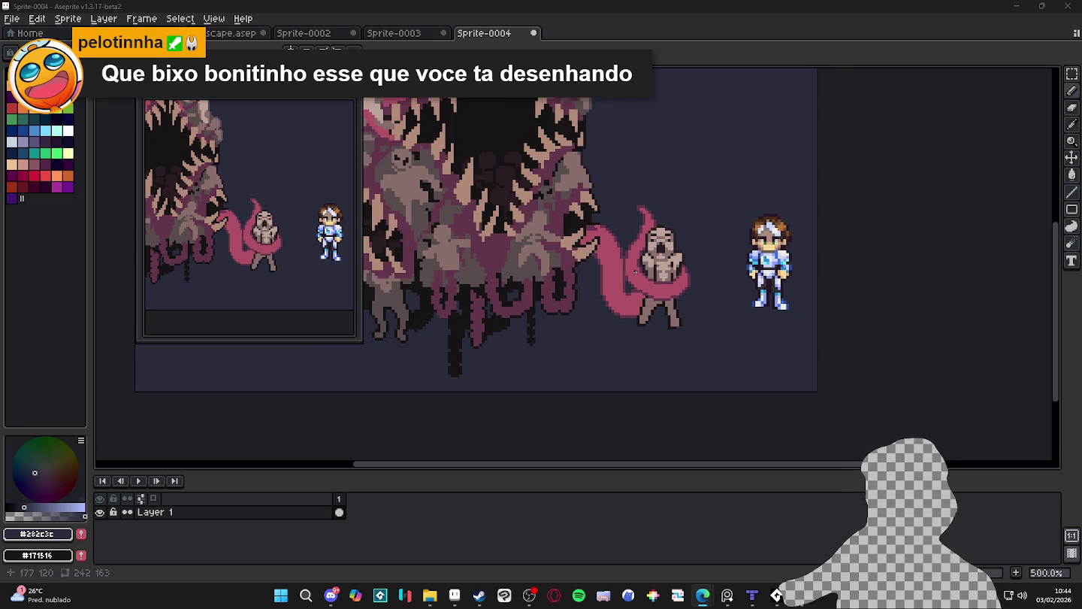
{"action": "scroll", "coordinate": [586, 247], "scroll_direction": "down", "scroll_amount": 1}
{"action": "scroll", "coordinate": [594, 224], "scroll_direction": "up", "scroll_amount": 1}
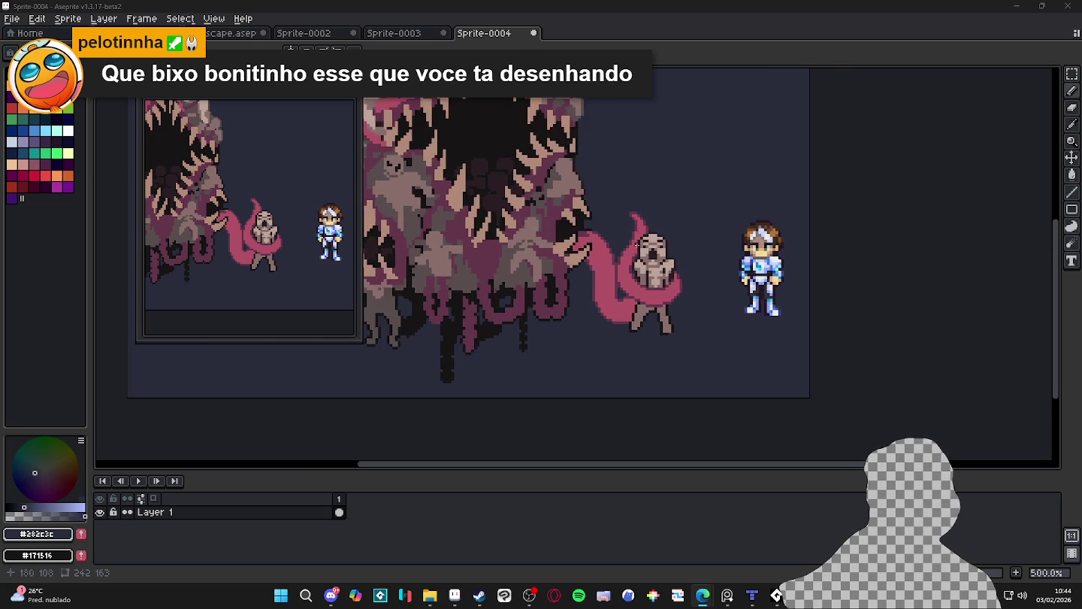
{"action": "scroll", "coordinate": [659, 268], "scroll_direction": "up", "scroll_amount": 2}
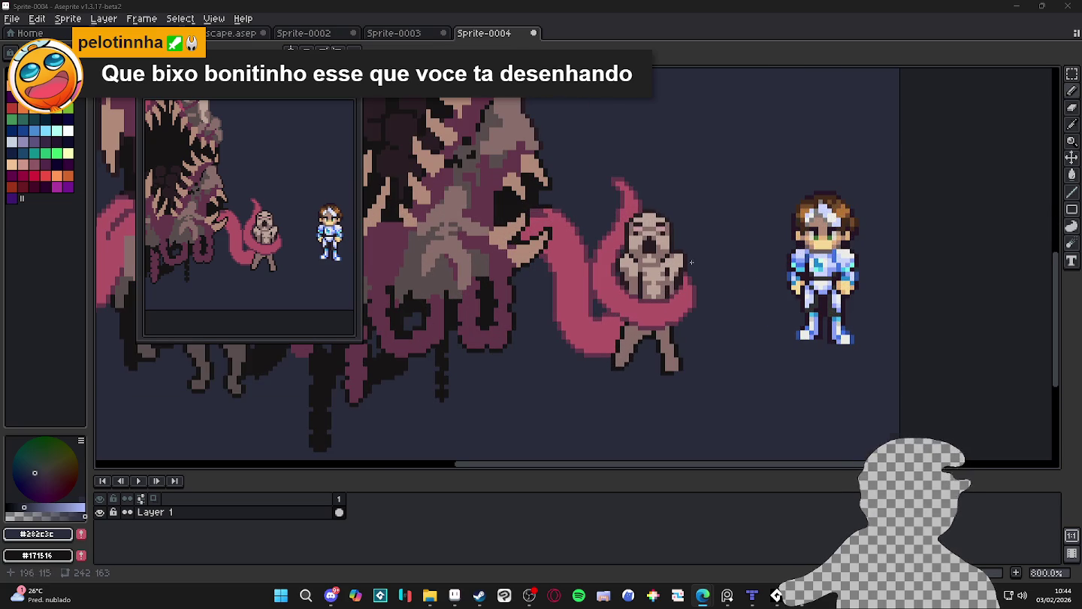
{"action": "scroll", "coordinate": [497, 256], "scroll_direction": "down", "scroll_amount": 3}
{"action": "left_click_drag", "start_coordinate": [496, 255], "coordinate": [497, 316]}
{"action": "scroll", "coordinate": [607, 340], "scroll_direction": "up", "scroll_amount": 2}
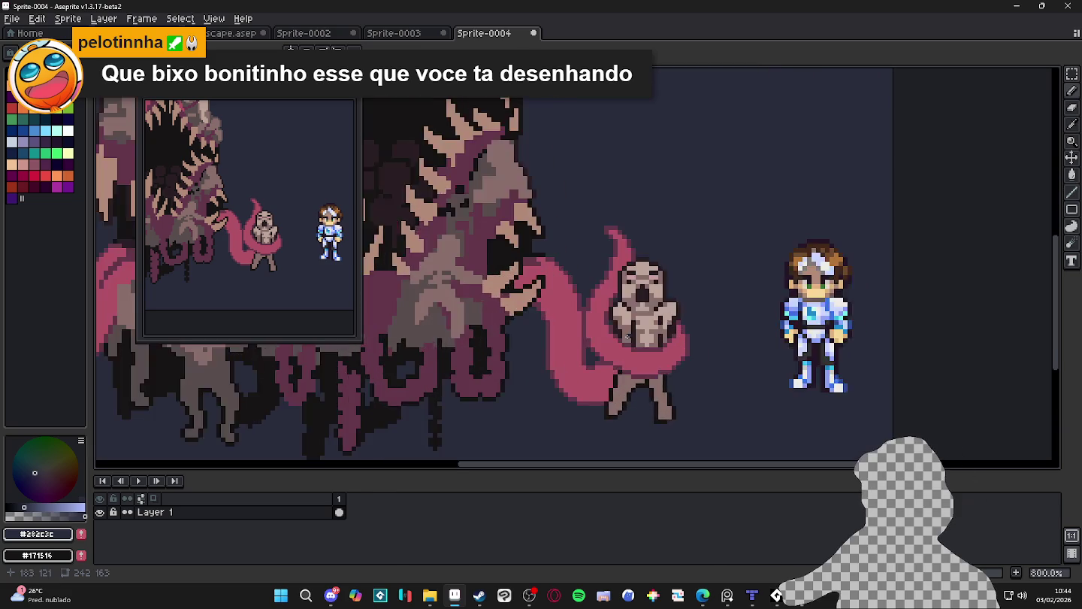
{"action": "scroll", "coordinate": [624, 323], "scroll_direction": "up", "scroll_amount": 2}
{"action": "scroll", "coordinate": [677, 308], "scroll_direction": "down", "scroll_amount": 3}
{"action": "scroll", "coordinate": [699, 299], "scroll_direction": "up", "scroll_amount": 1}
{"action": "scroll", "coordinate": [707, 314], "scroll_direction": "down", "scroll_amount": 1}
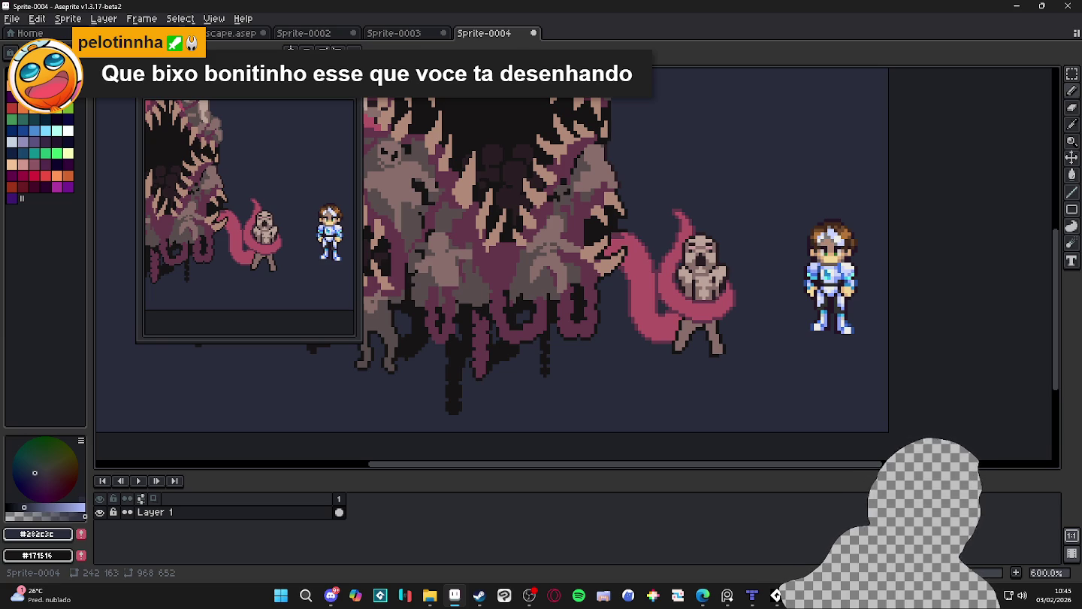
{"action": "key", "text": "alt+Tab"}
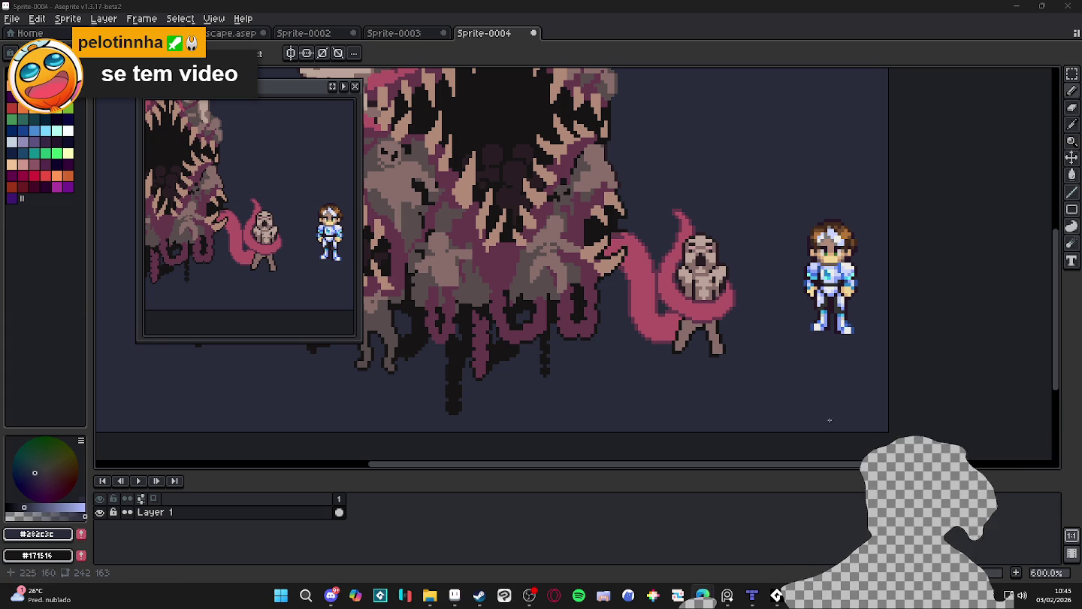
Erase part of the creature's left leg, undo it, and place new pixels over the leg area
{"action": "scroll", "coordinate": [685, 333], "scroll_direction": "up", "scroll_amount": 1}
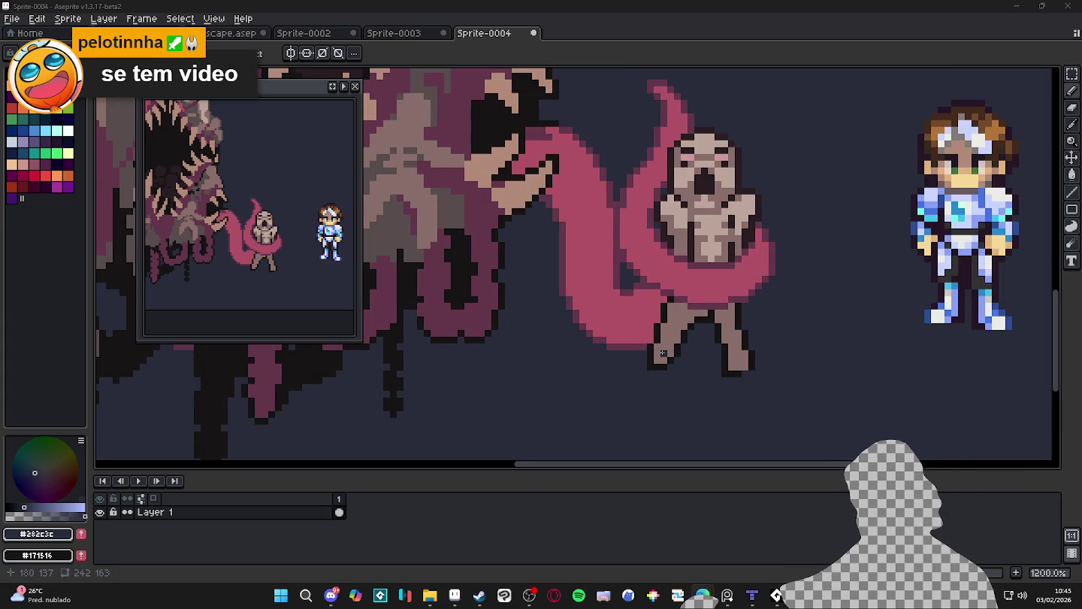
{"action": "key", "text": "e"}
{"action": "mouse_move", "coordinate": [660, 350]}
{"action": "left_mouse_down"}
{"action": "mouse_move", "coordinate": [677, 335]}
{"action": "mouse_move", "coordinate": [664, 357]}
{"action": "mouse_move", "coordinate": [701, 315]}
{"action": "left_mouse_up"}
{"action": "key", "text": "b"}
{"action": "key", "text": "ctrl+z"}
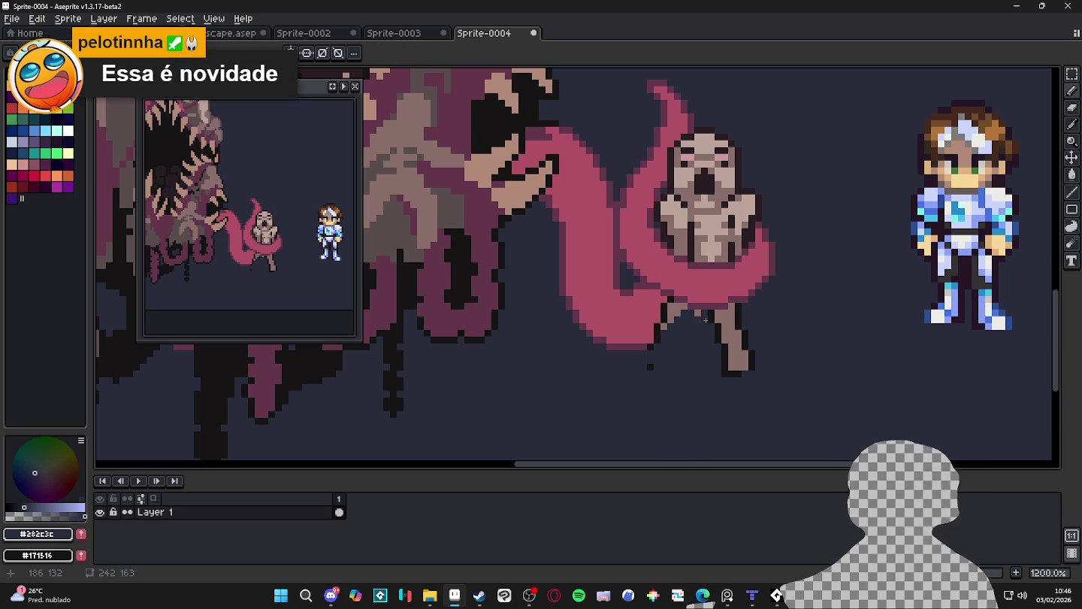
{"action": "left_click", "coordinate": [680, 321]}
{"action": "left_click", "coordinate": [673, 327]}
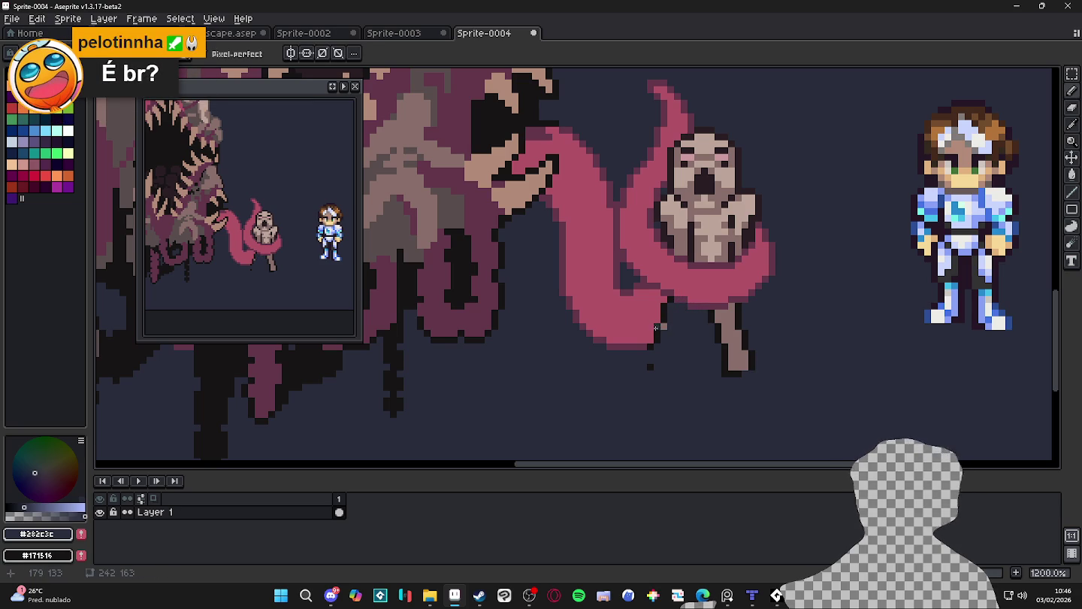
Extend the tentacle's pink down over the left leg using sampled pink shades
{"action": "left_click", "coordinate": [642, 348], "text": "alt"}
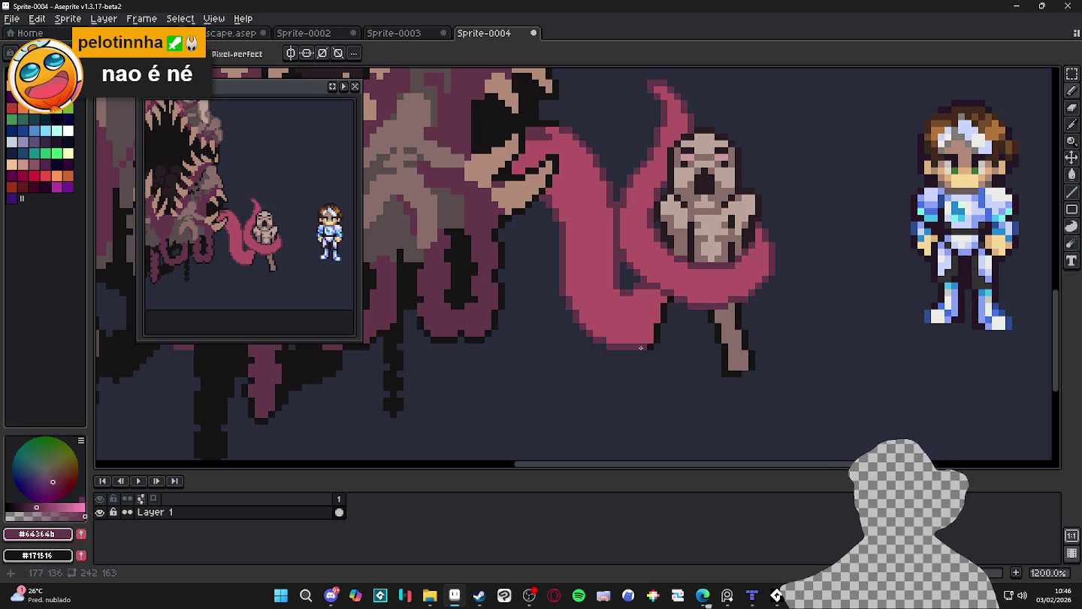
{"action": "left_click", "coordinate": [645, 347]}
{"action": "left_click", "coordinate": [669, 309], "text": "alt"}
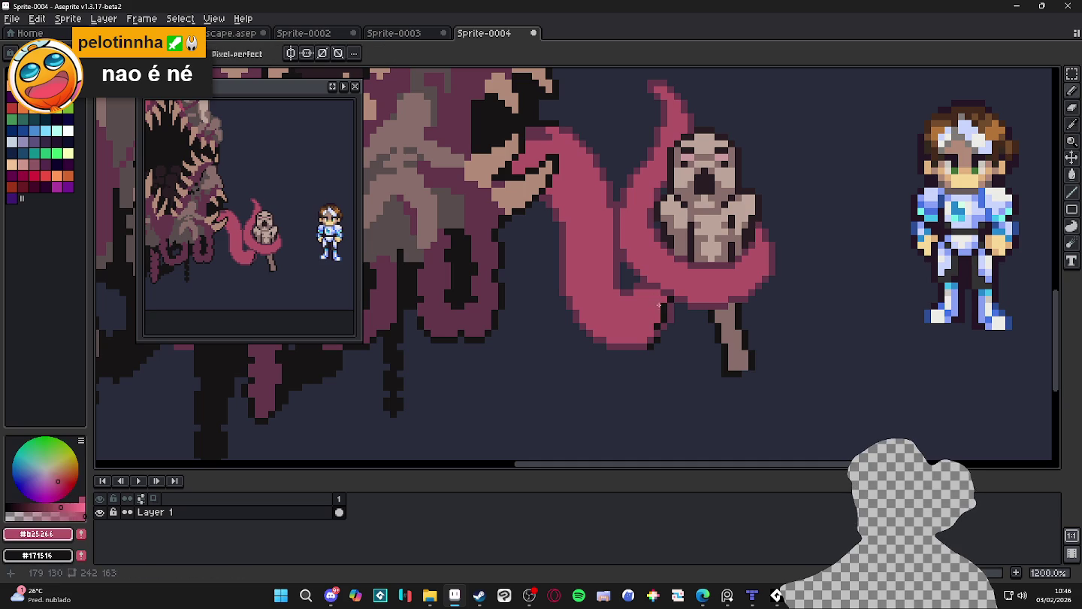
{"action": "left_click", "coordinate": [665, 307]}
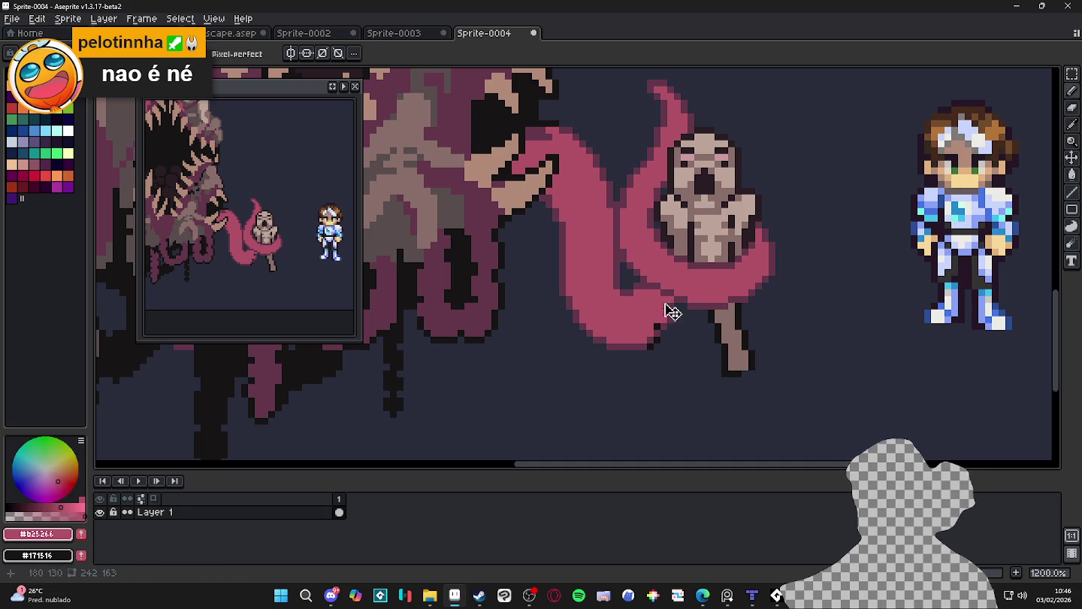
{"action": "left_click", "coordinate": [658, 353], "text": "alt"}
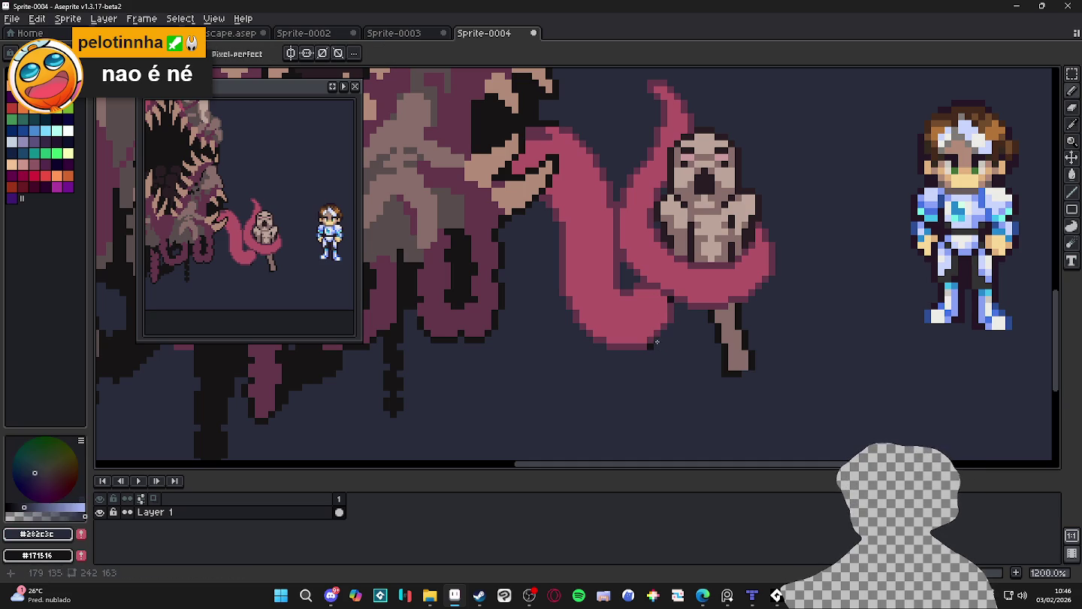
{"action": "key", "text": "b"}
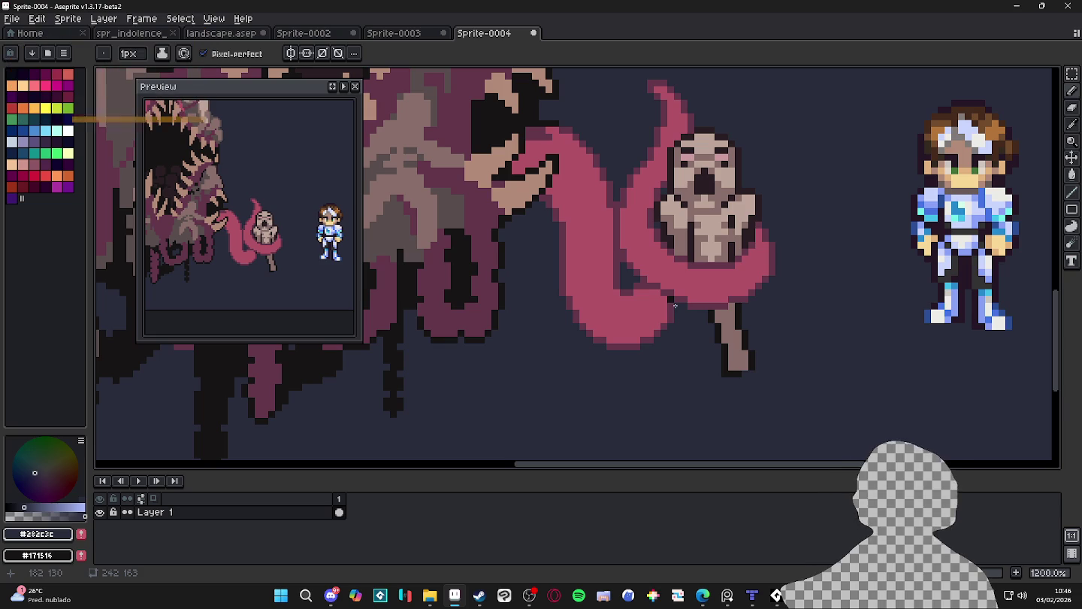
{"action": "scroll", "coordinate": [676, 306], "scroll_direction": "up", "scroll_amount": 1}
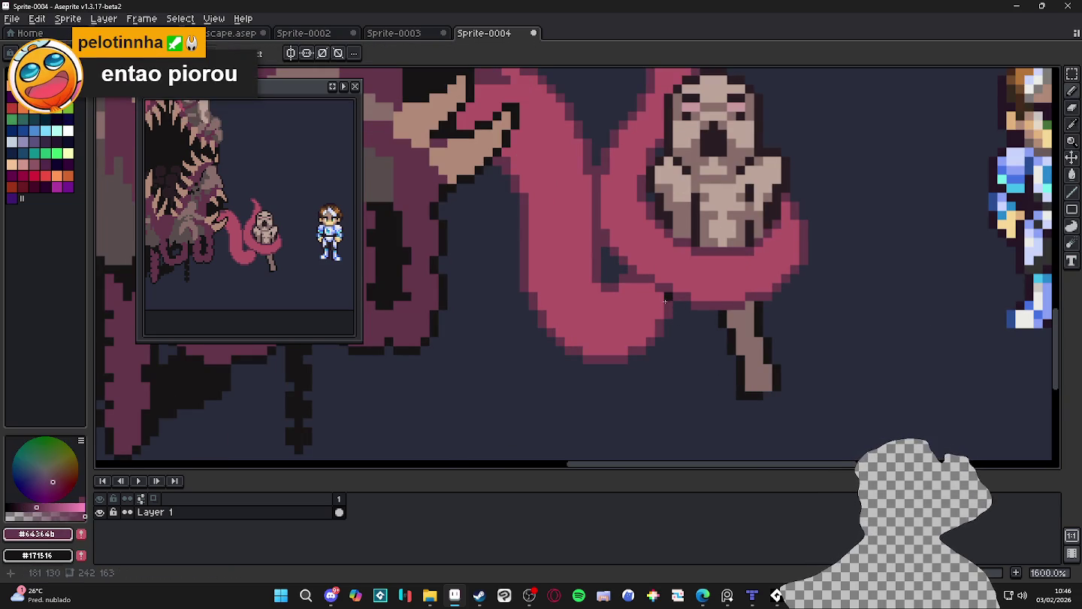
Extend the left leg downward in tan and outline its left edge in dark
{"action": "scroll", "coordinate": [669, 322], "scroll_direction": "down", "scroll_amount": 3}
{"action": "scroll", "coordinate": [697, 321], "scroll_direction": "up", "scroll_amount": 3}
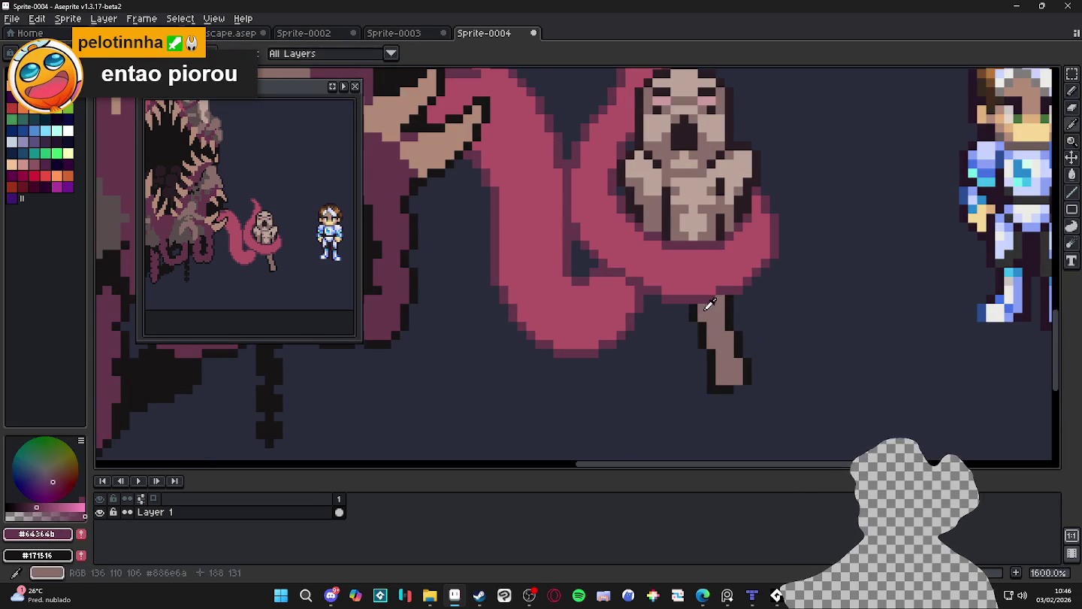
{"action": "left_click", "coordinate": [710, 323], "text": "alt"}
{"action": "left_click", "coordinate": [672, 315]}
{"action": "left_click", "coordinate": [676, 350], "text": "shift"}
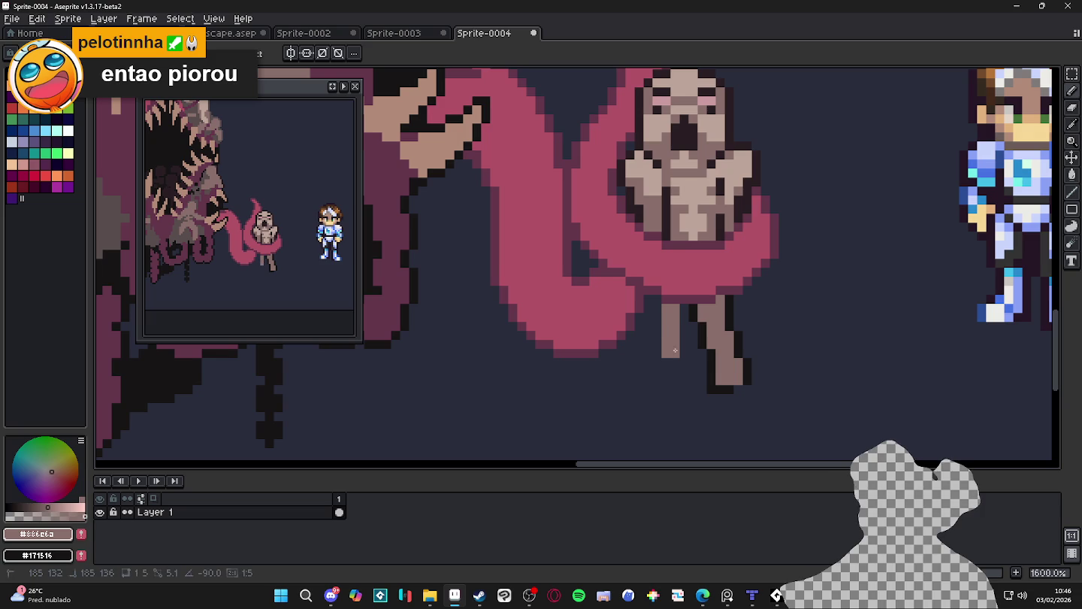
{"action": "left_click", "coordinate": [672, 374], "text": "shift"}
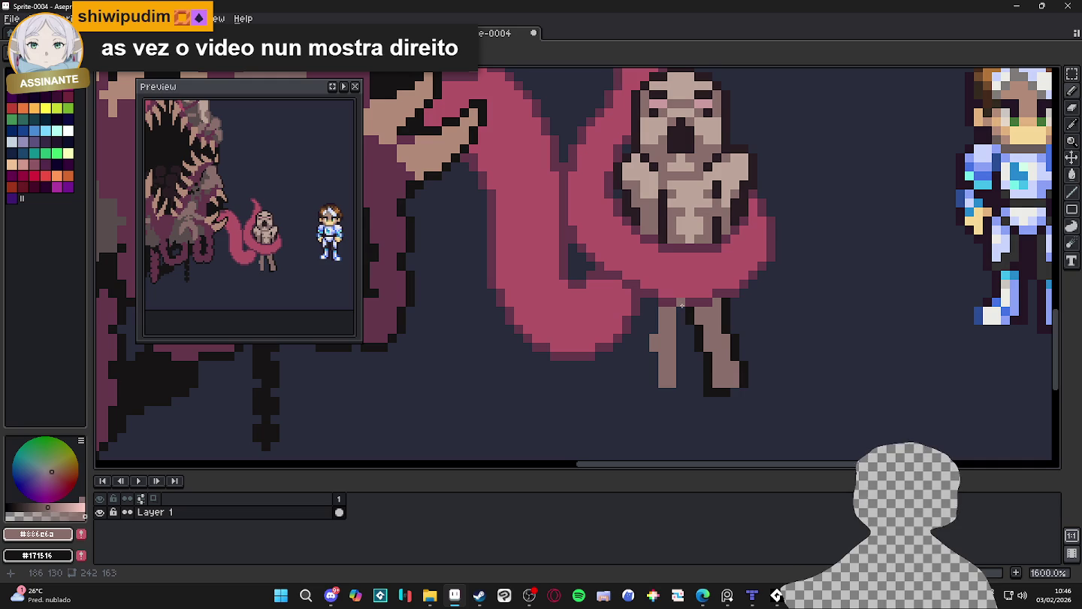
{"action": "left_click_drag", "start_coordinate": [682, 306], "coordinate": [675, 383]}
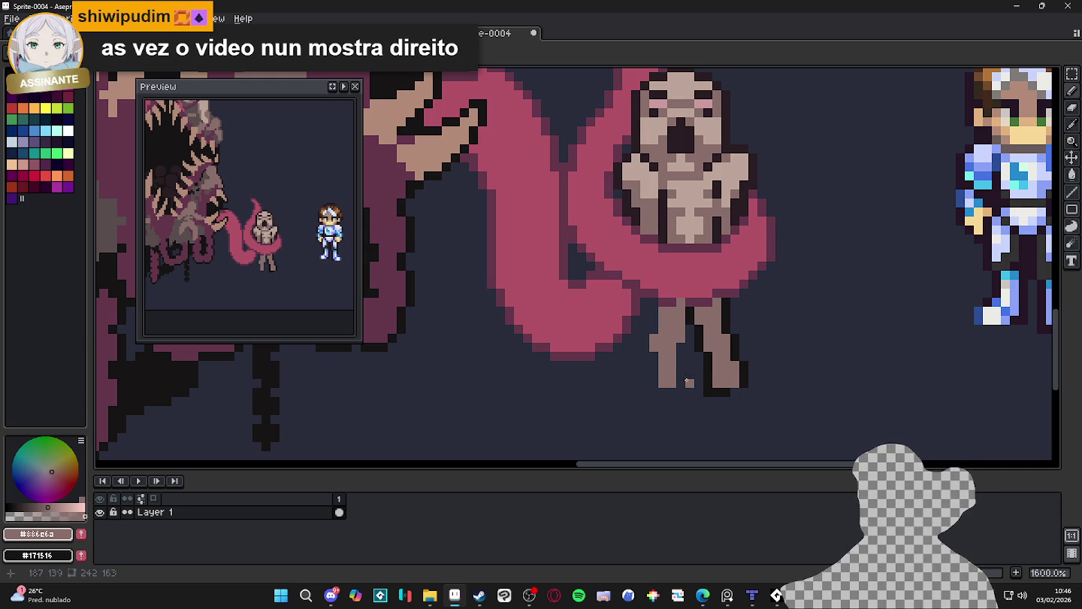
{"action": "left_click", "coordinate": [692, 326], "text": "alt"}
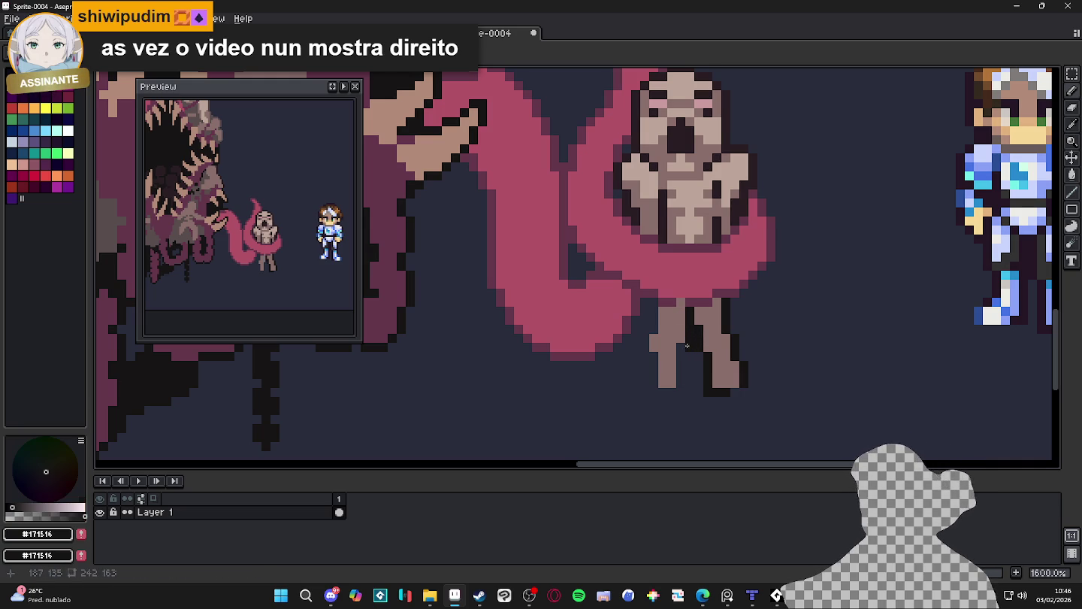
{"action": "left_click_drag", "start_coordinate": [654, 355], "coordinate": [658, 372]}
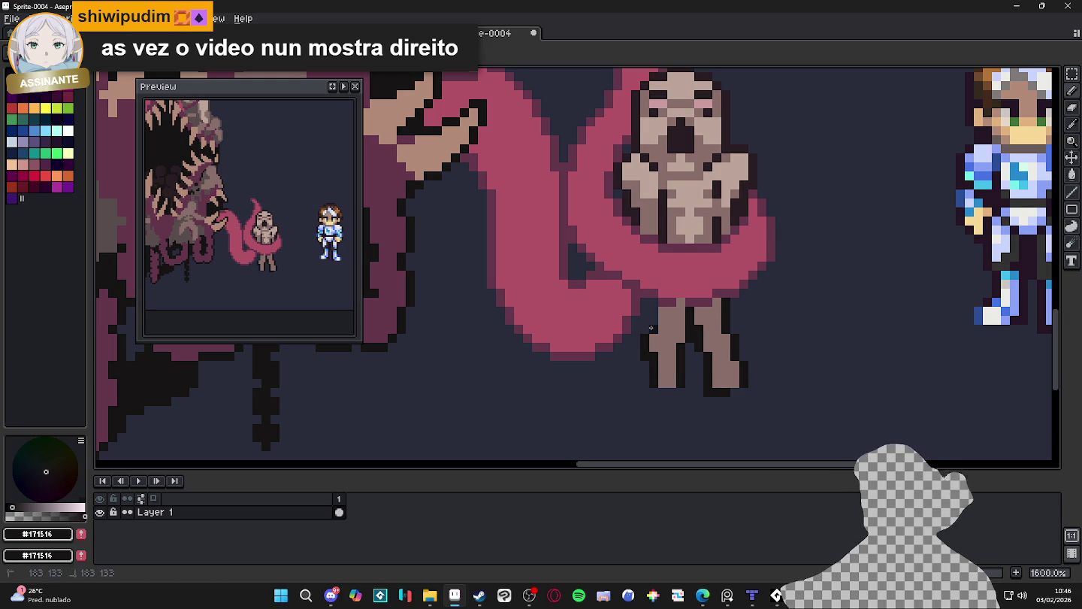
Narrow the right leg with background colour and fill its inner pixels with skin tone
{"action": "scroll", "coordinate": [680, 393], "scroll_direction": "down", "scroll_amount": 1}
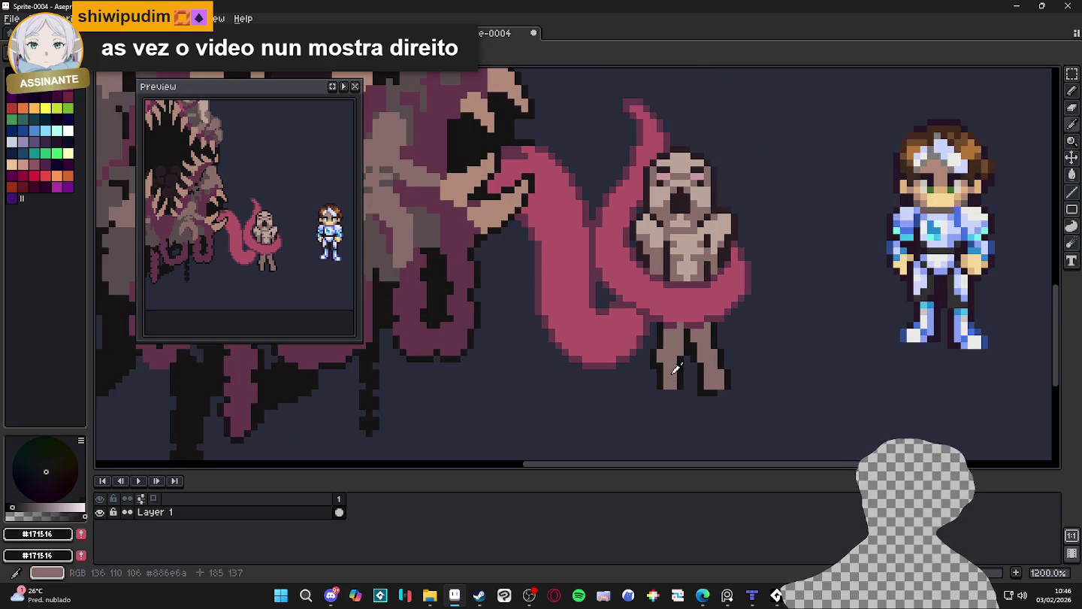
{"action": "left_click", "coordinate": [705, 390], "text": "alt"}
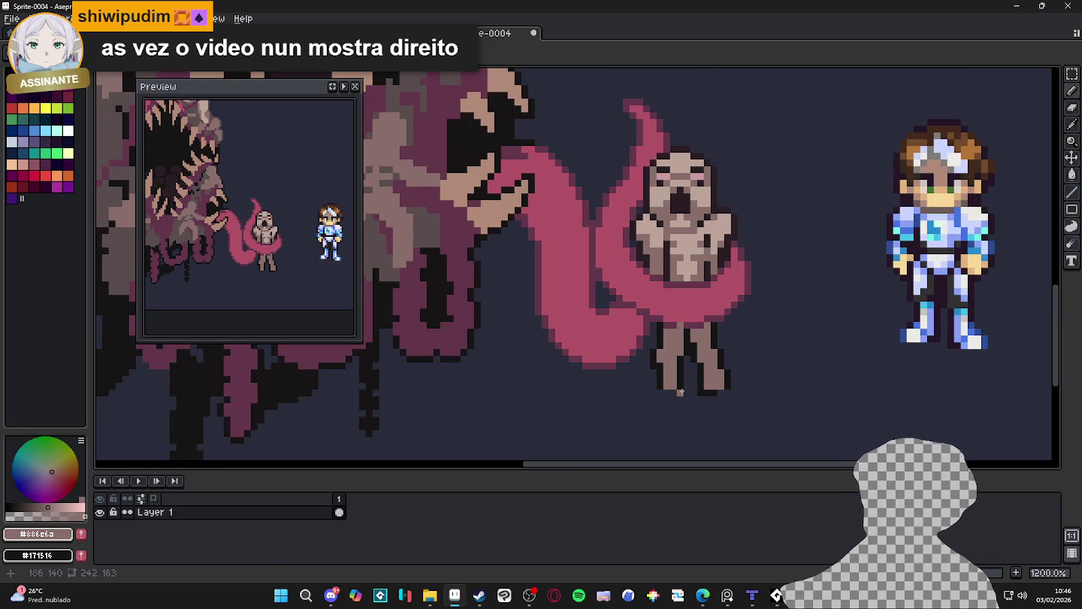
{"action": "scroll", "coordinate": [727, 380], "scroll_direction": "up", "scroll_amount": 1}
{"action": "left_click", "coordinate": [735, 350], "text": "alt"}
{"action": "mouse_move", "coordinate": [721, 356]}
{"action": "left_mouse_down"}
{"action": "mouse_move", "coordinate": [721, 392]}
{"action": "mouse_move", "coordinate": [730, 392]}
{"action": "left_mouse_up"}
{"action": "left_click", "coordinate": [693, 373]}
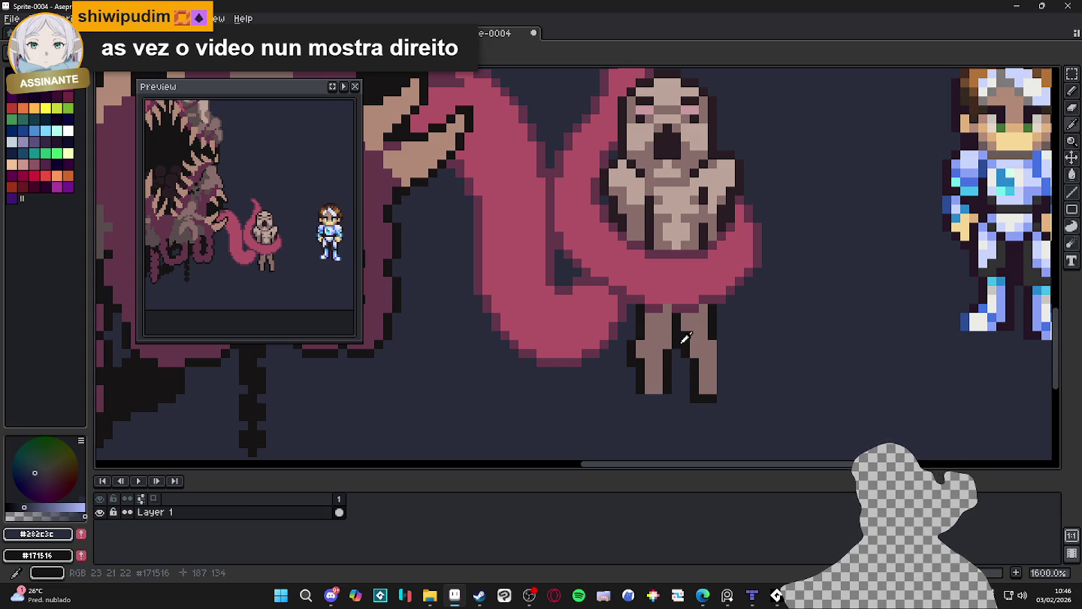
{"action": "left_click", "coordinate": [683, 372], "text": "alt"}
{"action": "mouse_move", "coordinate": [685, 387]}
{"action": "left_mouse_down"}
{"action": "mouse_move", "coordinate": [694, 362]}
{"action": "mouse_move", "coordinate": [694, 392]}
{"action": "left_mouse_up"}
Paint a dark inner edge and a dark right-edge outline on the right leg
{"action": "left_click", "coordinate": [727, 356], "text": "alt"}
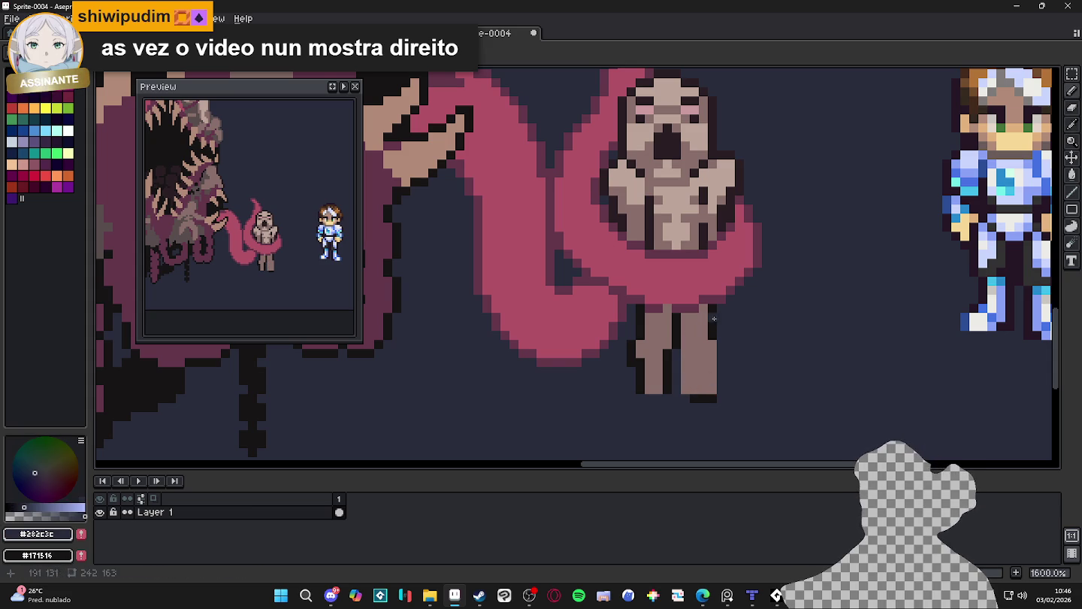
{"action": "left_click", "coordinate": [714, 318], "text": "alt"}
{"action": "left_click_drag", "start_coordinate": [704, 315], "coordinate": [713, 402]}
{"action": "left_click", "coordinate": [721, 340], "text": "alt"}
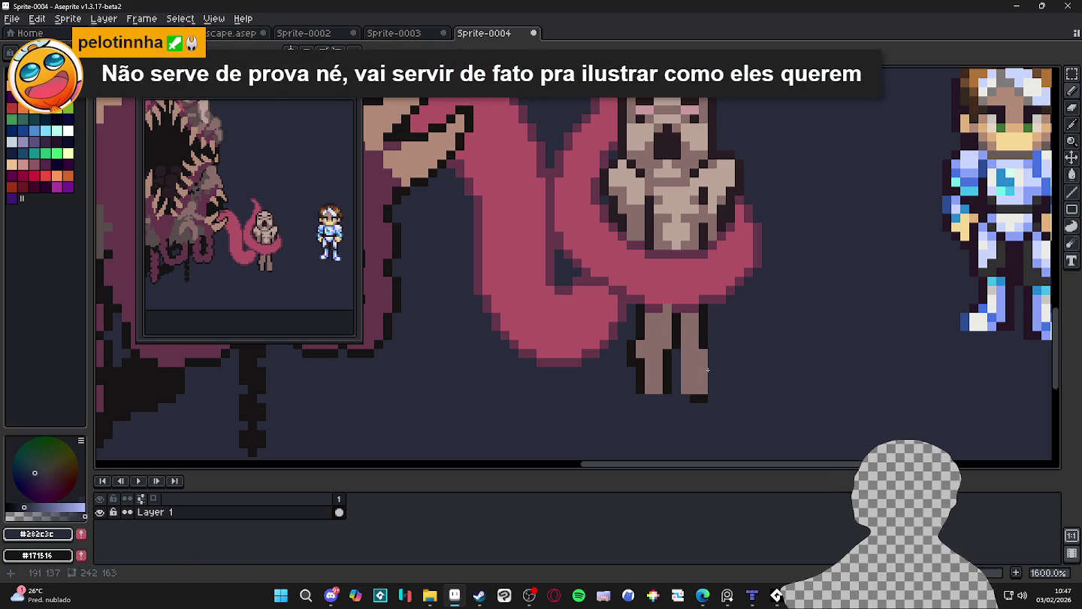
{"action": "left_click", "coordinate": [703, 342], "text": "alt"}
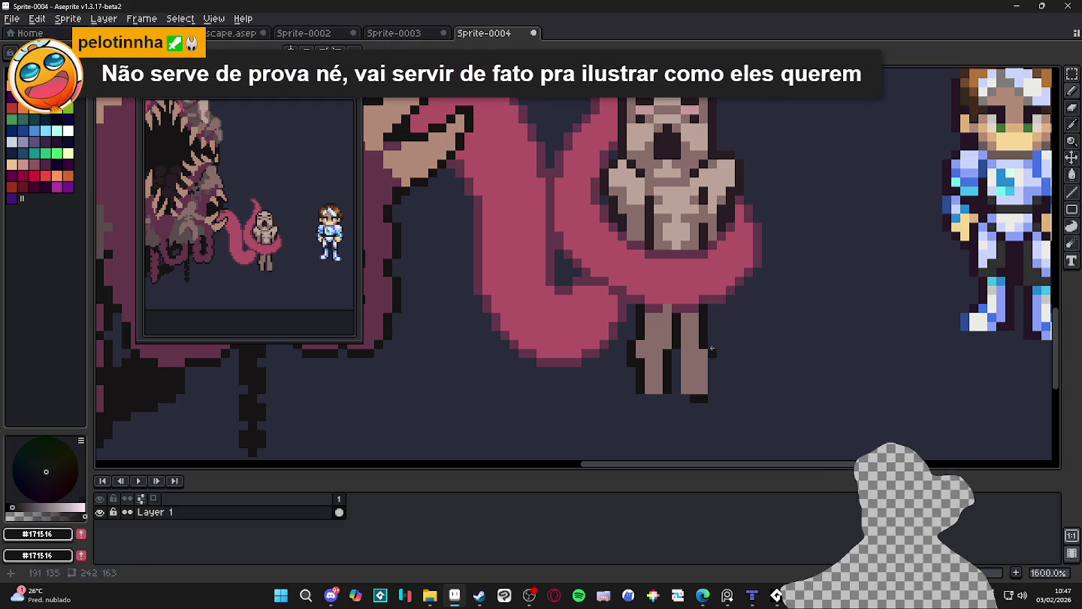
{"action": "left_click_drag", "start_coordinate": [714, 351], "coordinate": [702, 391]}
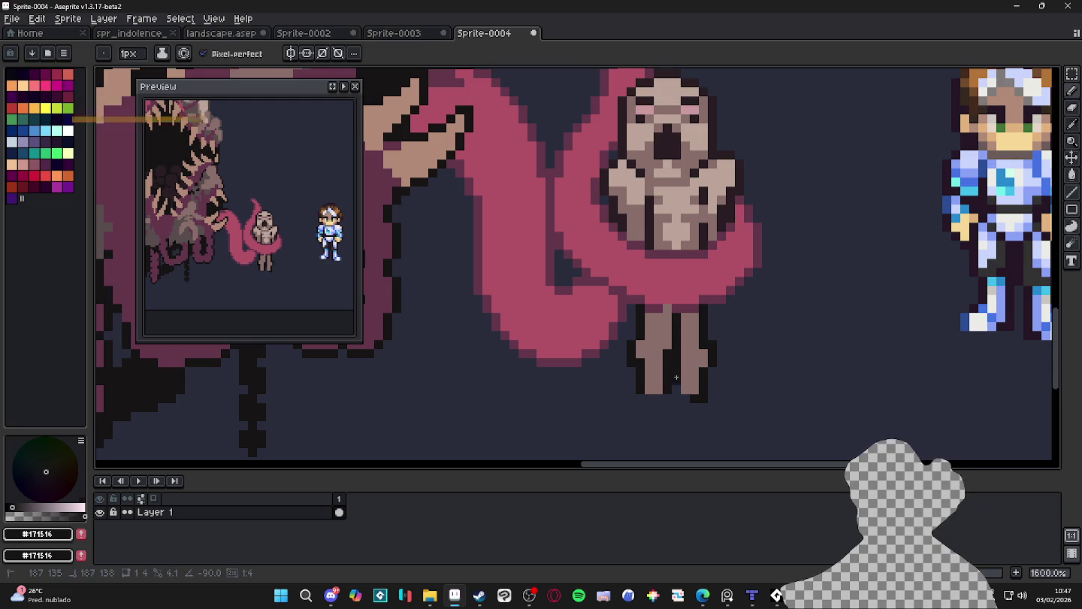
{"action": "scroll", "coordinate": [677, 378], "scroll_direction": "down", "scroll_amount": 4}
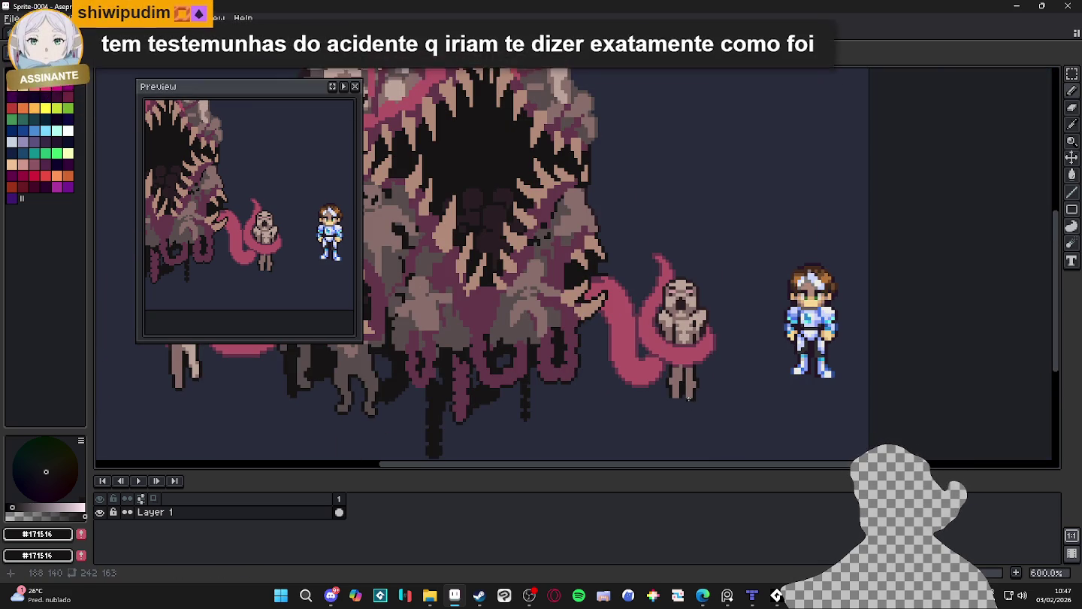
{"action": "scroll", "coordinate": [689, 398], "scroll_direction": "up", "scroll_amount": 4}
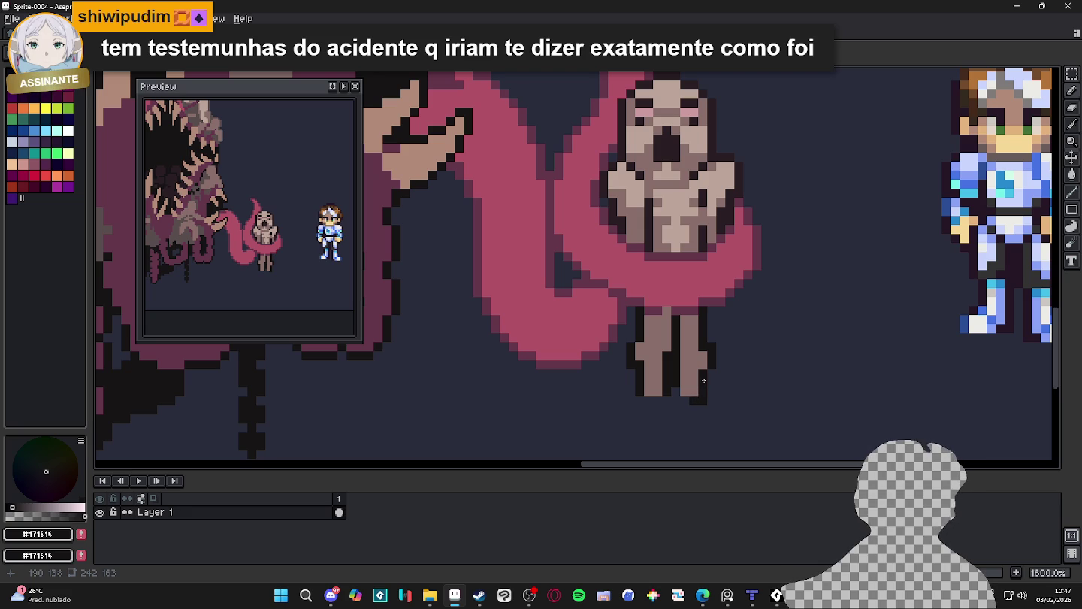
Add a light pixel at the right leg's bottom and outline the right foot in dark
{"action": "left_click", "coordinate": [694, 382], "text": "alt"}
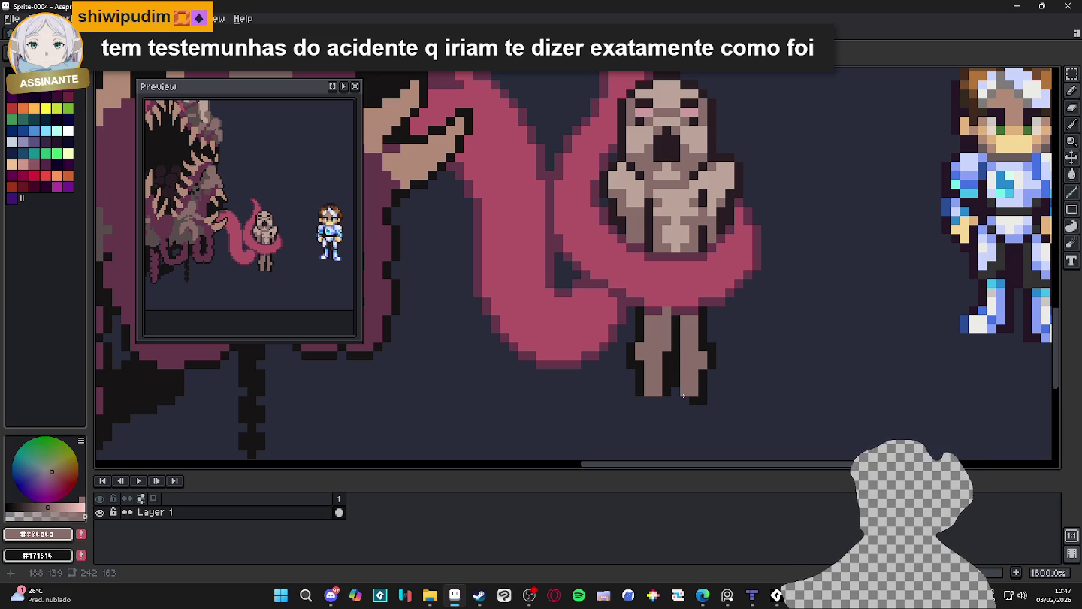
{"action": "left_click", "coordinate": [693, 401]}
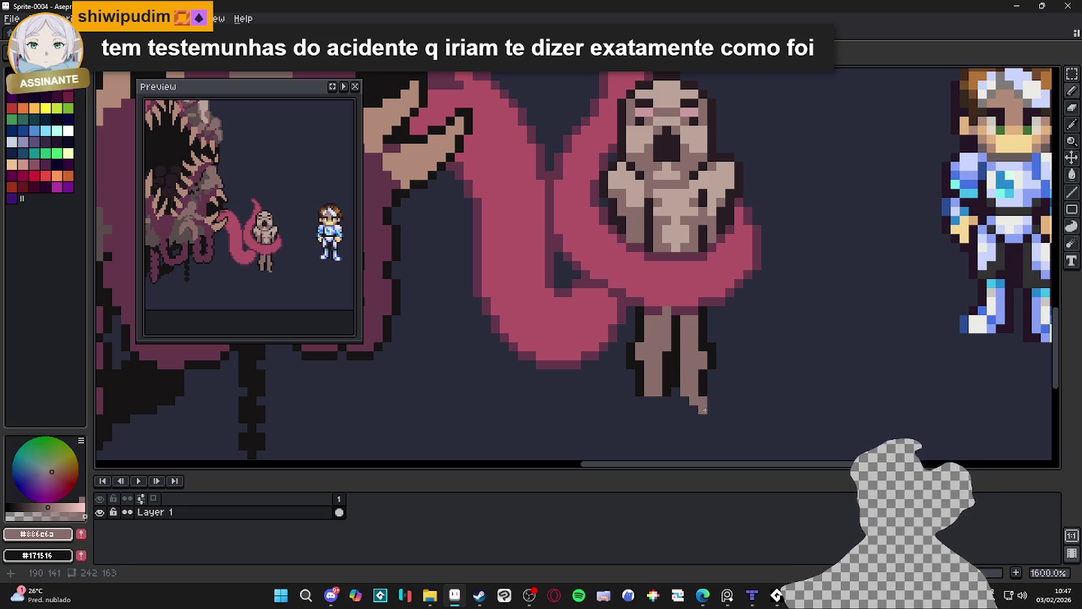
{"action": "left_click", "coordinate": [704, 392], "text": "alt"}
{"action": "left_click", "coordinate": [712, 408]}
{"action": "left_click", "coordinate": [711, 417]}
{"action": "left_click_drag", "start_coordinate": [696, 417], "coordinate": [674, 390]}
{"action": "key", "text": "ctrl+z"}
{"action": "left_click", "coordinate": [685, 408]}
Shape the left foot with a skin pixel and dark outline at its bottom-left
{"action": "left_click", "coordinate": [648, 387], "text": "alt"}
{"action": "left_click", "coordinate": [636, 415]}
{"action": "key", "text": "ctrl+z"}
{"action": "left_click", "coordinate": [635, 406]}
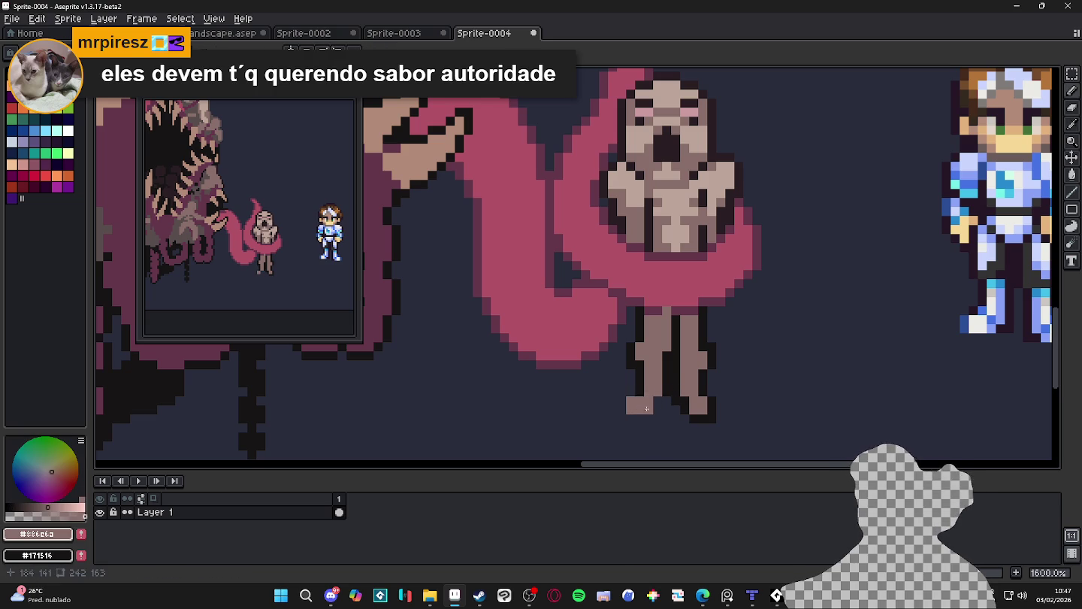
{"action": "key", "text": "m"}
{"action": "left_click", "coordinate": [663, 392], "text": "alt"}
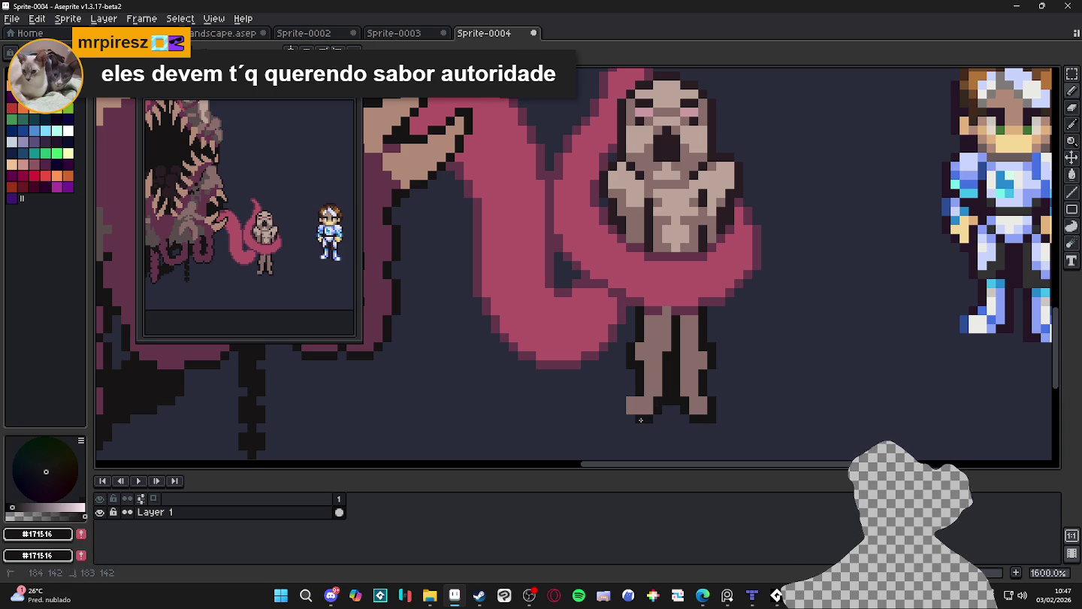
{"action": "left_click_drag", "start_coordinate": [629, 399], "coordinate": [633, 415]}
{"action": "scroll", "coordinate": [659, 409], "scroll_direction": "down", "scroll_amount": 3}
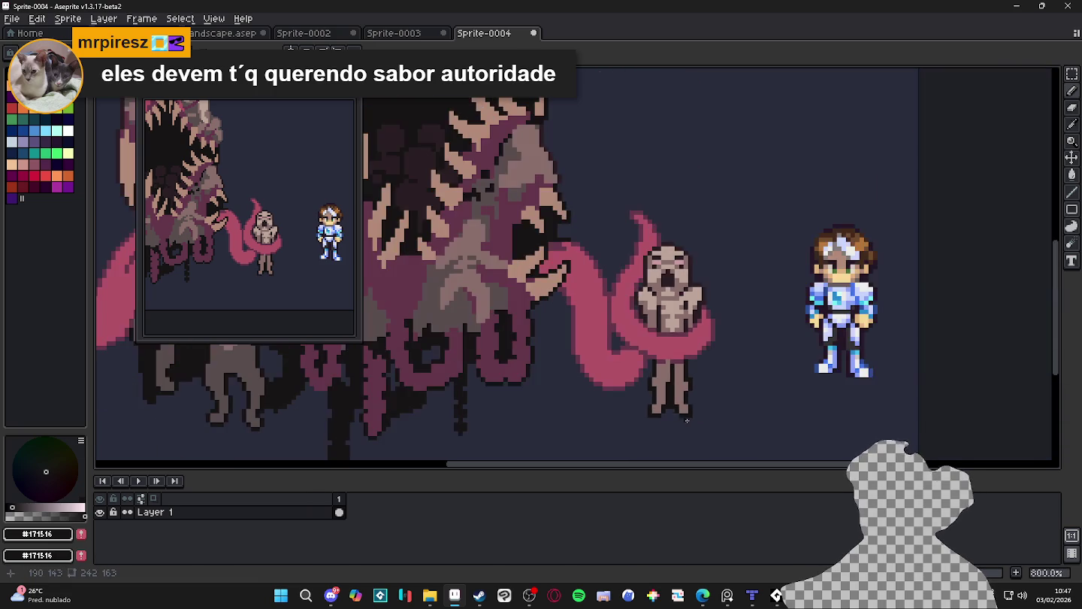
{"action": "scroll", "coordinate": [686, 409], "scroll_direction": "up", "scroll_amount": 2}
{"action": "scroll", "coordinate": [681, 391], "scroll_direction": "up", "scroll_amount": 1}
{"action": "left_click", "coordinate": [666, 287], "text": "alt"}
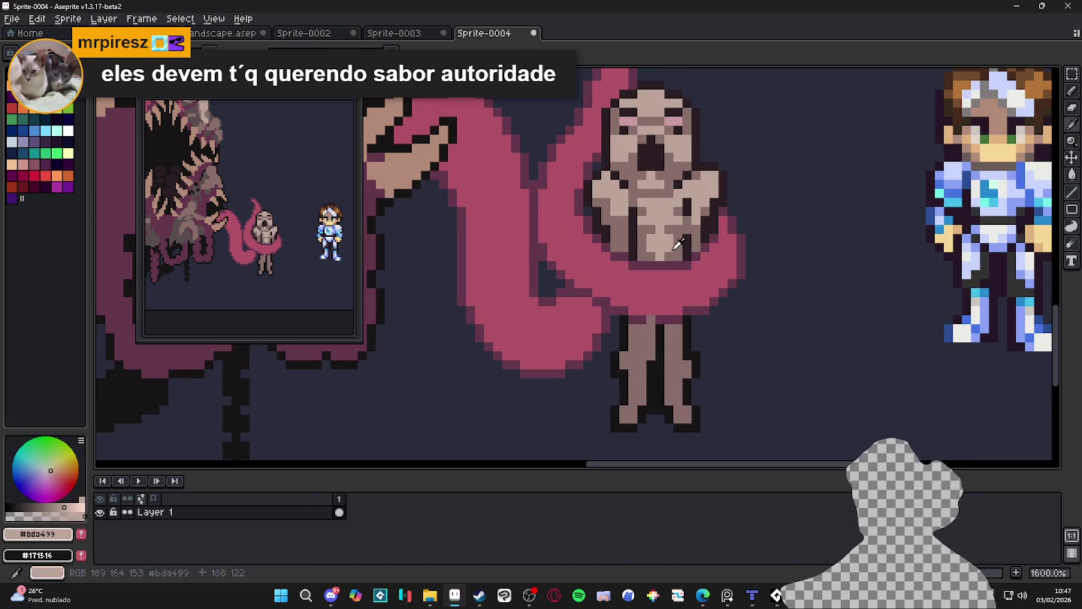
{"action": "scroll", "coordinate": [687, 361], "scroll_direction": "down", "scroll_amount": 2}
{"action": "scroll", "coordinate": [697, 390], "scroll_direction": "down", "scroll_amount": 1}
{"action": "scroll", "coordinate": [732, 346], "scroll_direction": "up", "scroll_amount": 1}
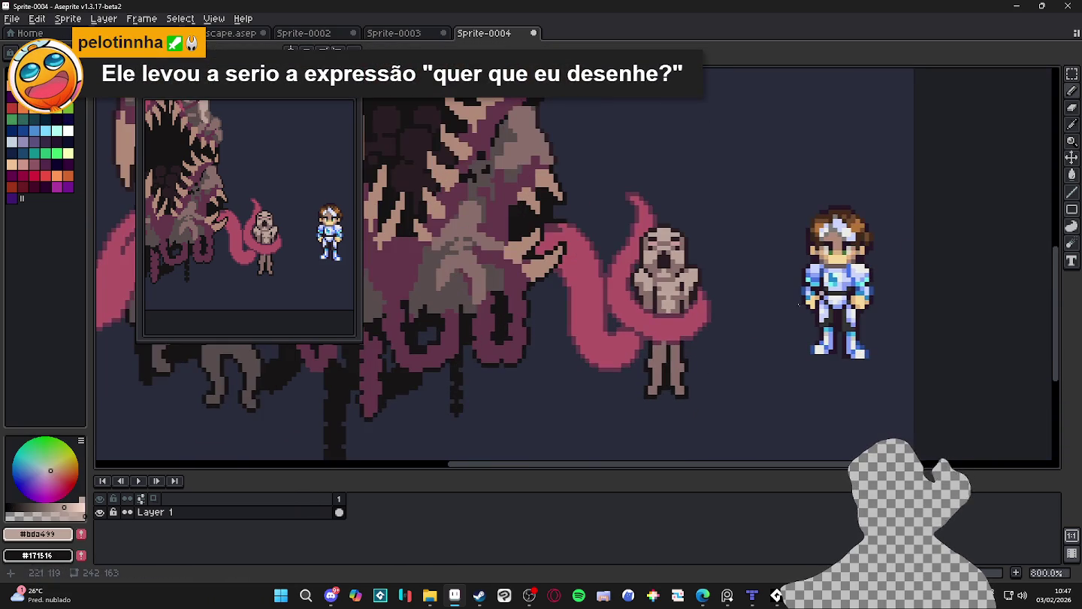
{"action": "scroll", "coordinate": [699, 359], "scroll_direction": "up", "scroll_amount": 3}
Marquee-select the creature's legs, adjust the selection, and deselect
{"action": "key", "text": "m"}
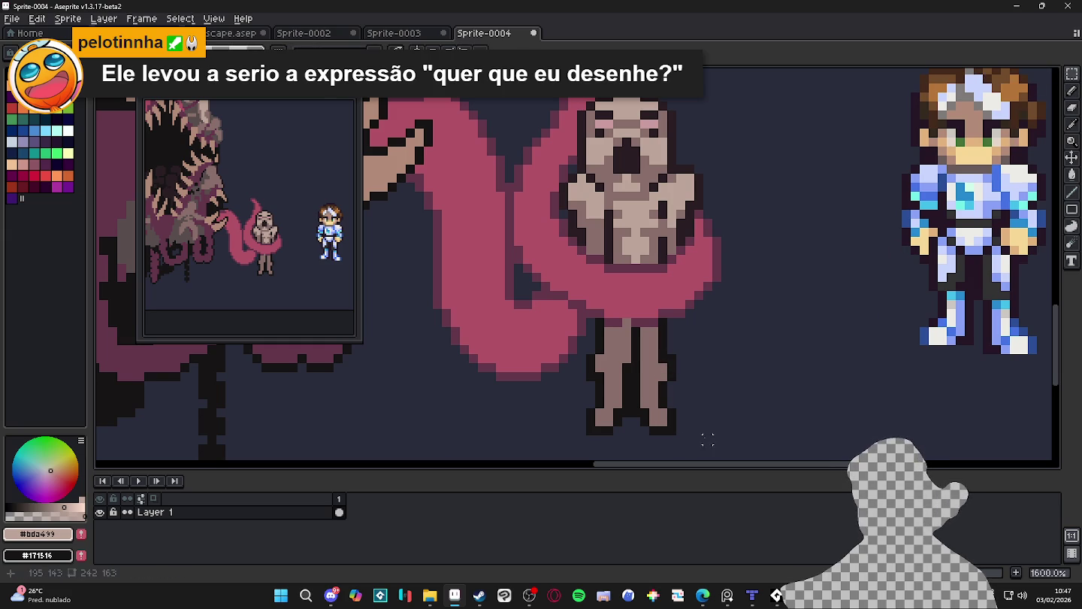
{"action": "left_click_drag", "start_coordinate": [715, 446], "coordinate": [584, 343]}
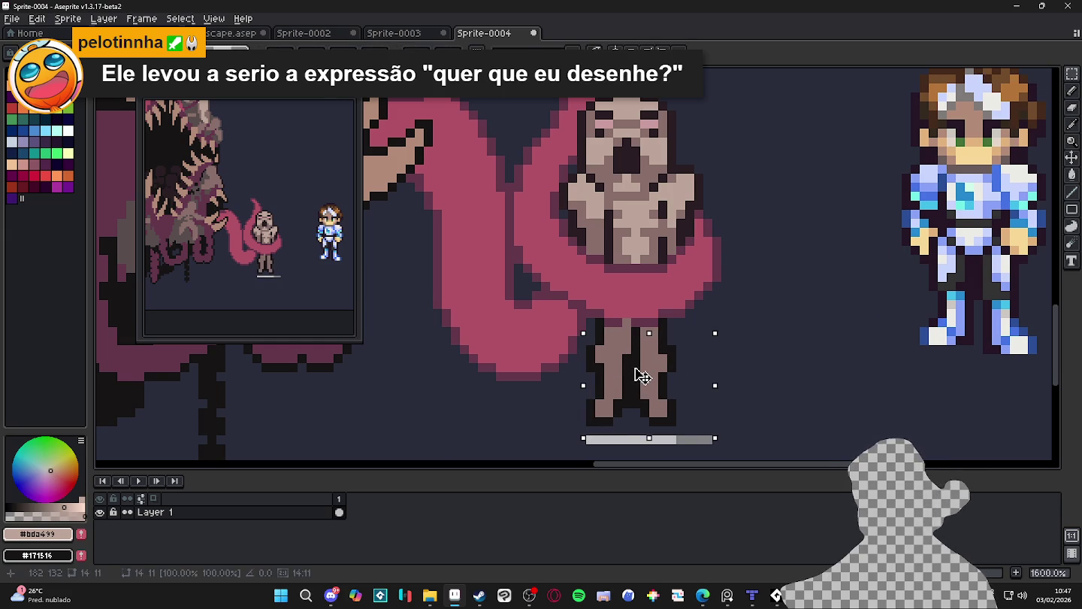
{"action": "mouse_move", "coordinate": [693, 425]}
{"action": "left_mouse_down"}
{"action": "mouse_move", "coordinate": [586, 347]}
{"action": "mouse_move", "coordinate": [628, 361]}
{"action": "left_mouse_up"}
{"action": "key", "text": "ctrl+d"}
Paint the grey bars under the feet with the dark background colour
{"action": "left_click", "coordinate": [704, 440], "text": "alt"}
{"action": "key", "text": "b"}
{"action": "left_click", "coordinate": [703, 440]}
{"action": "mouse_move", "coordinate": [691, 418]}
{"action": "left_mouse_down"}
{"action": "mouse_move", "coordinate": [591, 417]}
{"action": "mouse_move", "coordinate": [703, 440]}
{"action": "left_mouse_up"}
{"action": "scroll", "coordinate": [703, 439], "scroll_direction": "down", "scroll_amount": 3}
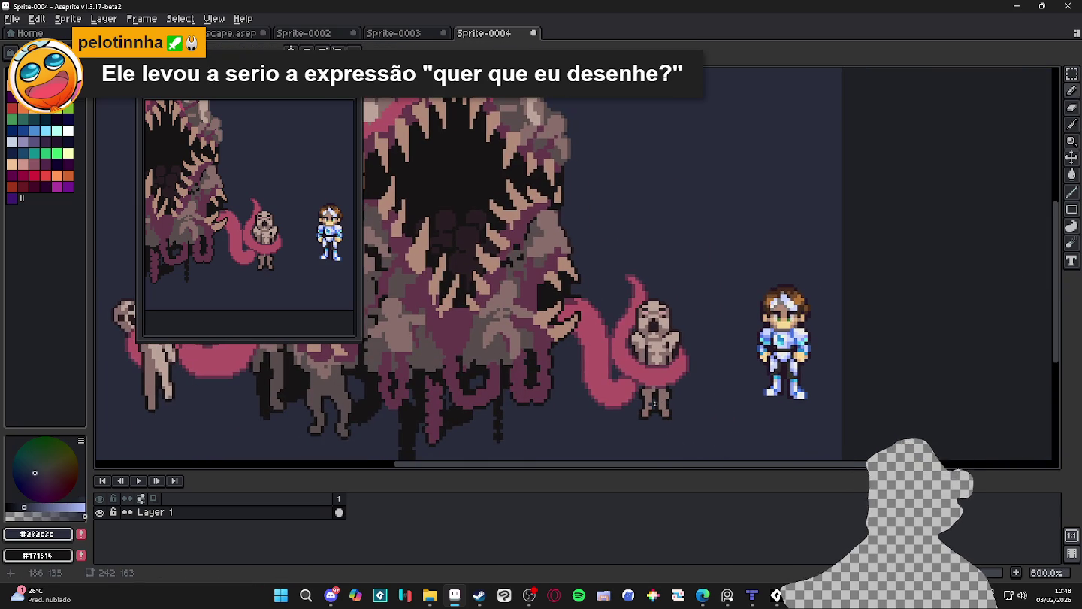
{"action": "scroll", "coordinate": [655, 404], "scroll_direction": "down", "scroll_amount": 1}
{"action": "scroll", "coordinate": [655, 403], "scroll_direction": "down", "scroll_amount": 2}
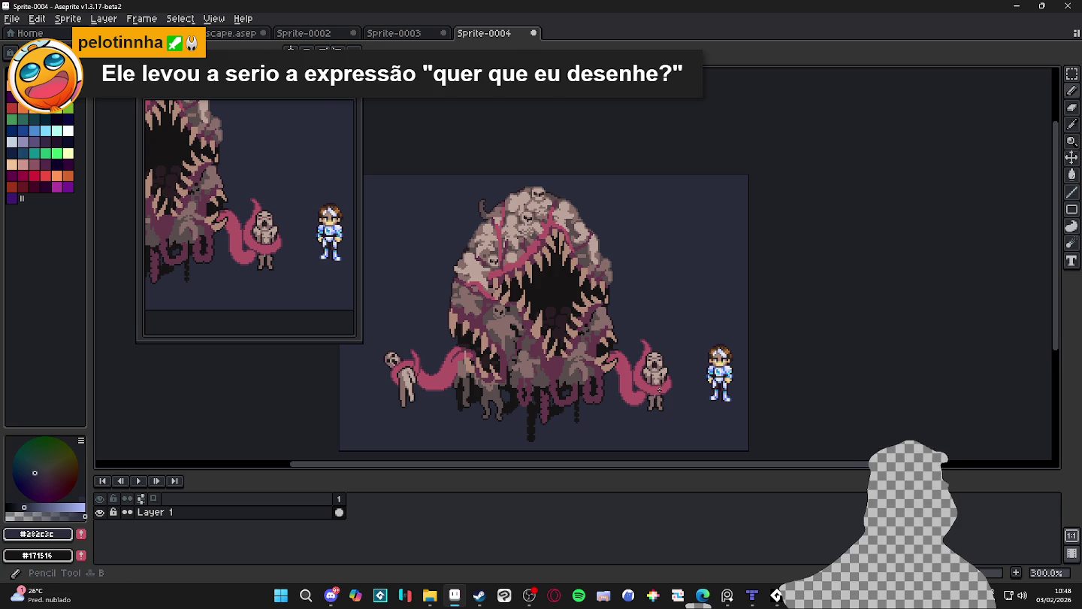
{"action": "scroll", "coordinate": [660, 390], "scroll_direction": "up", "scroll_amount": 5}
{"action": "scroll", "coordinate": [680, 320], "scroll_direction": "up", "scroll_amount": 4}
{"action": "left_click", "coordinate": [672, 283]}
{"action": "left_click", "coordinate": [694, 282], "text": "alt"}
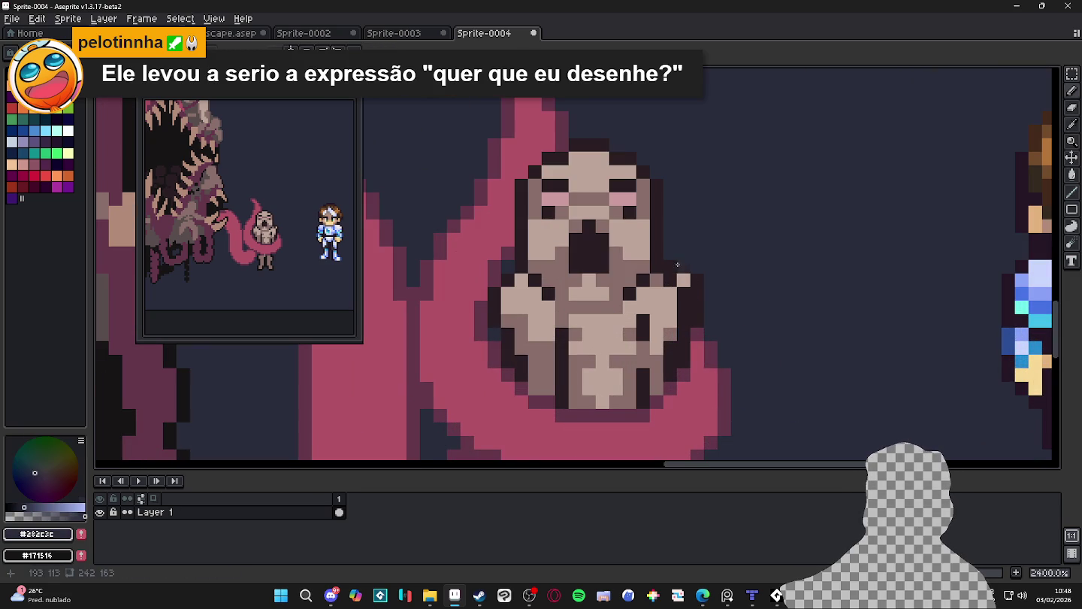
{"action": "left_click", "coordinate": [684, 279]}
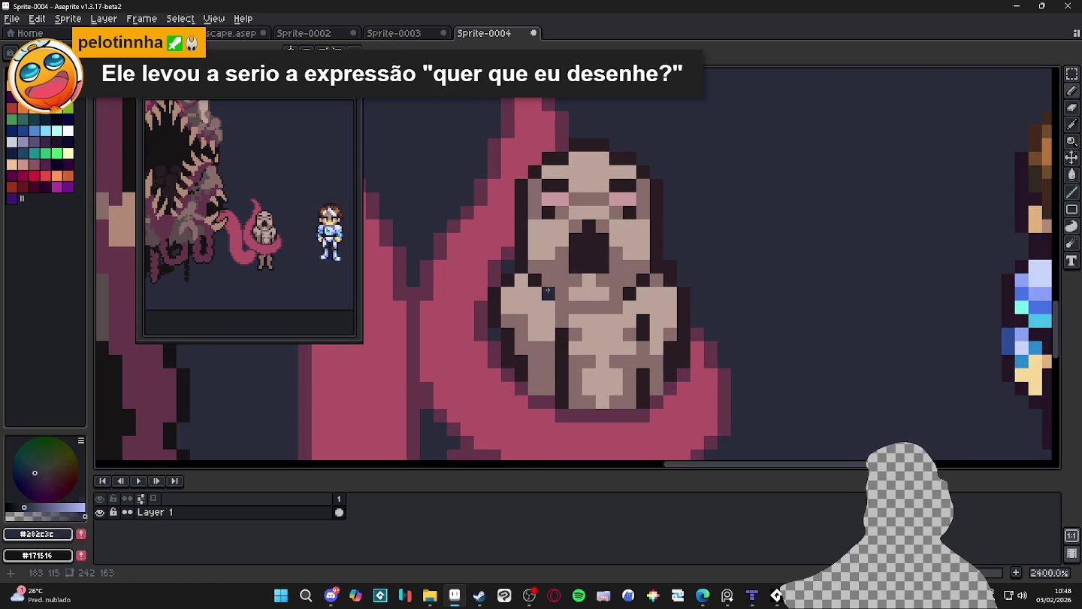
{"action": "left_click", "coordinate": [508, 301], "text": "alt"}
{"action": "left_click", "coordinate": [504, 329], "text": "alt"}
{"action": "left_click_drag", "start_coordinate": [503, 331], "coordinate": [508, 287]}
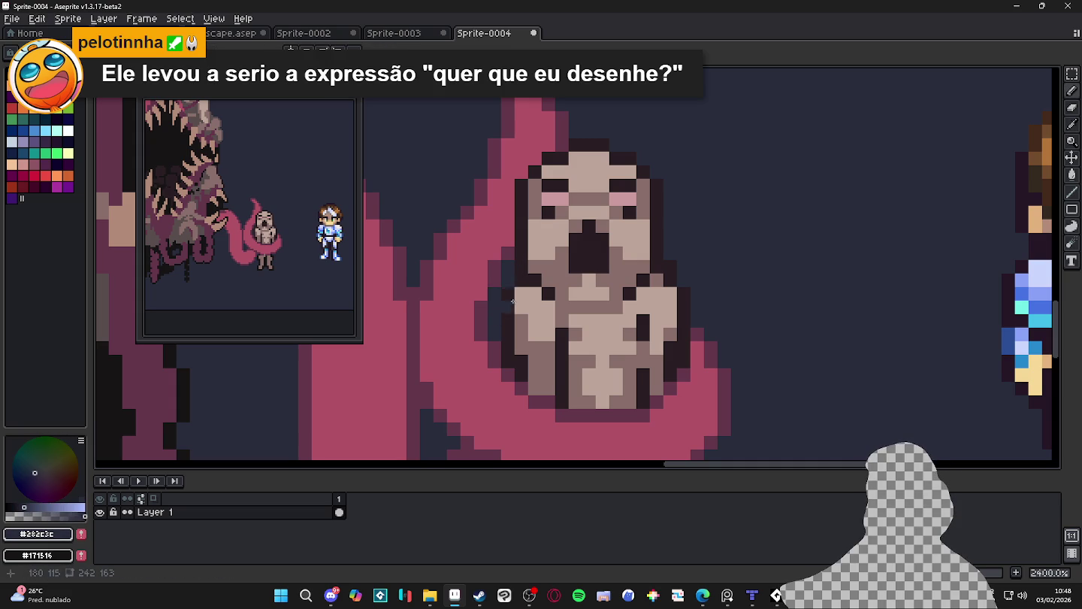
{"action": "scroll", "coordinate": [513, 299], "scroll_direction": "down", "scroll_amount": 5}
{"action": "scroll", "coordinate": [602, 370], "scroll_direction": "down", "scroll_amount": 2}
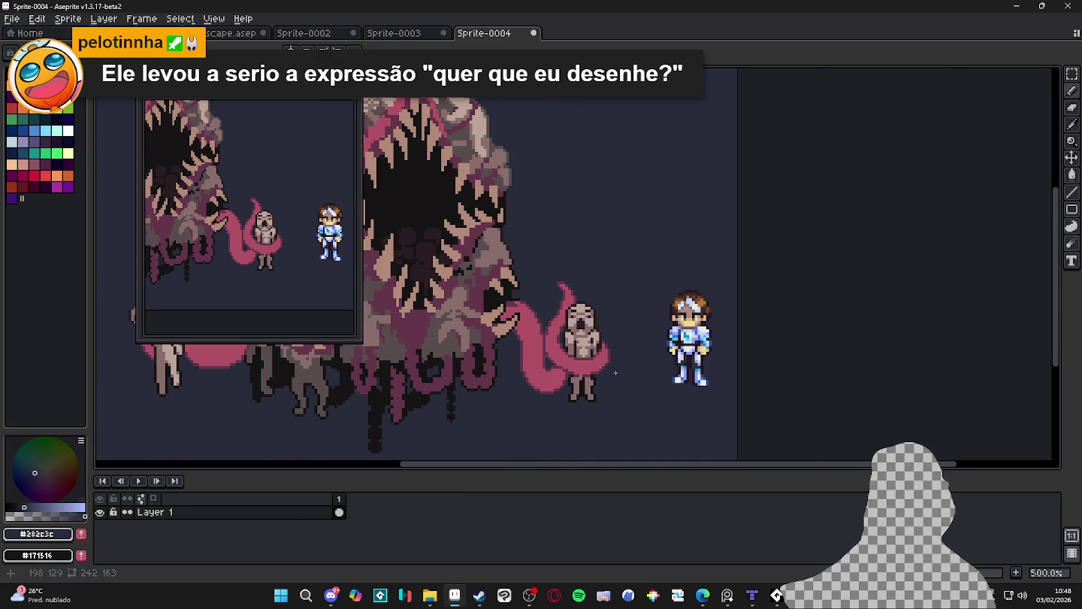
{"action": "scroll", "coordinate": [616, 373], "scroll_direction": "down", "scroll_amount": 1}
{"action": "scroll", "coordinate": [616, 375], "scroll_direction": "up", "scroll_amount": 2}
{"action": "scroll", "coordinate": [616, 366], "scroll_direction": "down", "scroll_amount": 1}
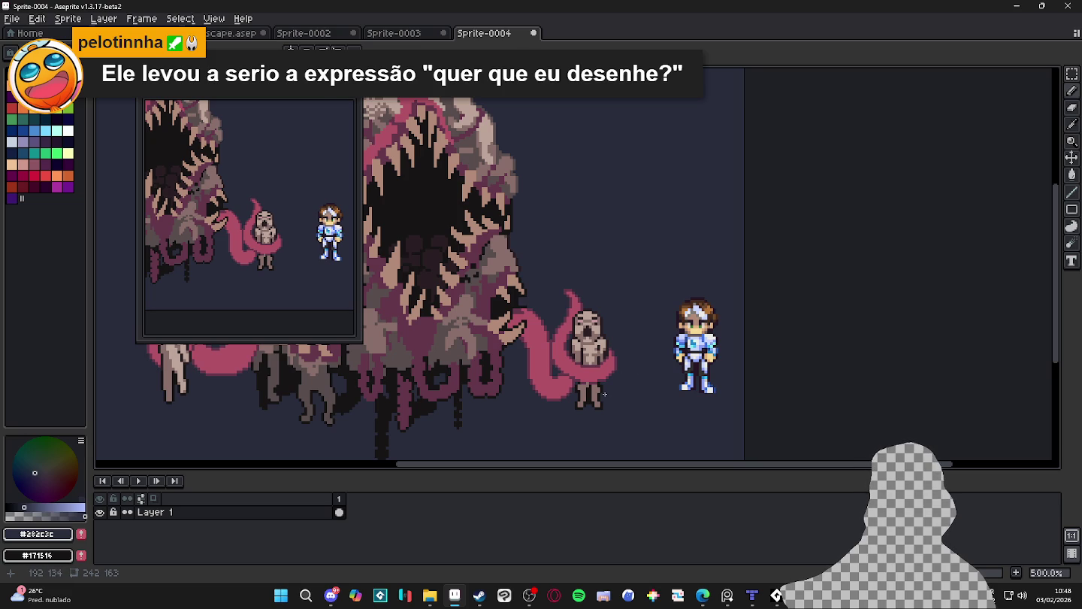
{"action": "scroll", "coordinate": [602, 385], "scroll_direction": "up", "scroll_amount": 1}
{"action": "scroll", "coordinate": [586, 353], "scroll_direction": "up", "scroll_amount": 3}
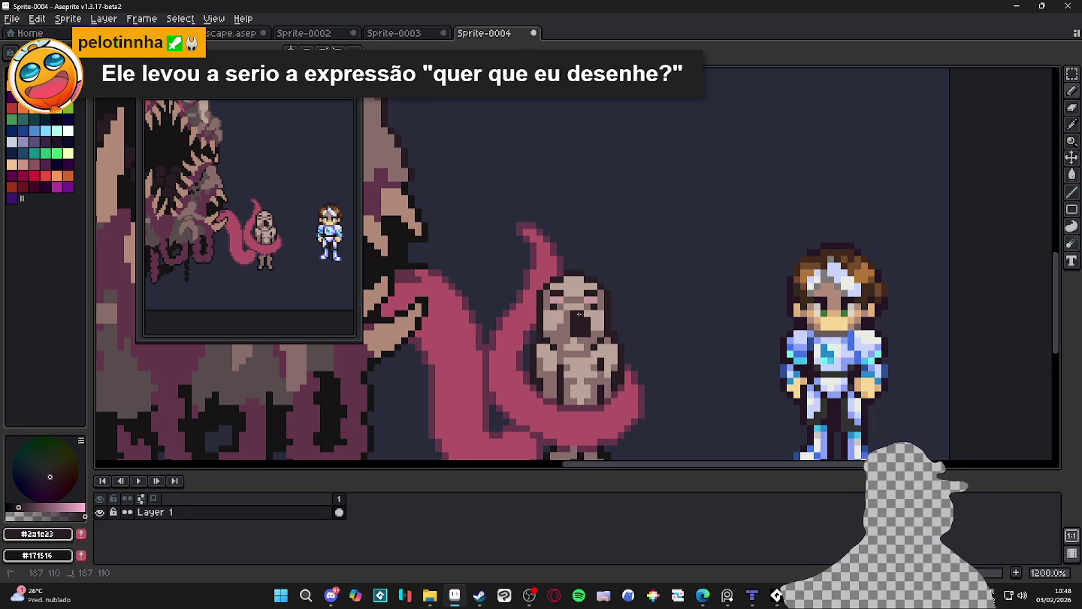
Darken the outline along the top-left of the creature's head with the dark outline colour
{"action": "key", "text": "m"}
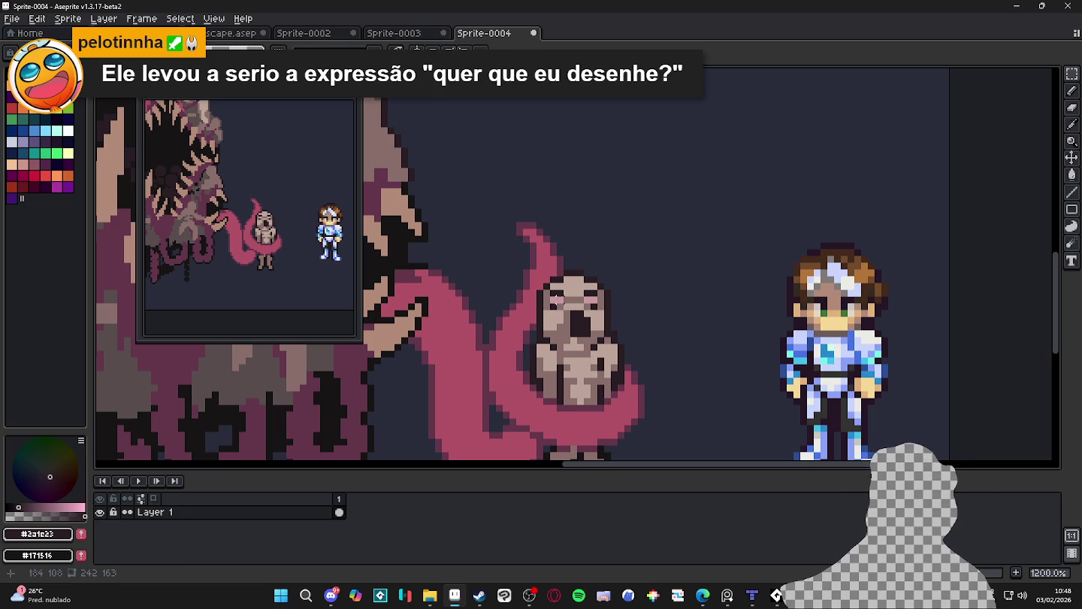
{"action": "left_click_drag", "start_coordinate": [549, 290], "coordinate": [567, 315]}
{"action": "scroll", "coordinate": [567, 314], "scroll_direction": "up", "scroll_amount": 1}
{"action": "key", "text": "ctrl+d"}
{"action": "key", "text": "b"}
{"action": "left_click", "coordinate": [565, 314], "text": "alt"}
{"action": "scroll", "coordinate": [565, 314], "scroll_direction": "down", "scroll_amount": 1}
{"action": "scroll", "coordinate": [571, 284], "scroll_direction": "down", "scroll_amount": 3}
{"action": "scroll", "coordinate": [599, 318], "scroll_direction": "up", "scroll_amount": 4}
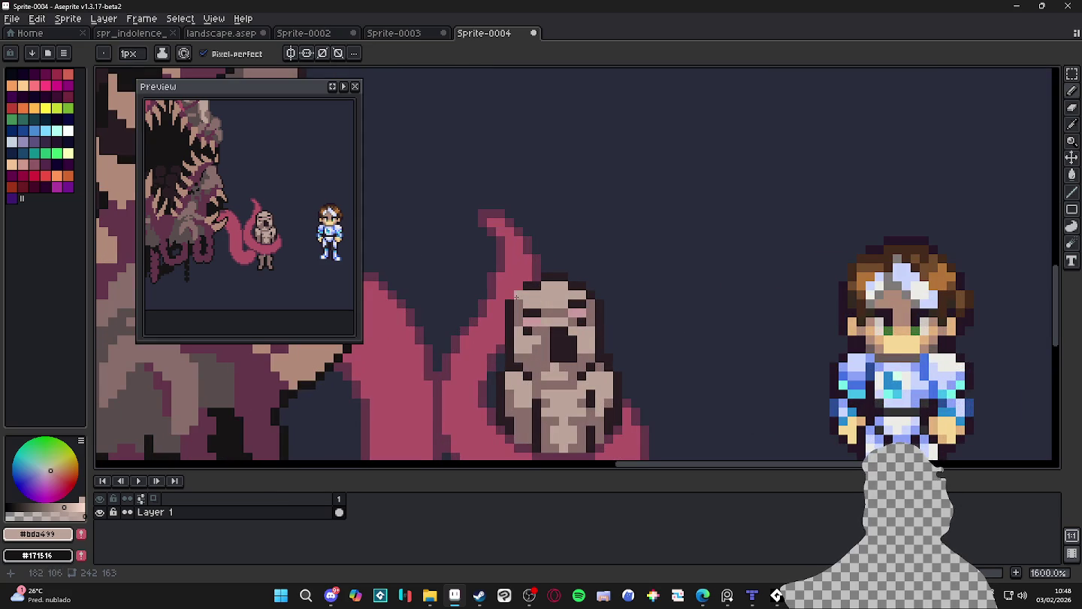
{"action": "left_click", "coordinate": [514, 305], "text": "alt"}
{"action": "left_click_drag", "start_coordinate": [531, 294], "coordinate": [559, 286]}
Sample the background, tentacle pink, dark outline and pale face colours while zooming around
{"action": "left_click", "coordinate": [558, 275], "text": "alt"}
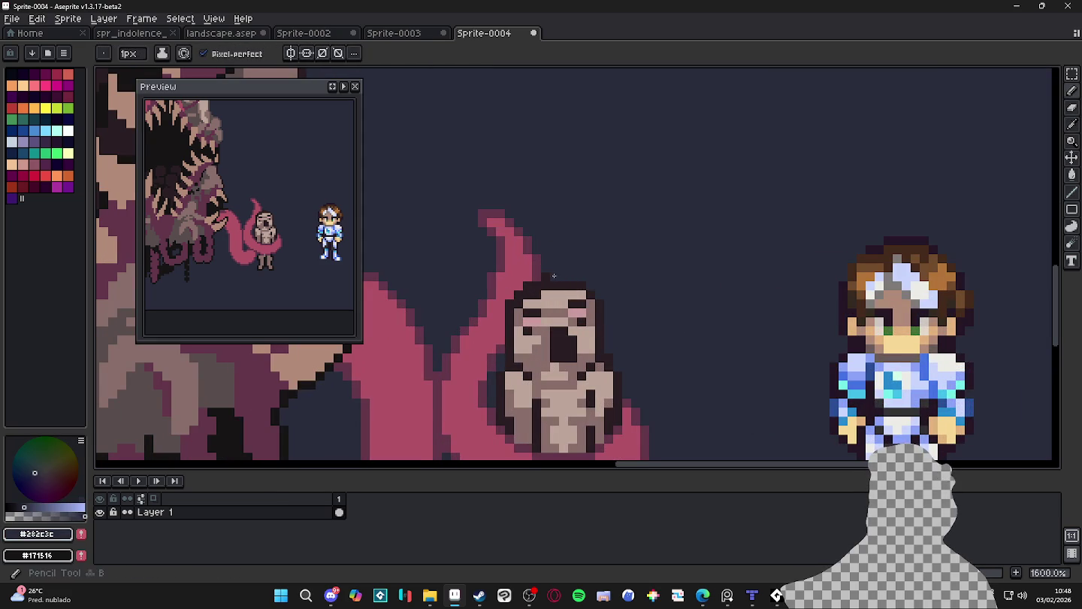
{"action": "left_click", "coordinate": [529, 274], "text": "alt"}
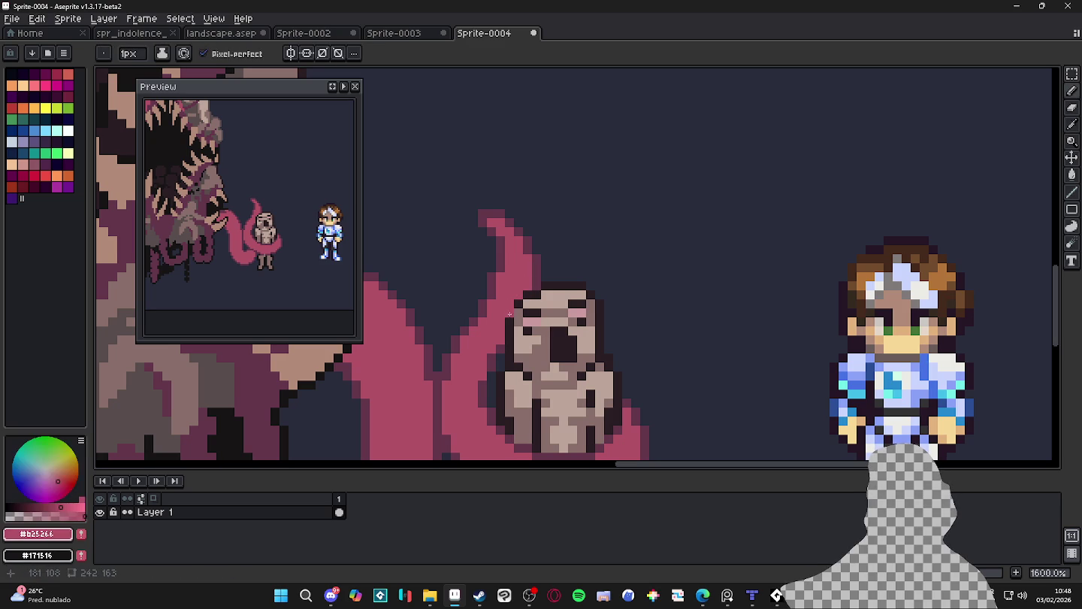
{"action": "key", "text": "alt"}
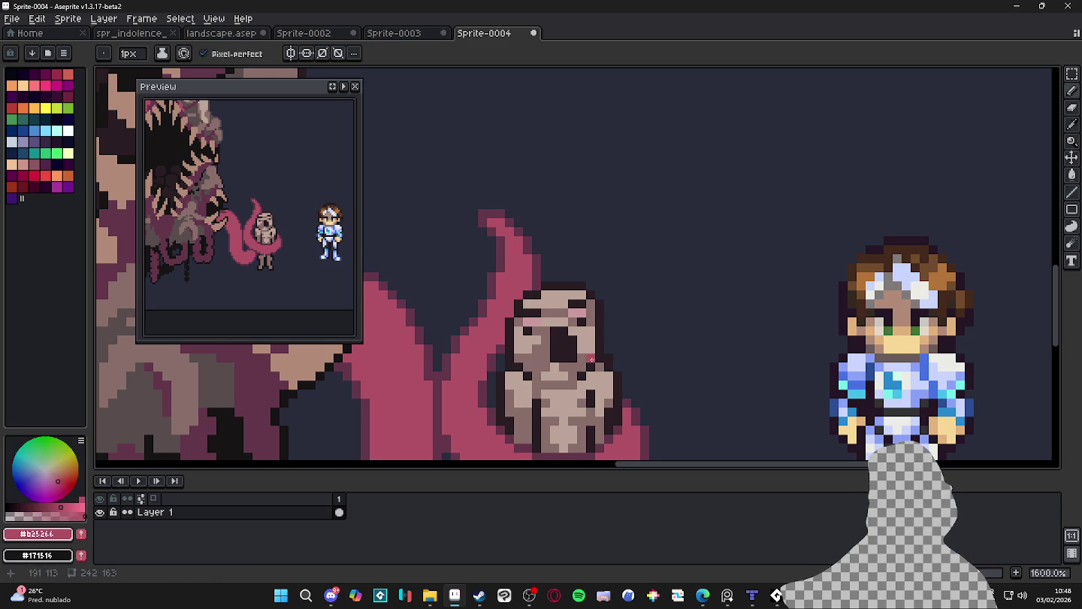
{"action": "scroll", "coordinate": [600, 350], "scroll_direction": "down", "scroll_amount": 1}
{"action": "scroll", "coordinate": [586, 373], "scroll_direction": "down", "scroll_amount": 1}
{"action": "scroll", "coordinate": [586, 374], "scroll_direction": "up", "scroll_amount": 1}
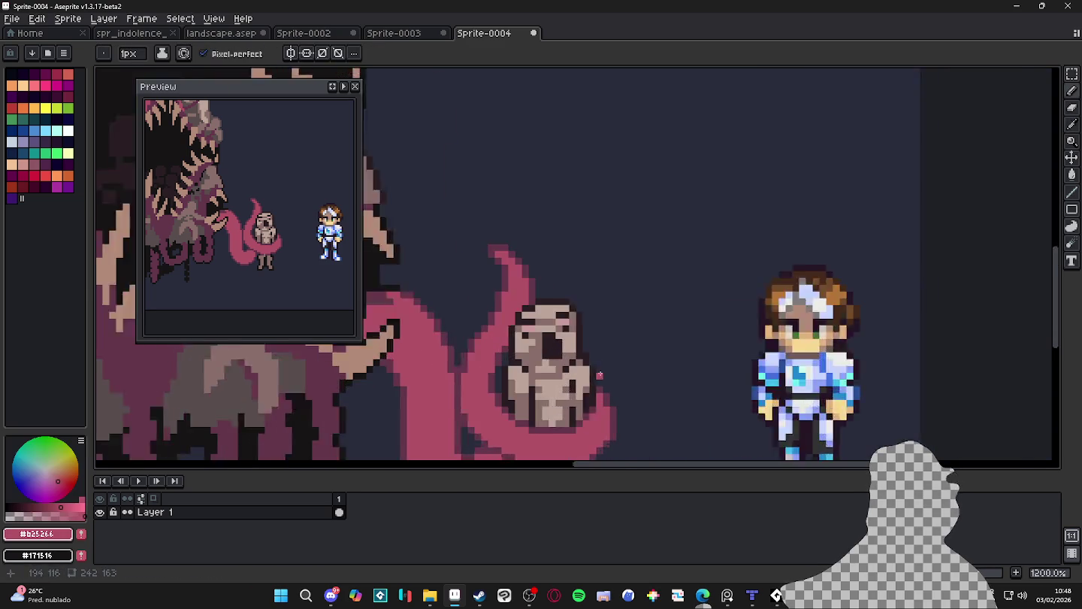
{"action": "scroll", "coordinate": [584, 369], "scroll_direction": "up", "scroll_amount": 1}
{"action": "key", "text": "alt"}
{"action": "left_click", "coordinate": [488, 353], "text": "alt"}
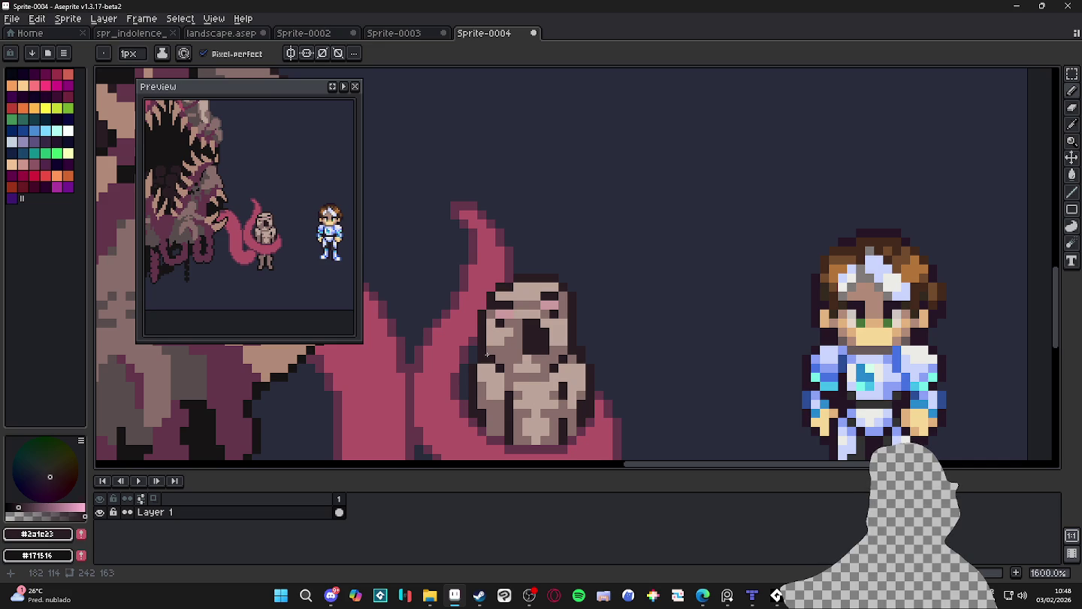
{"action": "scroll", "coordinate": [503, 359], "scroll_direction": "down", "scroll_amount": 4}
{"action": "scroll", "coordinate": [537, 380], "scroll_direction": "down", "scroll_amount": 1}
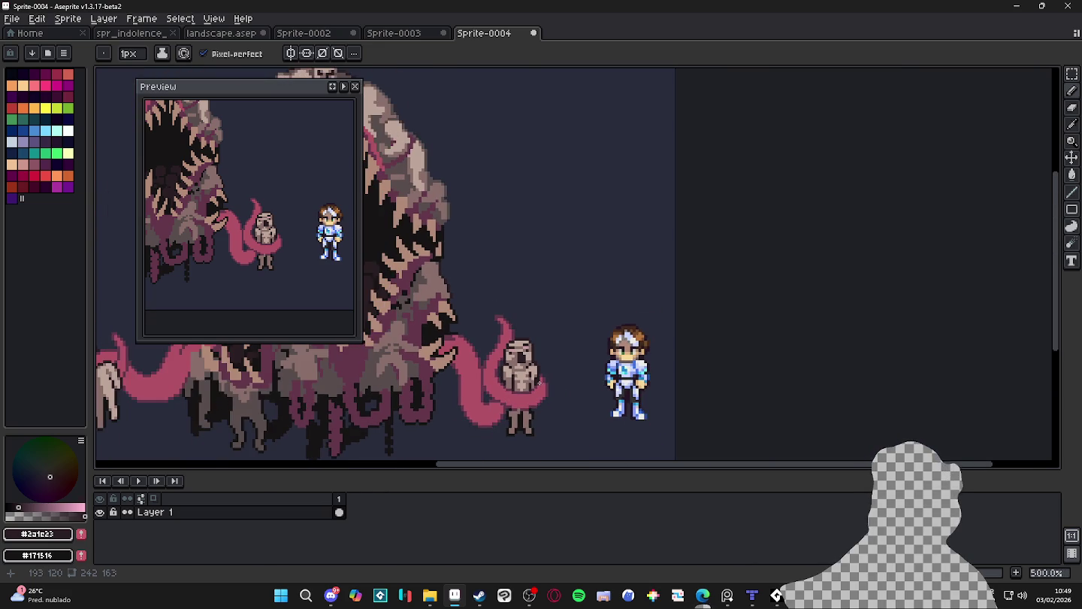
{"action": "scroll", "coordinate": [539, 382], "scroll_direction": "up", "scroll_amount": 4}
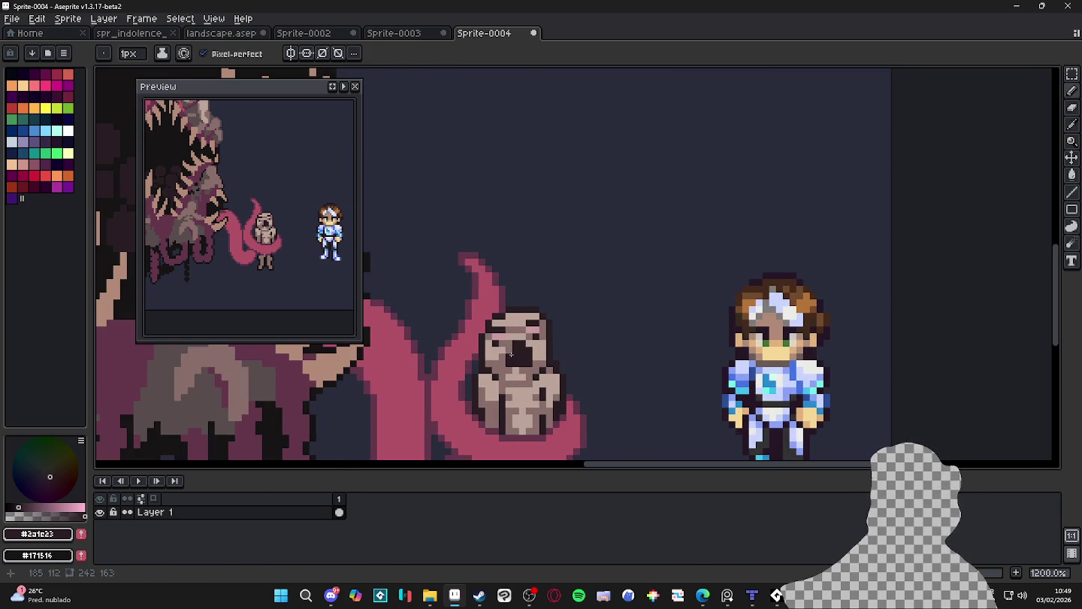
{"action": "scroll", "coordinate": [524, 368], "scroll_direction": "down", "scroll_amount": 3}
{"action": "scroll", "coordinate": [530, 365], "scroll_direction": "up", "scroll_amount": 4}
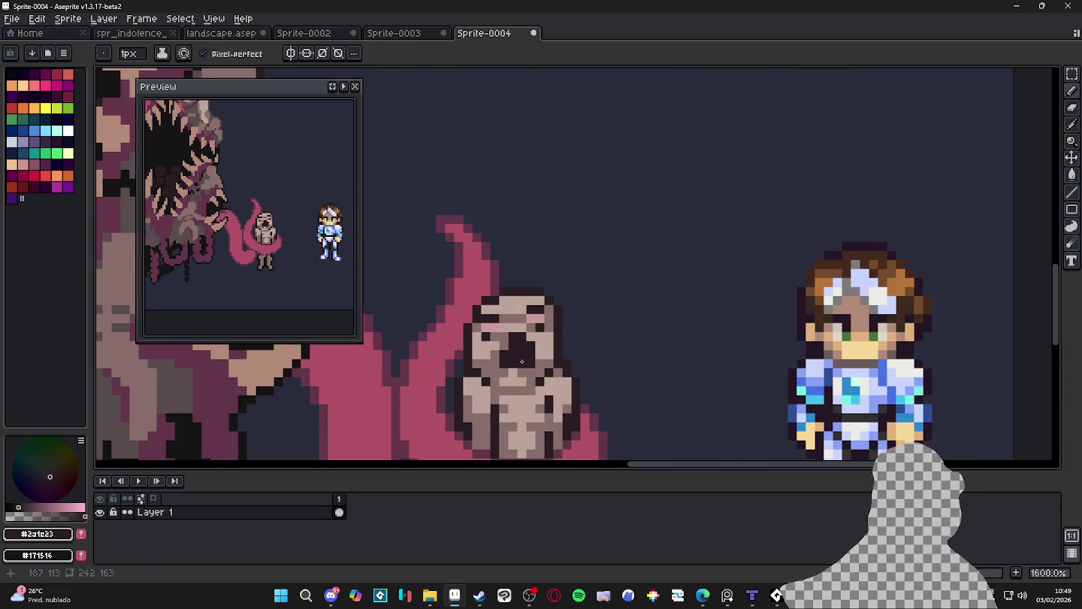
{"action": "key", "text": "alt"}
{"action": "key", "text": "alt"}
{"action": "left_click", "coordinate": [534, 318], "text": "alt"}
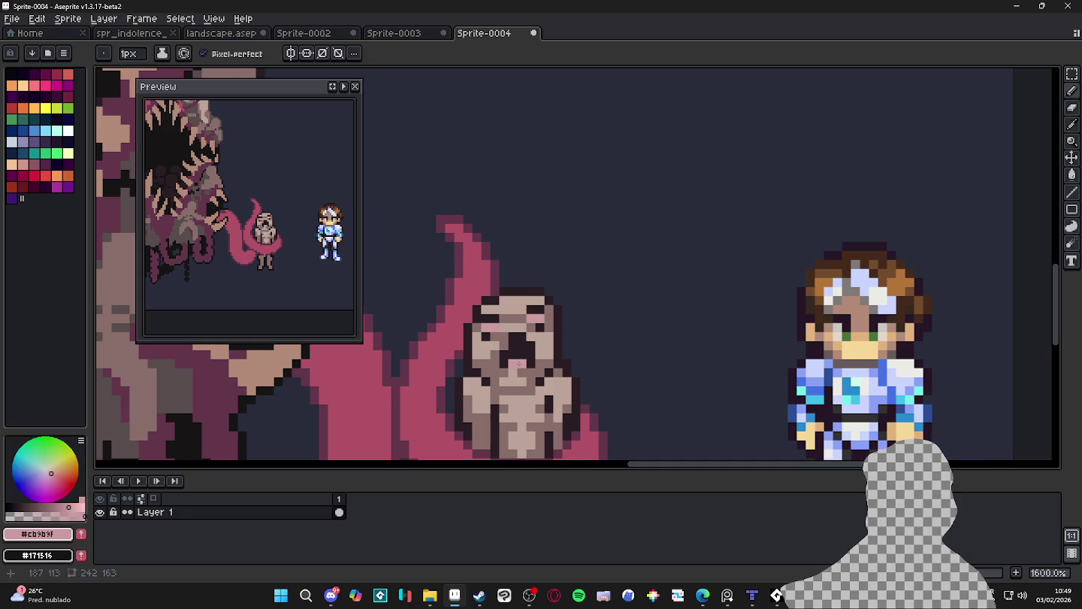
{"action": "scroll", "coordinate": [516, 335], "scroll_direction": "down", "scroll_amount": 2}
{"action": "scroll", "coordinate": [516, 334], "scroll_direction": "down", "scroll_amount": 1}
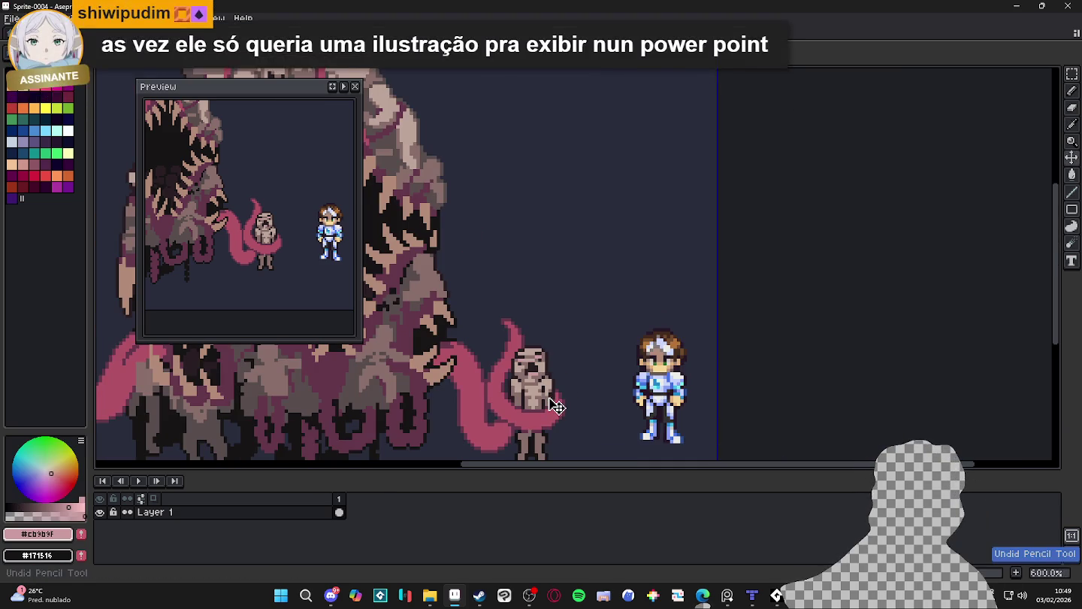
Lower the colour's opacity and paint a faint dark row under the creature's mouth
{"action": "scroll", "coordinate": [533, 385], "scroll_direction": "up", "scroll_amount": 3}
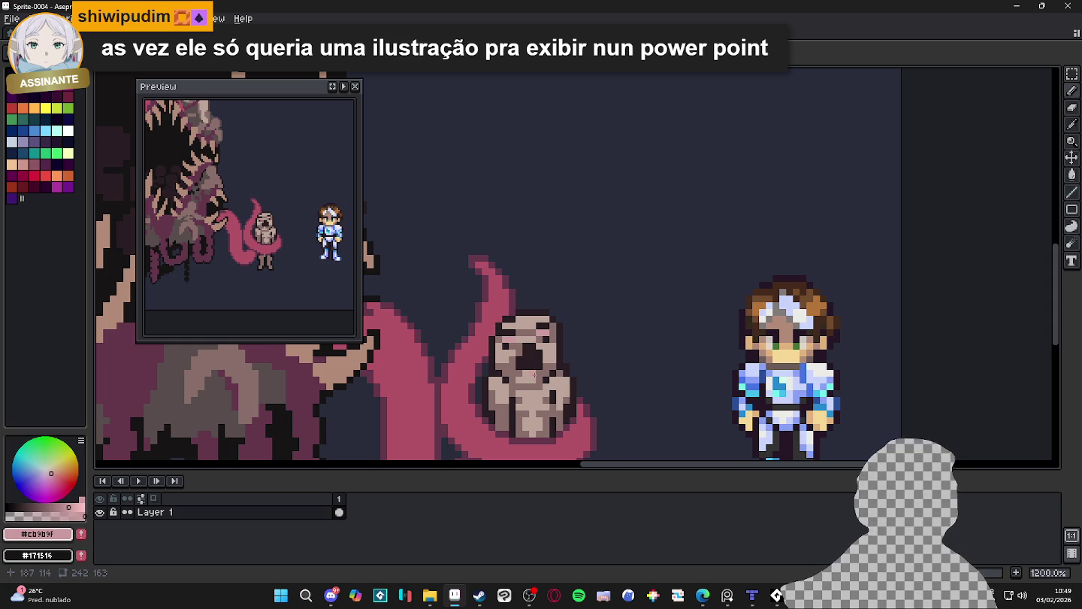
{"action": "scroll", "coordinate": [526, 377], "scroll_direction": "up", "scroll_amount": 1}
{"action": "left_click", "coordinate": [47, 507]}
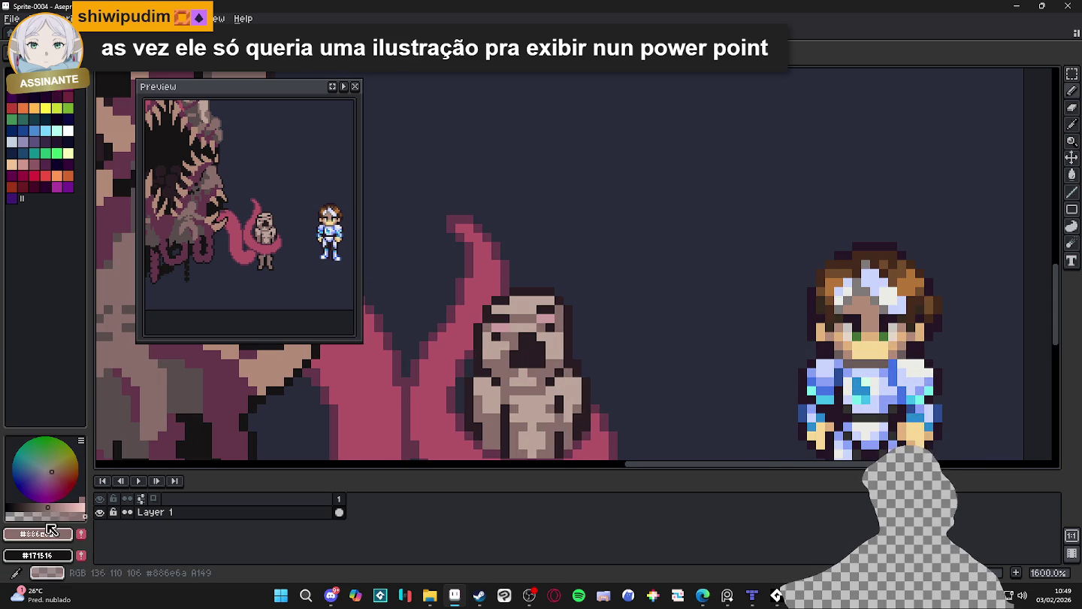
{"action": "left_click", "coordinate": [30, 516]}
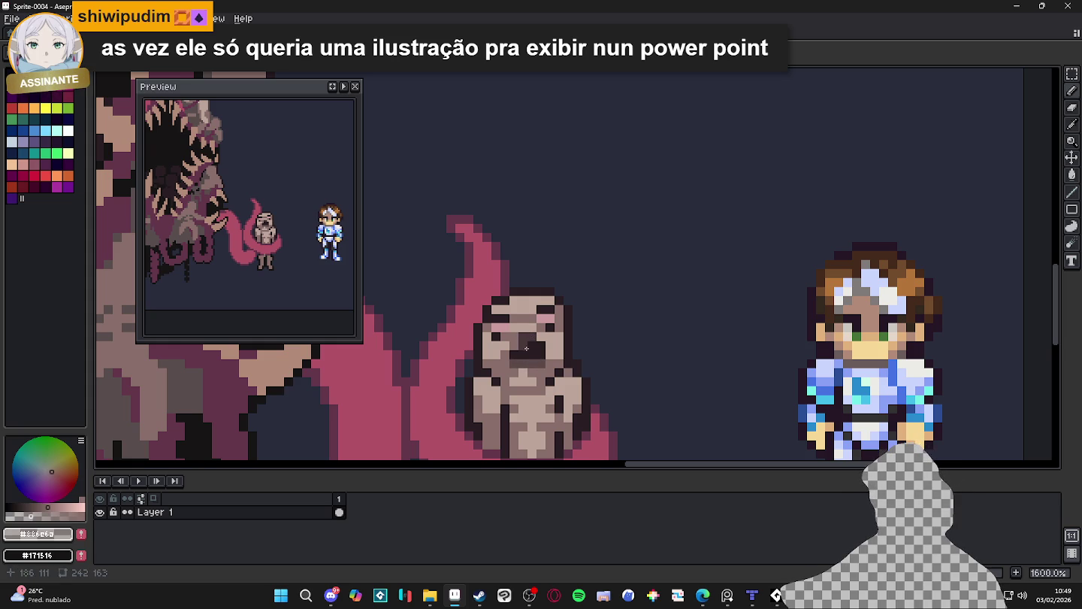
{"action": "left_click_drag", "start_coordinate": [510, 363], "coordinate": [544, 363]}
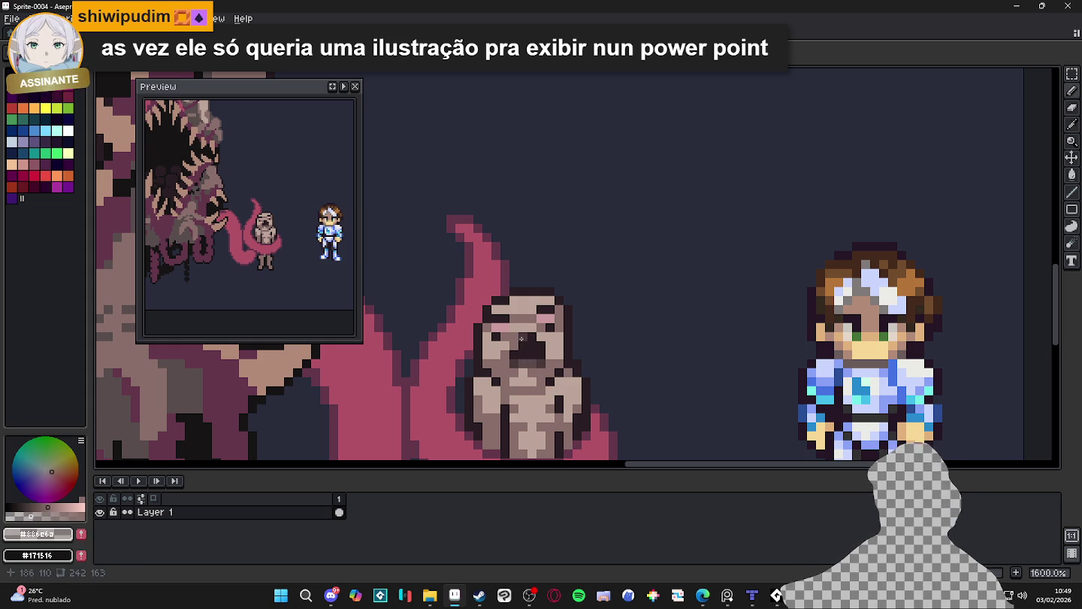
Sample the tentacle pink, then load the AAP-Splendor128 palette preset
{"action": "scroll", "coordinate": [559, 382], "scroll_direction": "down", "scroll_amount": 3}
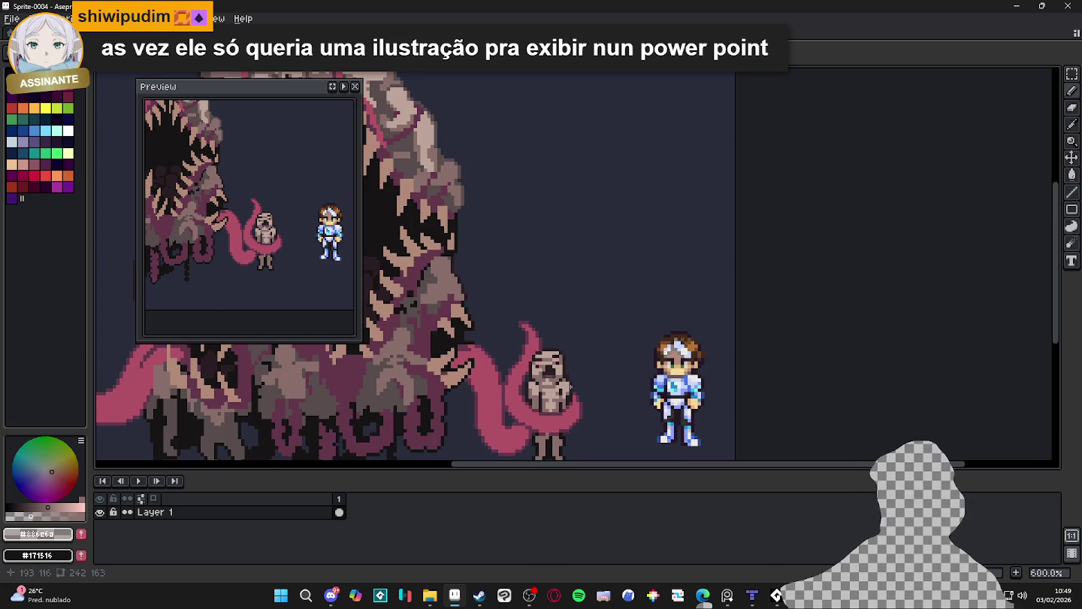
{"action": "scroll", "coordinate": [570, 387], "scroll_direction": "down", "scroll_amount": 2}
{"action": "scroll", "coordinate": [560, 389], "scroll_direction": "up", "scroll_amount": 1}
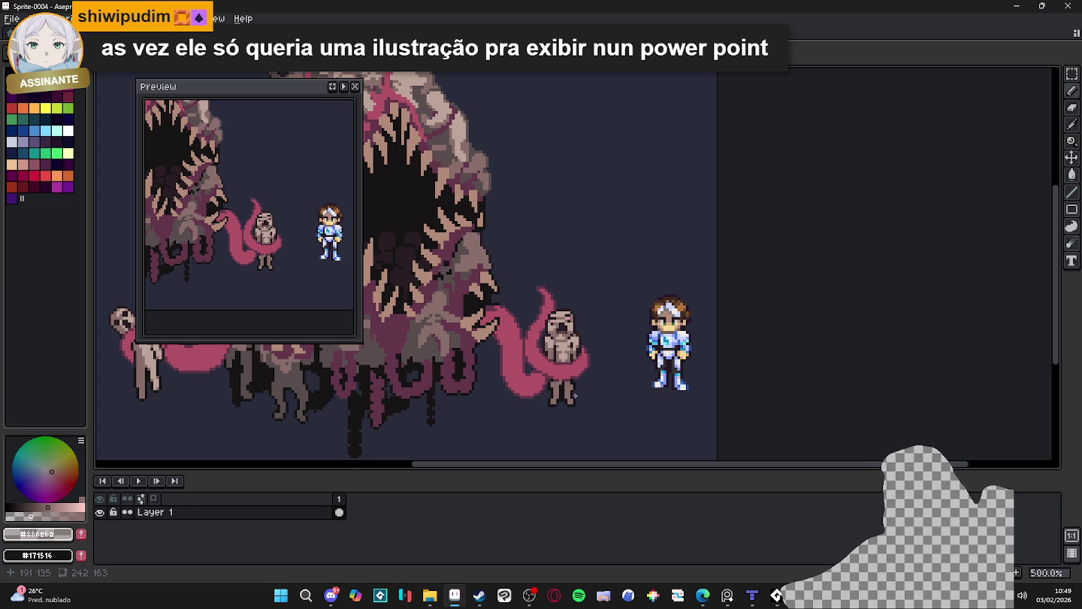
{"action": "scroll", "coordinate": [574, 395], "scroll_direction": "down", "scroll_amount": 1}
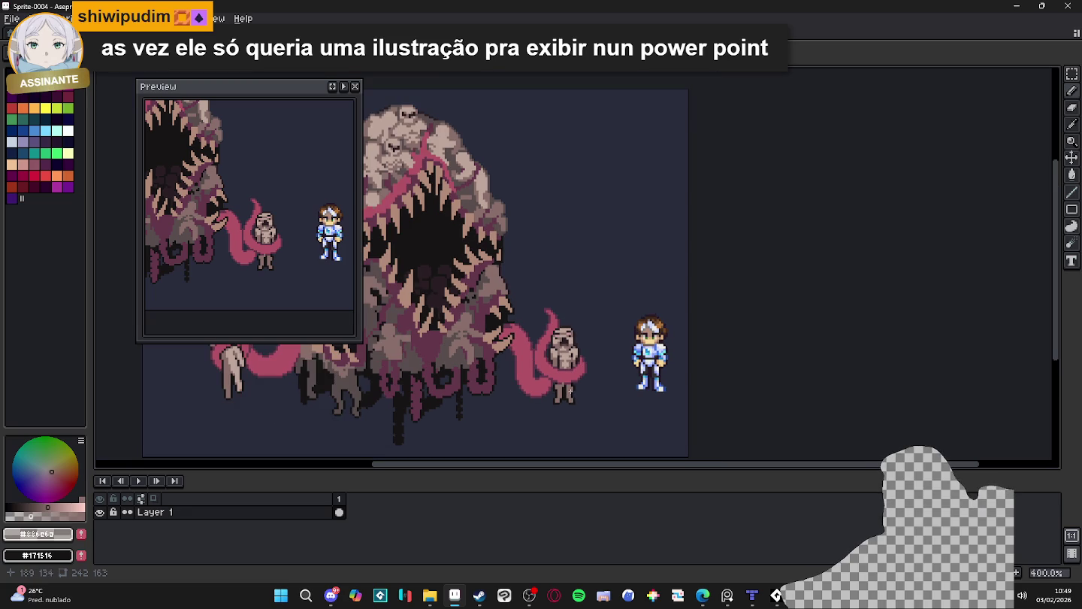
{"action": "scroll", "coordinate": [570, 389], "scroll_direction": "up", "scroll_amount": 2}
{"action": "scroll", "coordinate": [598, 425], "scroll_direction": "up", "scroll_amount": 4}
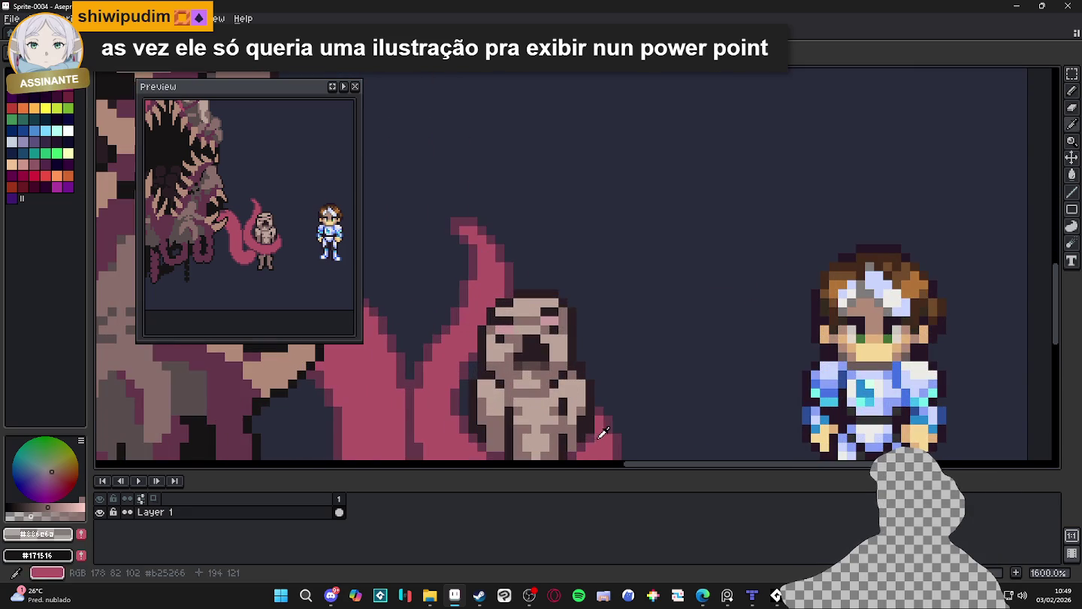
{"action": "left_click", "coordinate": [616, 451], "text": "alt"}
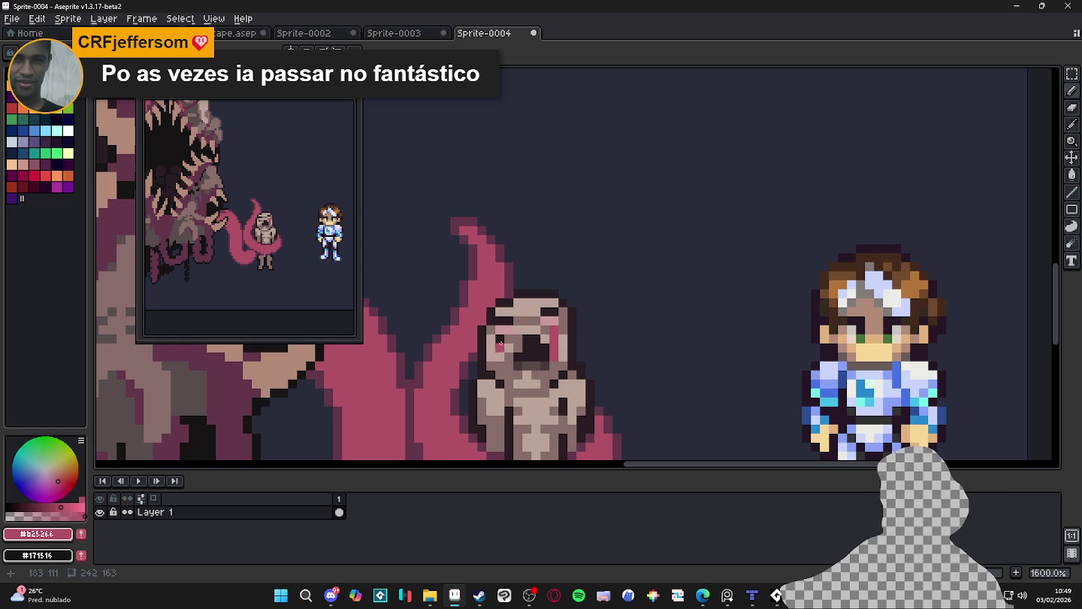
{"action": "scroll", "coordinate": [502, 347], "scroll_direction": "down", "scroll_amount": 5}
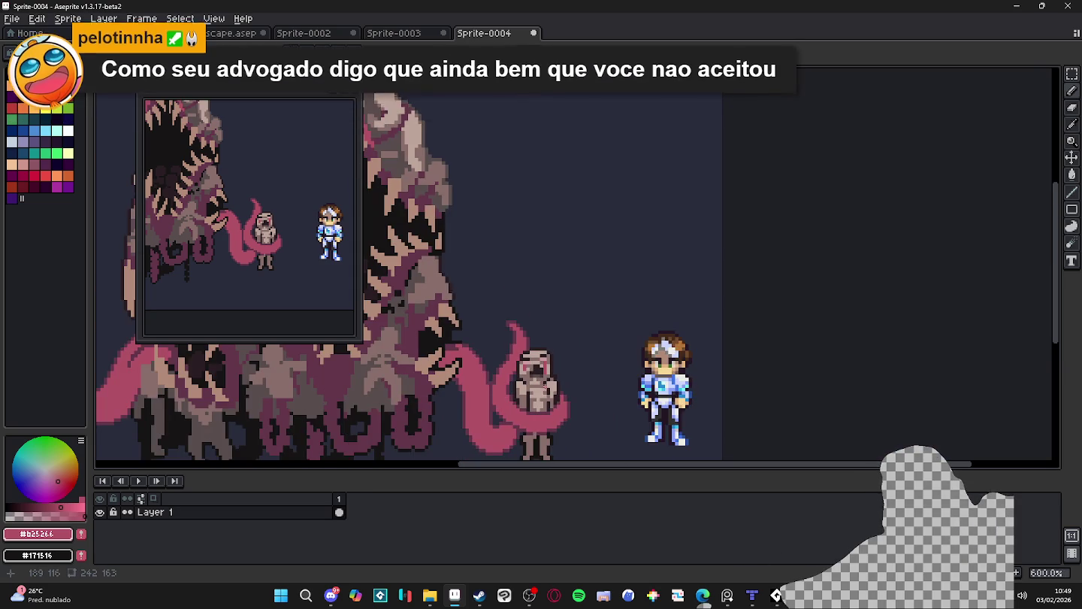
{"action": "mouse_move", "coordinate": [559, 406]}
{"action": "left_mouse_down"}
{"action": "mouse_move", "coordinate": [574, 369]}
{"action": "mouse_move", "coordinate": [636, 387]}
{"action": "left_mouse_up"}
{"action": "scroll", "coordinate": [637, 388], "scroll_direction": "up", "scroll_amount": 5}
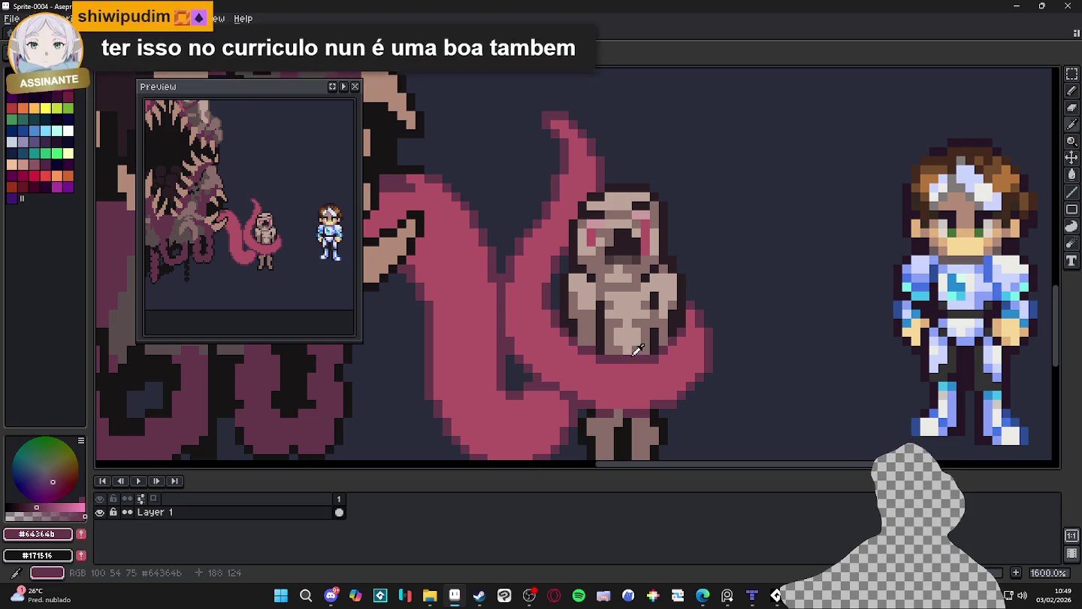
{"action": "left_click", "coordinate": [31, 52]}
{"action": "left_click", "coordinate": [135, 203]}
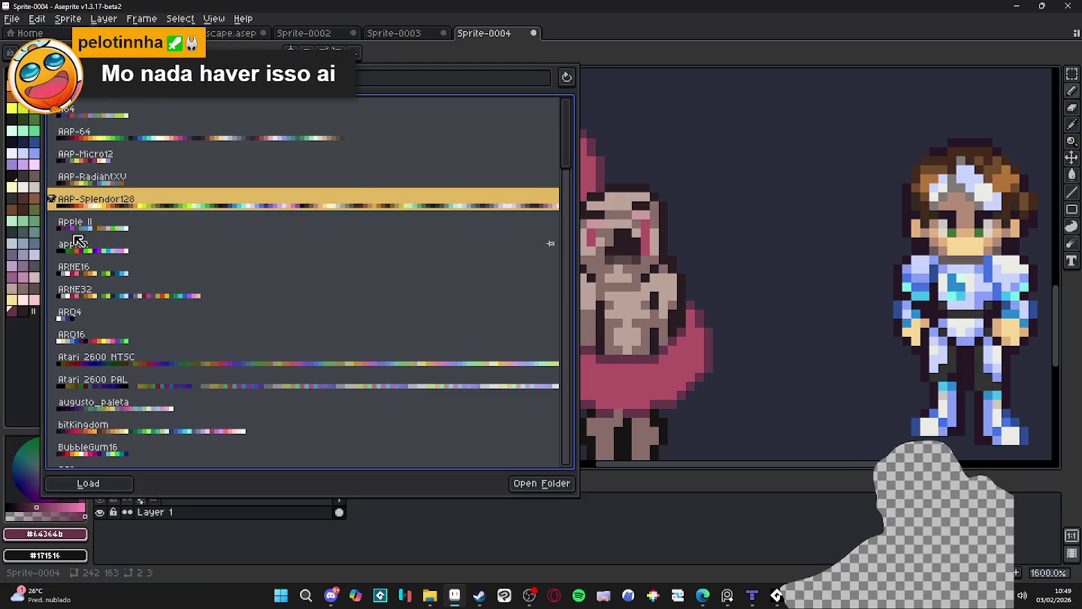
Close the presets list and choose dark swatch index 107 as the foreground colour
{"action": "key", "text": "Escape"}
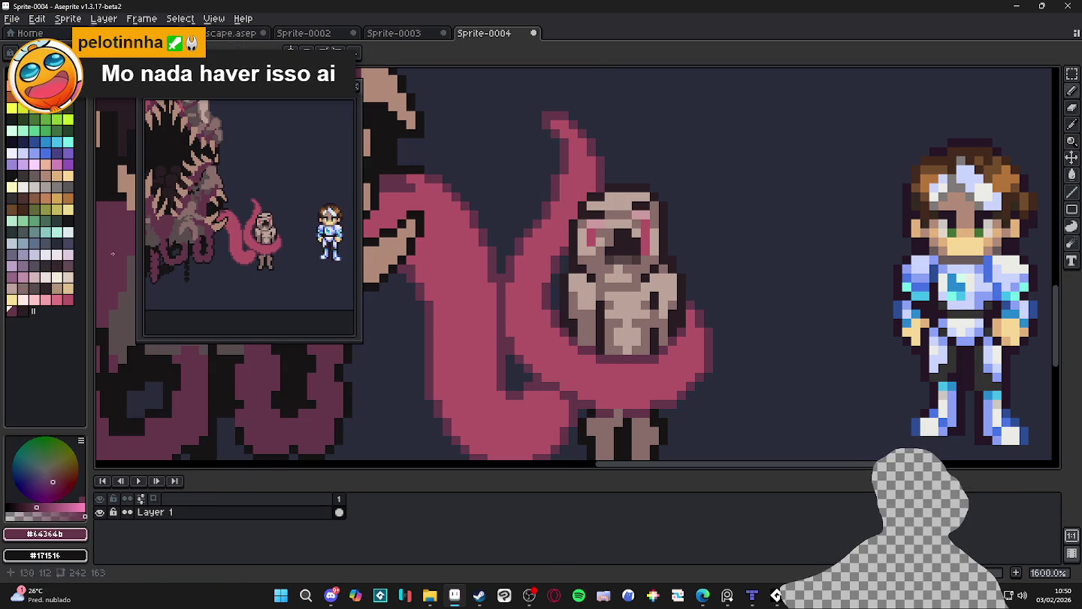
{"action": "left_click", "coordinate": [21, 309]}
{"action": "left_click", "coordinate": [12, 310]}
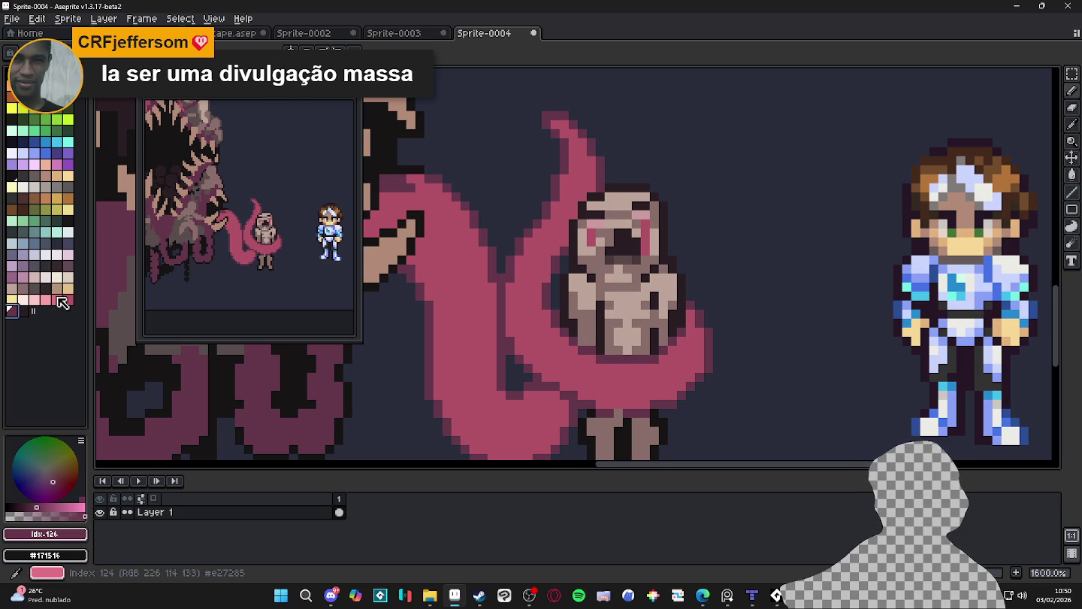
{"action": "left_click", "coordinate": [70, 267]}
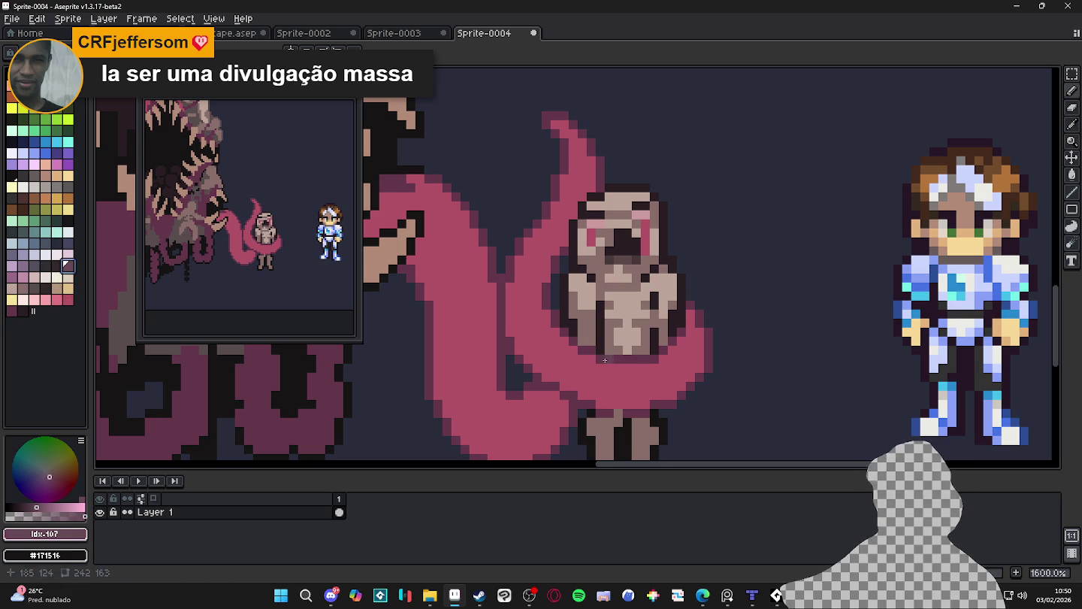
Switch to the darker neighbouring palette colour and outline the tentacle's right and bottom edges
{"action": "key", "text": "bracketleft"}
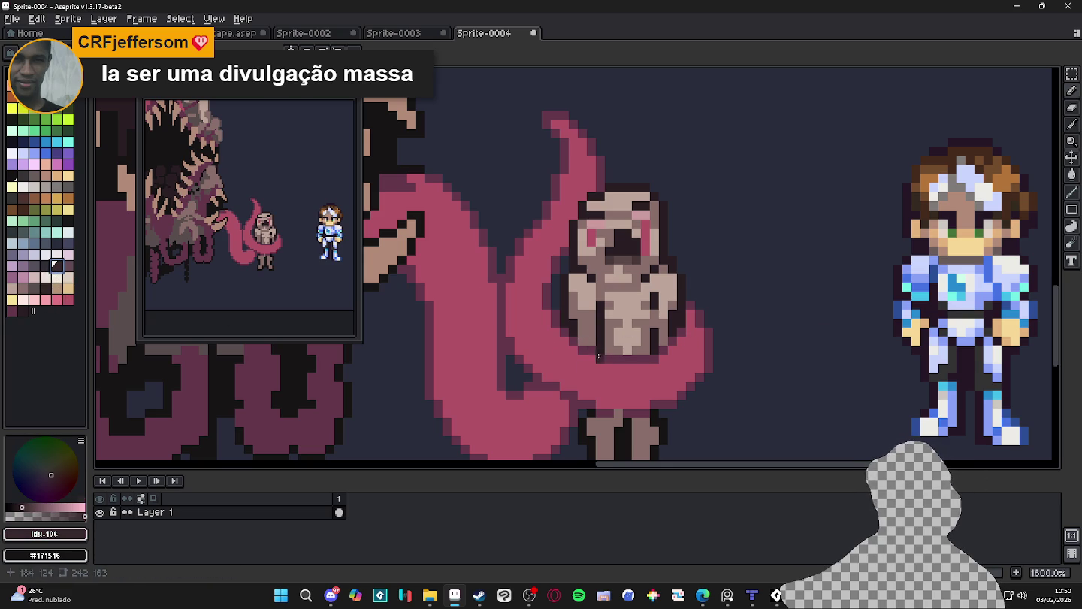
{"action": "left_click_drag", "start_coordinate": [596, 354], "coordinate": [660, 358]}
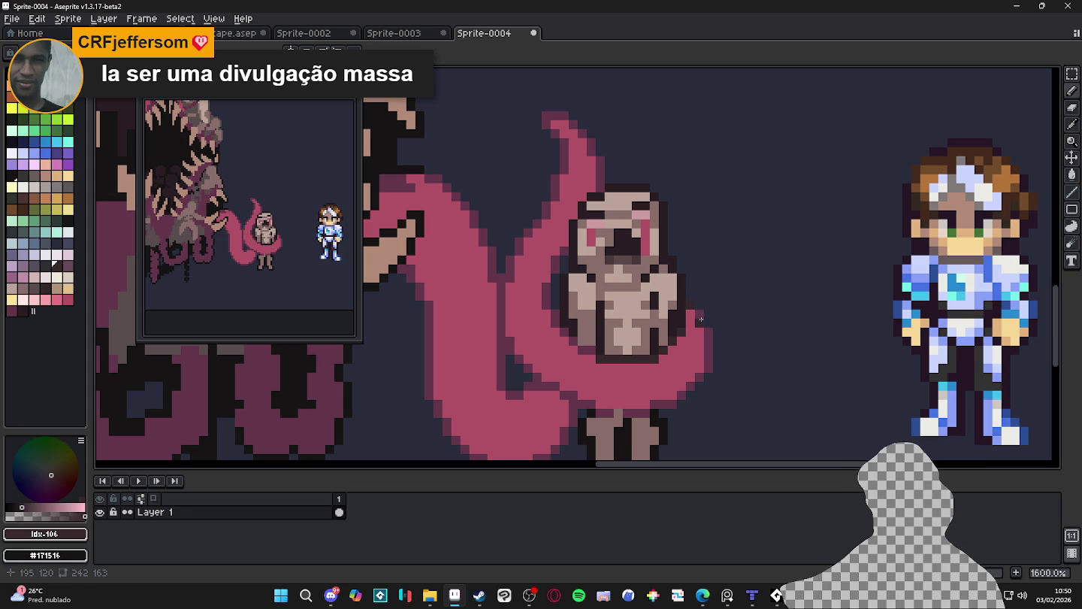
{"action": "left_click_drag", "start_coordinate": [704, 324], "coordinate": [699, 382]}
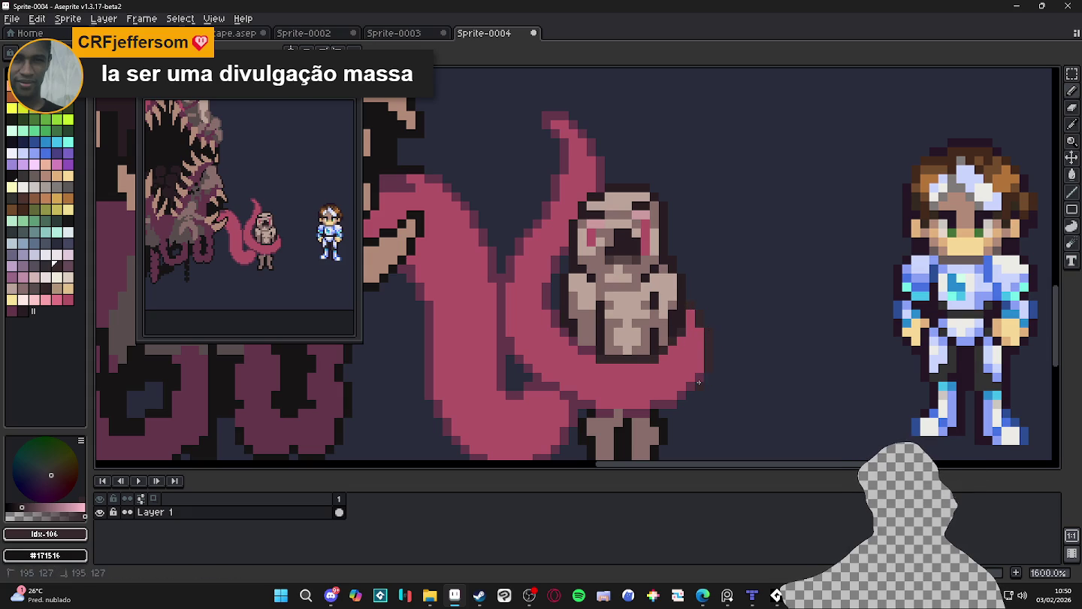
{"action": "left_click_drag", "start_coordinate": [670, 403], "coordinate": [576, 404]}
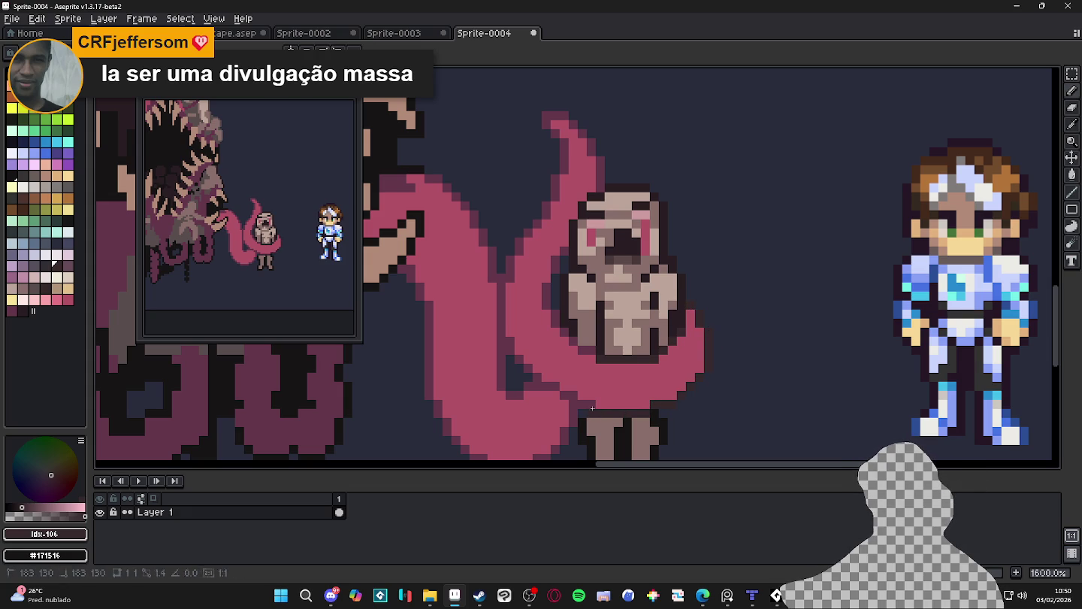
{"action": "left_click_drag", "start_coordinate": [558, 387], "coordinate": [538, 379]}
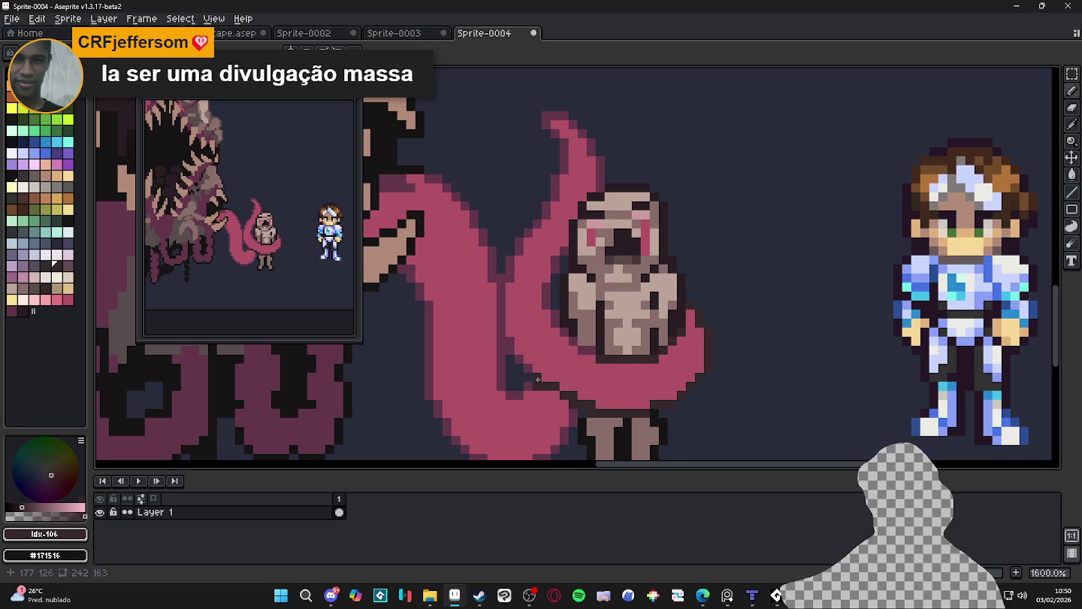
{"action": "scroll", "coordinate": [542, 366], "scroll_direction": "down", "scroll_amount": 2}
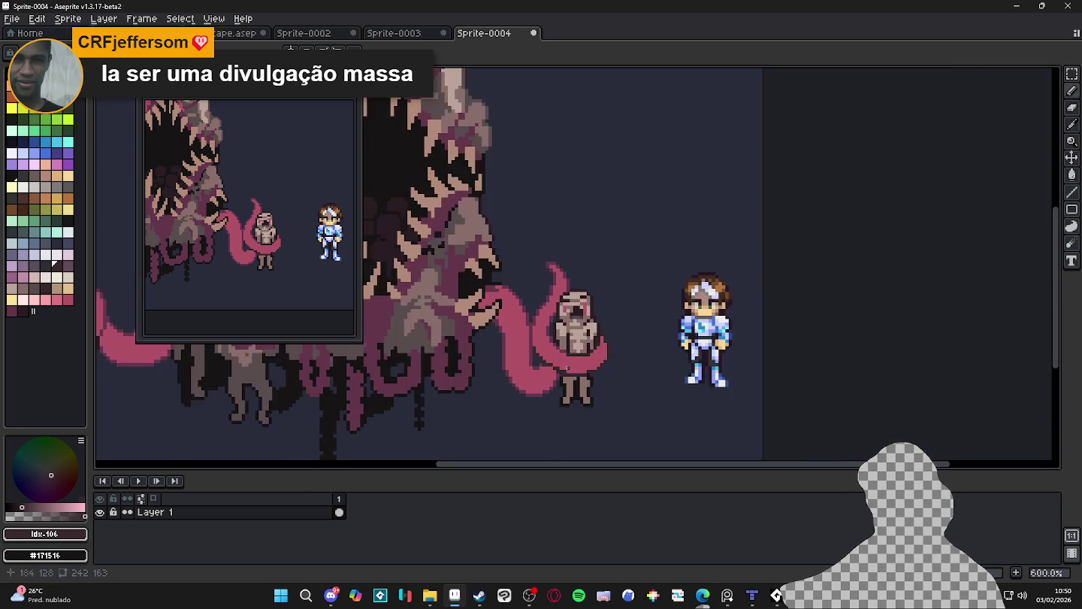
Zoom in to extend the tentacle's dark outline up its inner edge, then zoom out to review the scene
{"action": "scroll", "coordinate": [568, 369], "scroll_direction": "up", "scroll_amount": 1}
{"action": "scroll", "coordinate": [568, 368], "scroll_direction": "up", "scroll_amount": 3}
{"action": "mouse_move", "coordinate": [548, 307]}
{"action": "left_mouse_down"}
{"action": "mouse_move", "coordinate": [498, 250]}
{"action": "mouse_move", "coordinate": [498, 164]}
{"action": "left_mouse_up"}
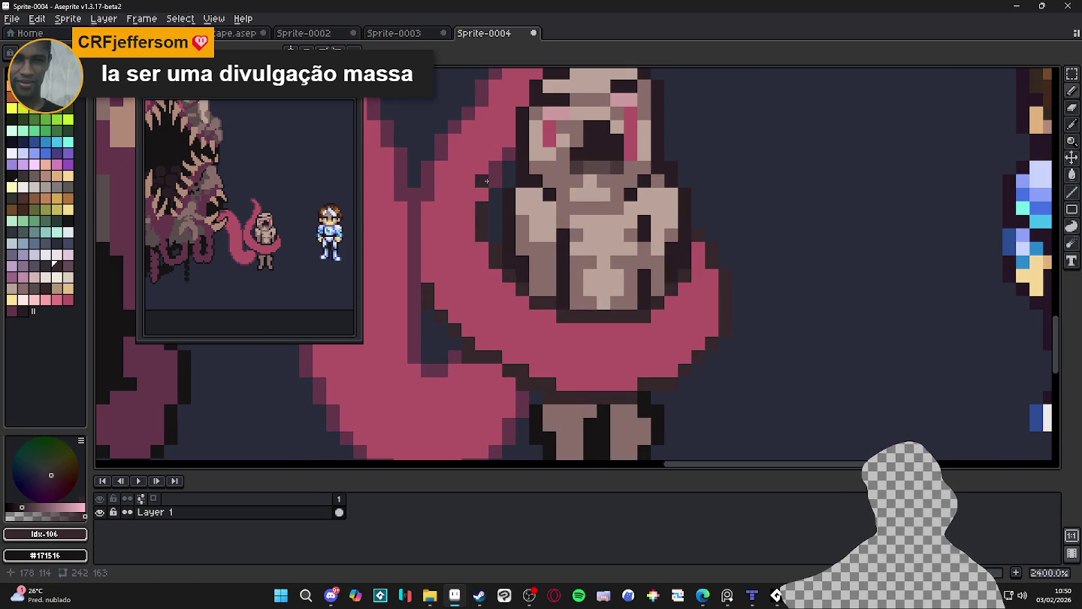
{"action": "scroll", "coordinate": [583, 207], "scroll_direction": "down", "scroll_amount": 5}
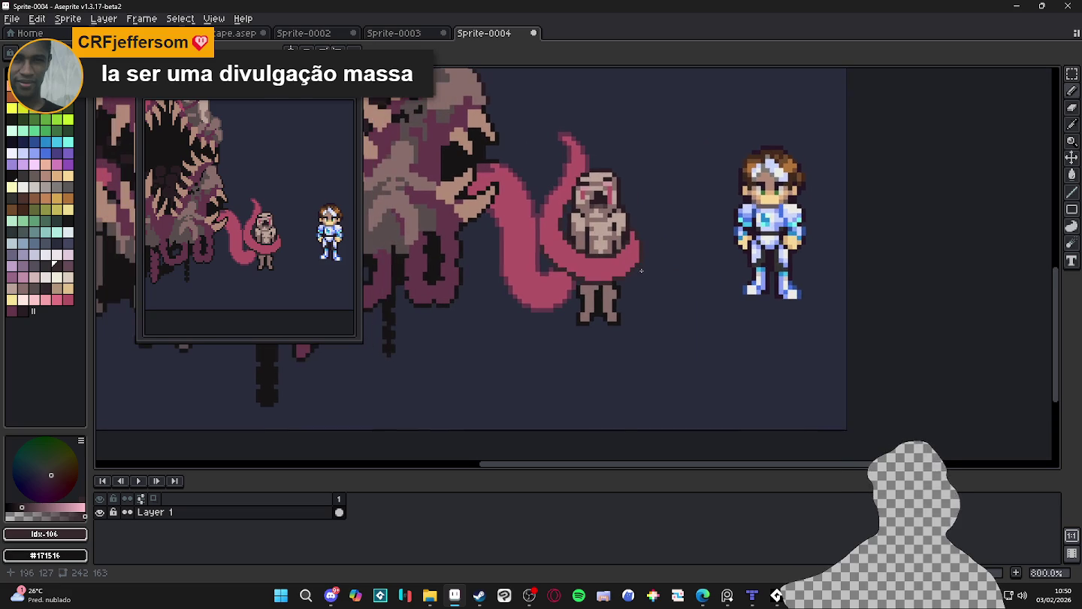
{"action": "scroll", "coordinate": [672, 316], "scroll_direction": "down", "scroll_amount": 2}
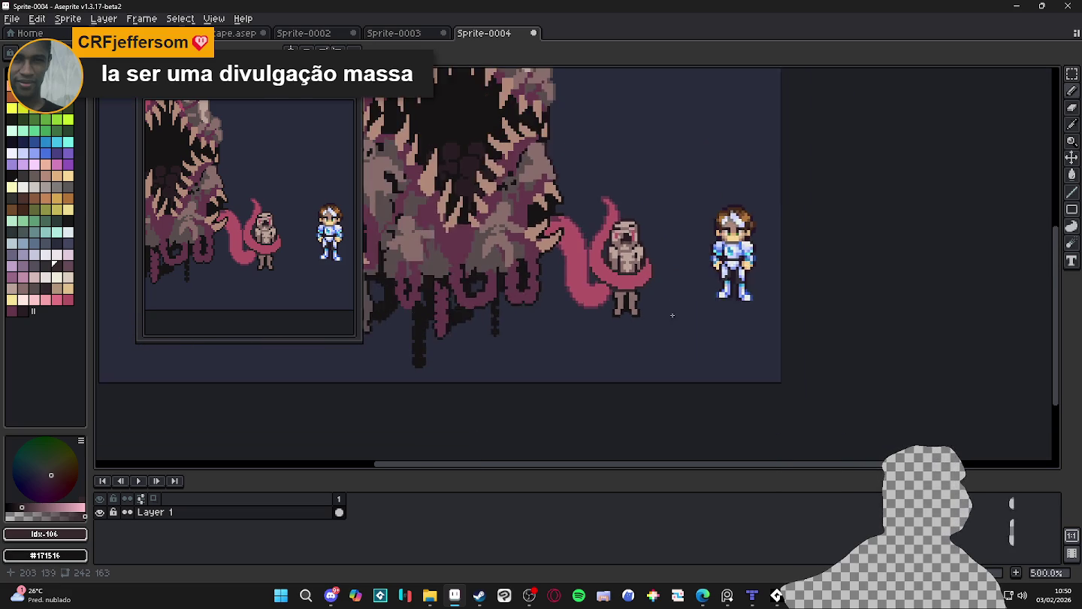
{"action": "scroll", "coordinate": [674, 338], "scroll_direction": "down", "scroll_amount": 2}
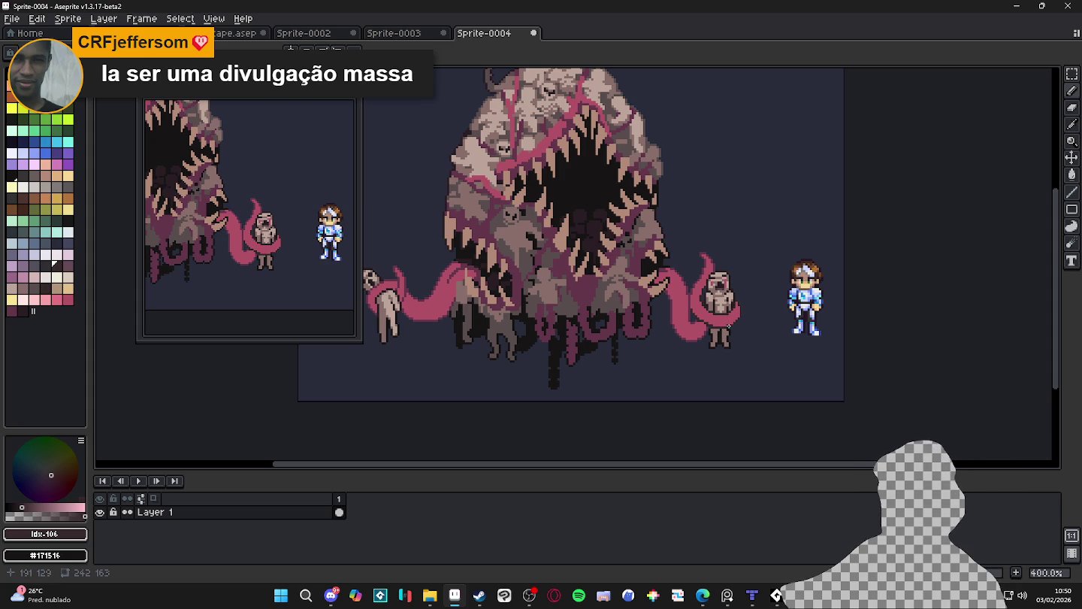
{"action": "left_click_drag", "start_coordinate": [703, 327], "coordinate": [768, 355]}
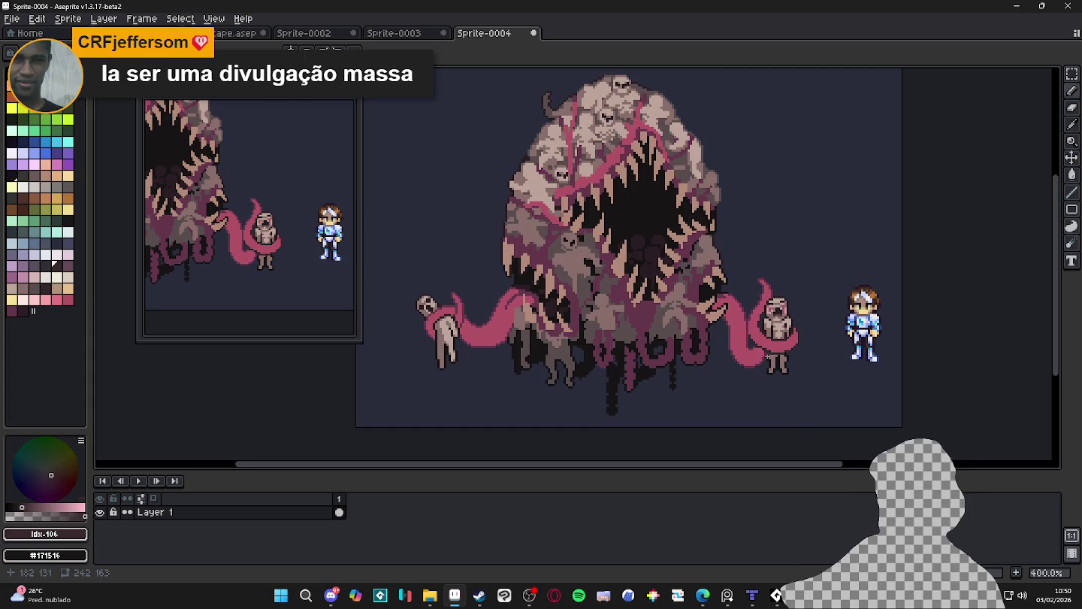
{"action": "scroll", "coordinate": [725, 330], "scroll_direction": "down", "scroll_amount": 1}
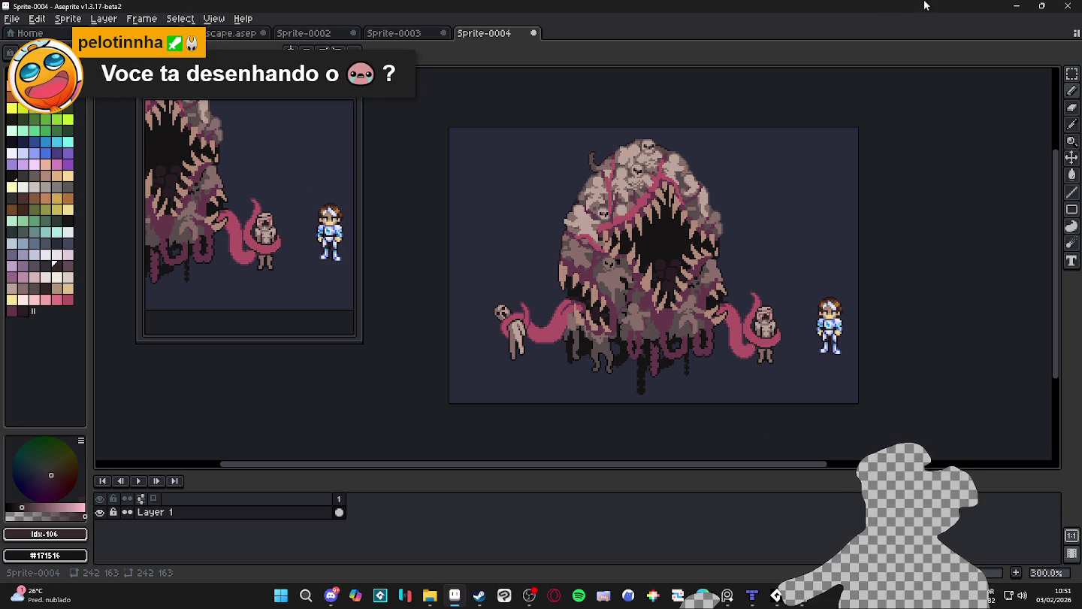
Switch through the sprite tabs to landscape.aseprite and briefly check the cave map in Tiled
{"action": "left_click", "coordinate": [402, 34]}
{"action": "left_click", "coordinate": [305, 33]}
{"action": "left_click", "coordinate": [251, 33]}
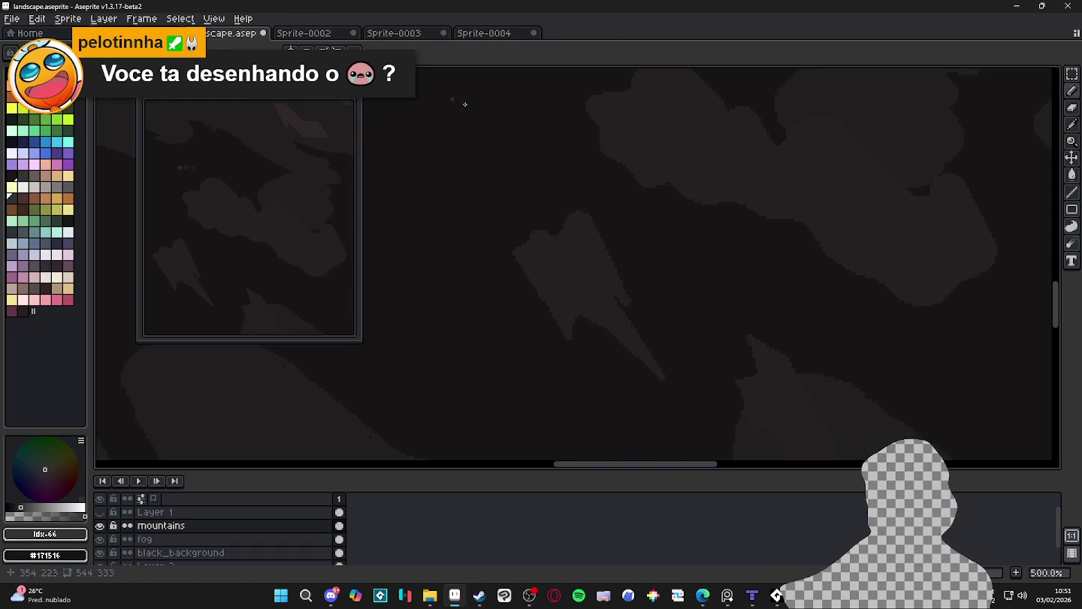
{"action": "scroll", "coordinate": [678, 302], "scroll_direction": "right", "scroll_amount": 10}
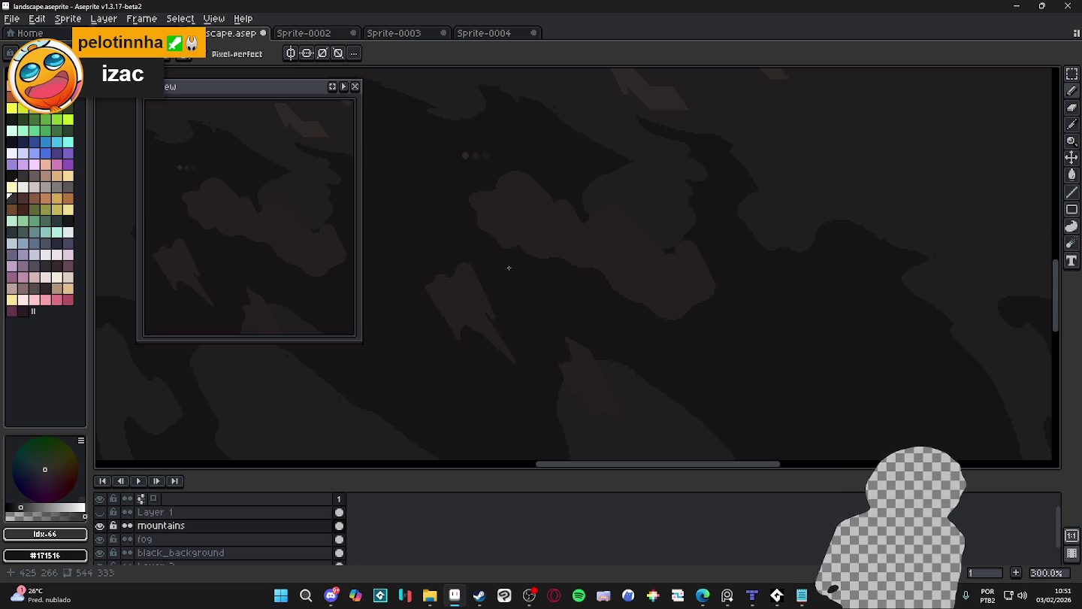
{"action": "left_click", "coordinate": [752, 596]}
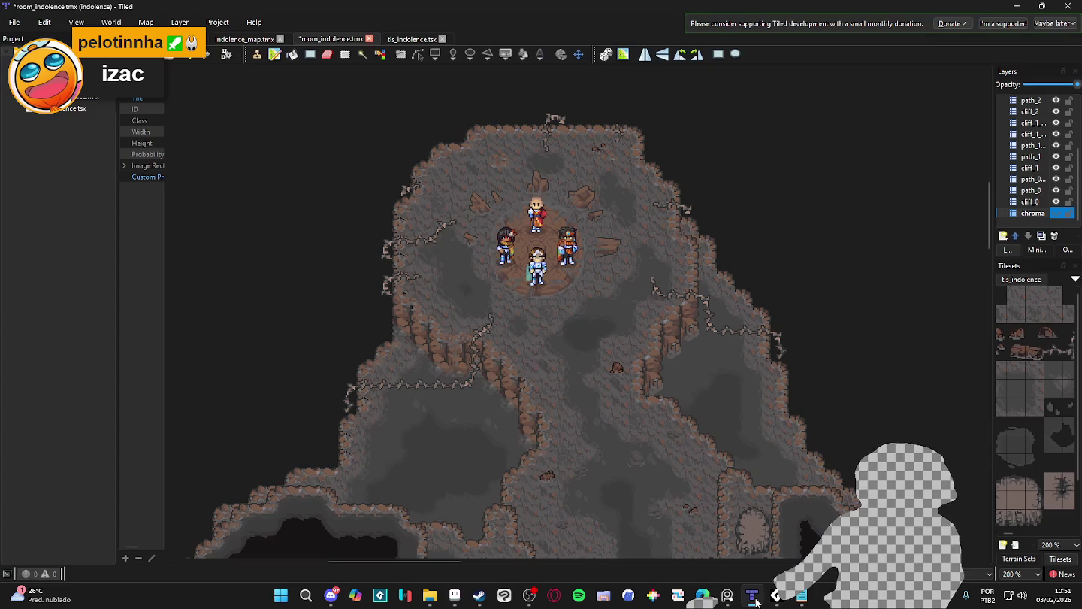
{"action": "left_click", "coordinate": [750, 597]}
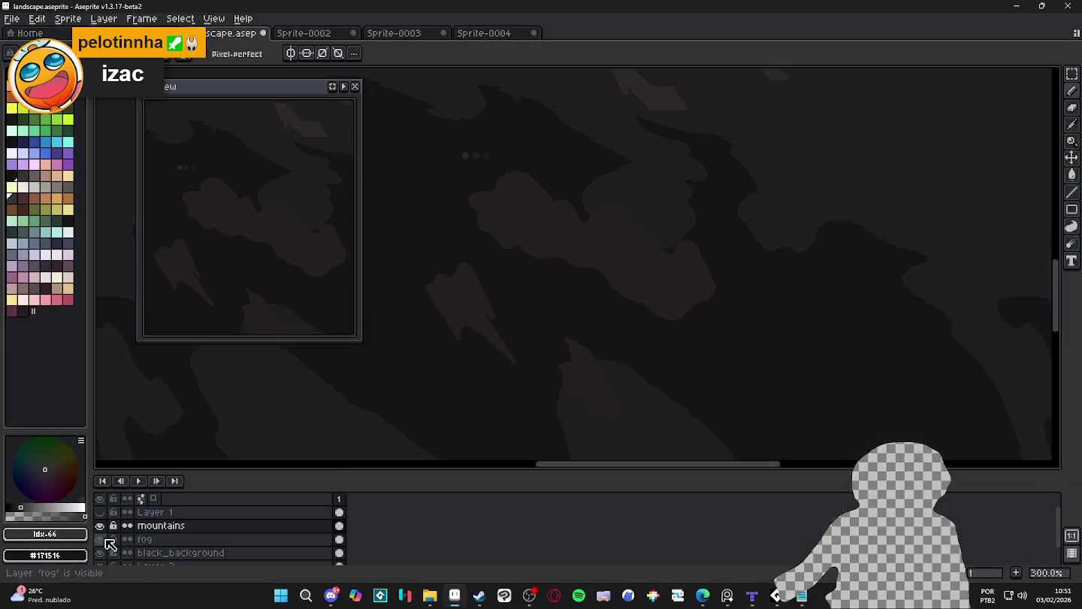
Pan and zoom the landscape to frame the cave clearing with its four characters
{"action": "mouse_move", "coordinate": [525, 331]}
{"action": "left_mouse_down"}
{"action": "mouse_move", "coordinate": [637, 333]}
{"action": "mouse_move", "coordinate": [883, 424]}
{"action": "left_mouse_up"}
{"action": "left_click_drag", "start_coordinate": [736, 295], "coordinate": [817, 346]}
{"action": "scroll", "coordinate": [817, 346], "scroll_direction": "down", "scroll_amount": 2}
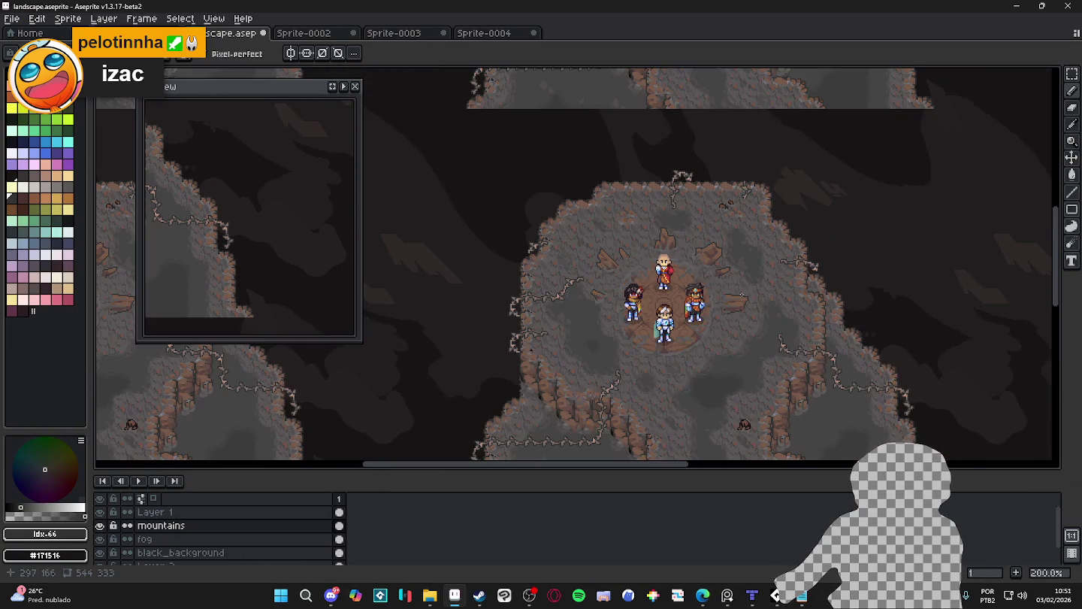
{"action": "scroll", "coordinate": [738, 276], "scroll_direction": "up", "scroll_amount": 2}
{"action": "scroll", "coordinate": [738, 277], "scroll_direction": "down", "scroll_amount": 2}
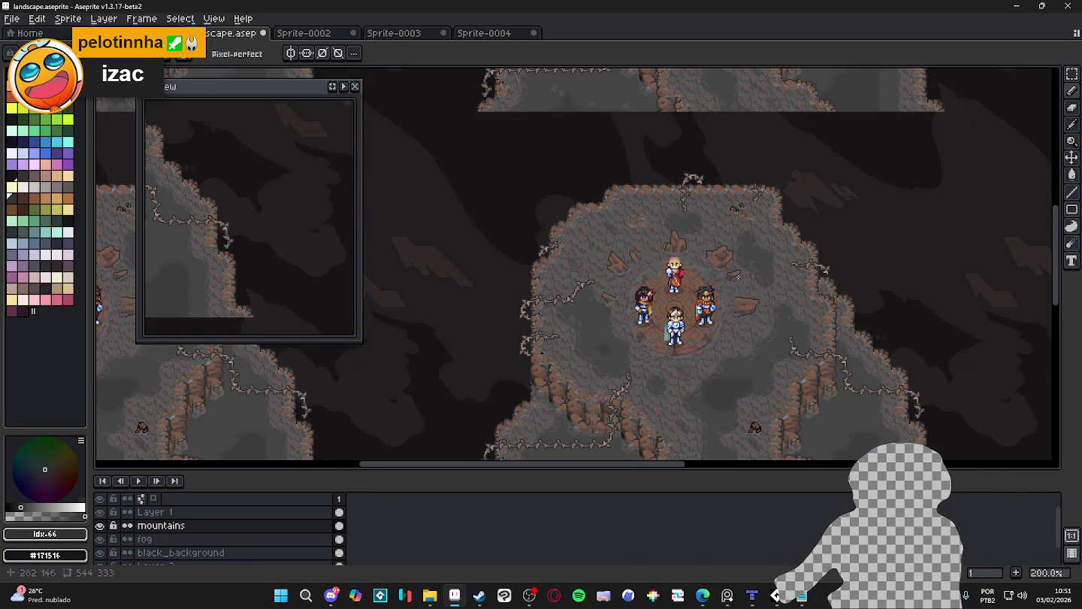
{"action": "left_click_drag", "start_coordinate": [738, 277], "coordinate": [716, 245]}
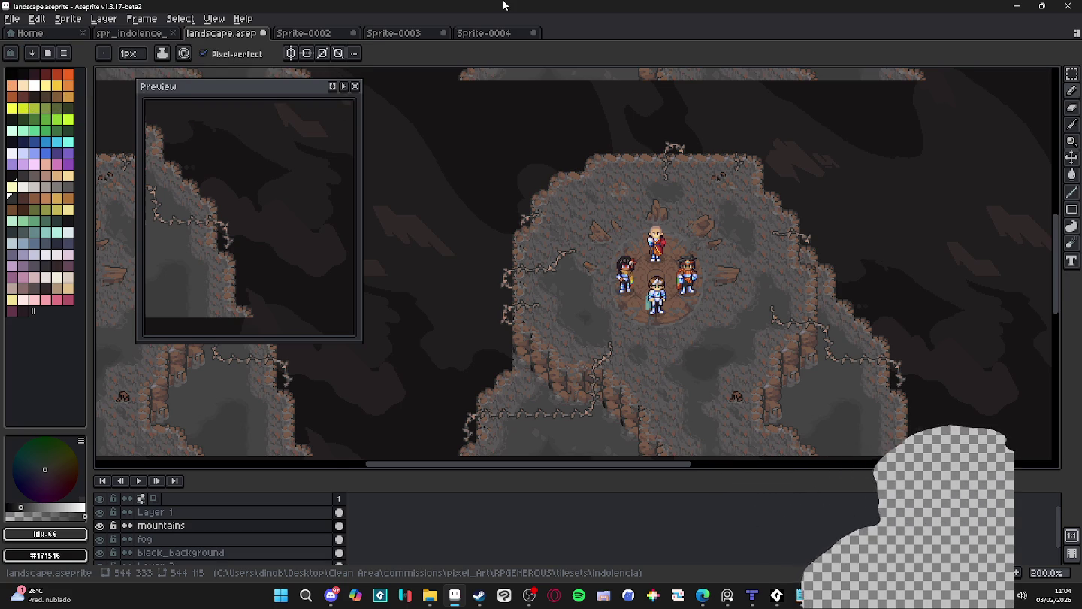
Search 'tibia' in the Windows Start menu and launch the Tibia game client
{"action": "left_click", "coordinate": [281, 596]}
{"action": "type", "text": "tibia"}
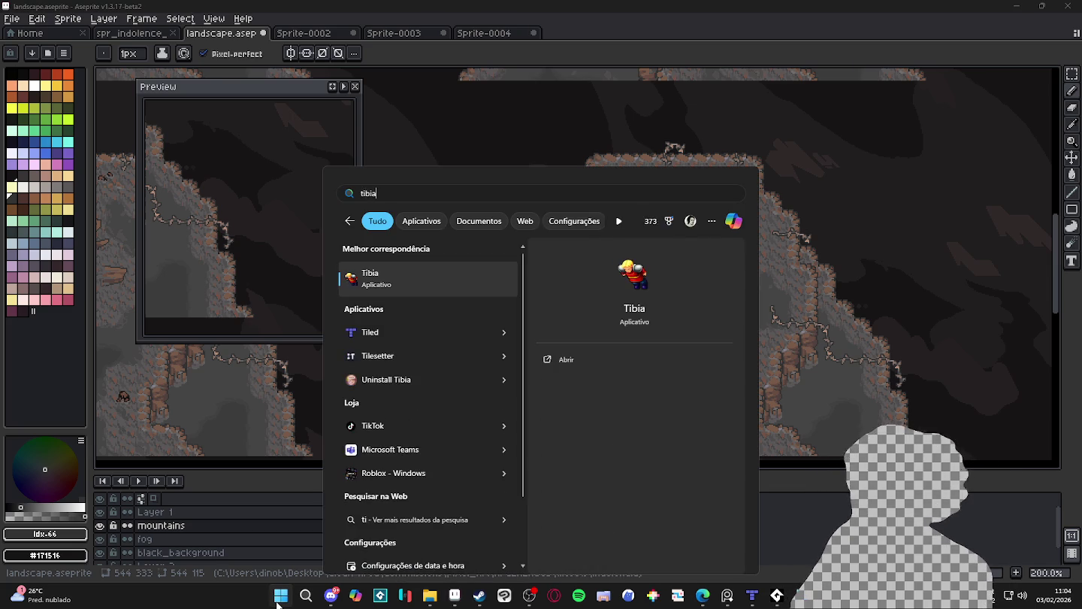
{"action": "key", "text": "Return"}
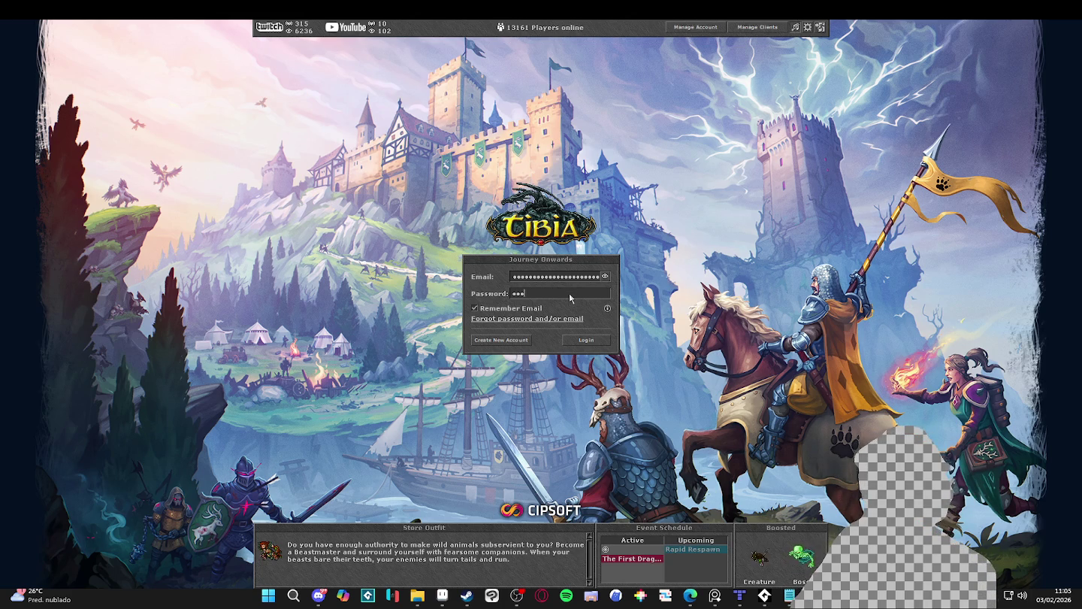
Log in to Tibia, enter the game with a character, then log out to character selection
{"action": "key", "text": "Return"}
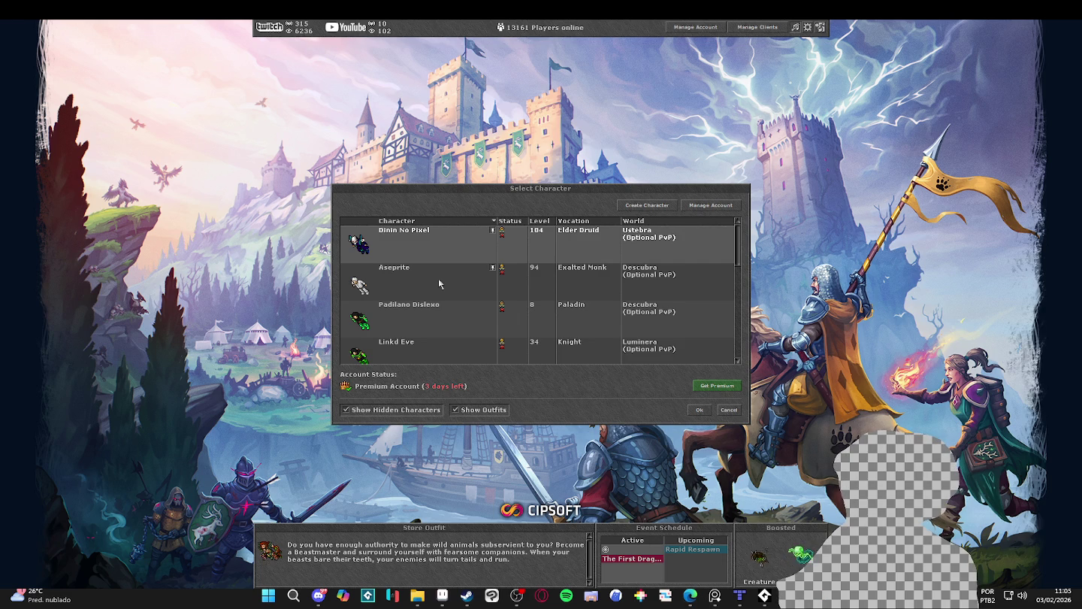
{"action": "double_click", "coordinate": [441, 281]}
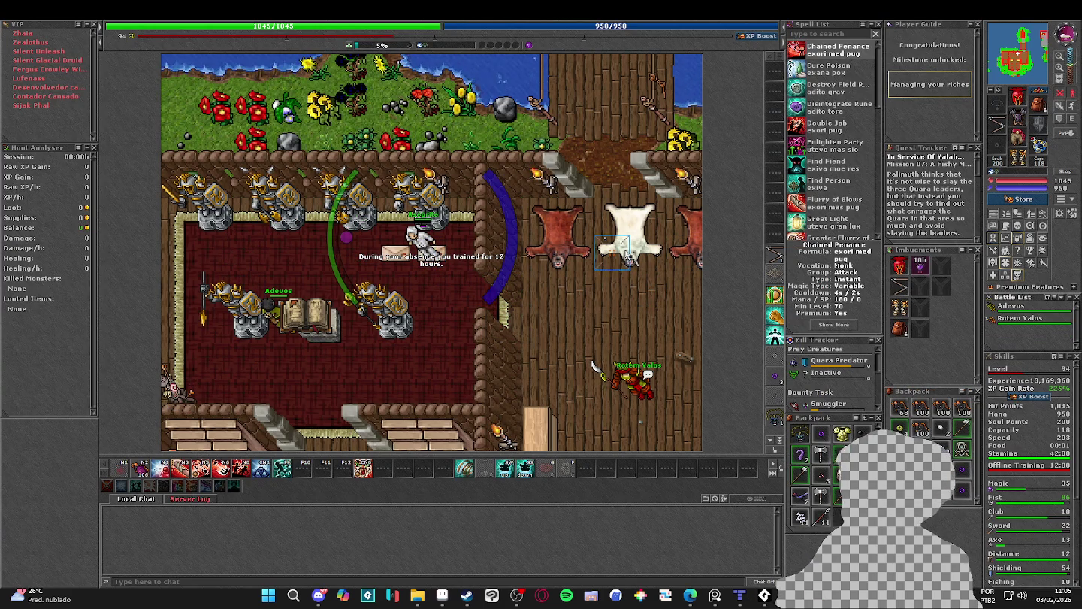
{"action": "key", "text": "ctrl+l"}
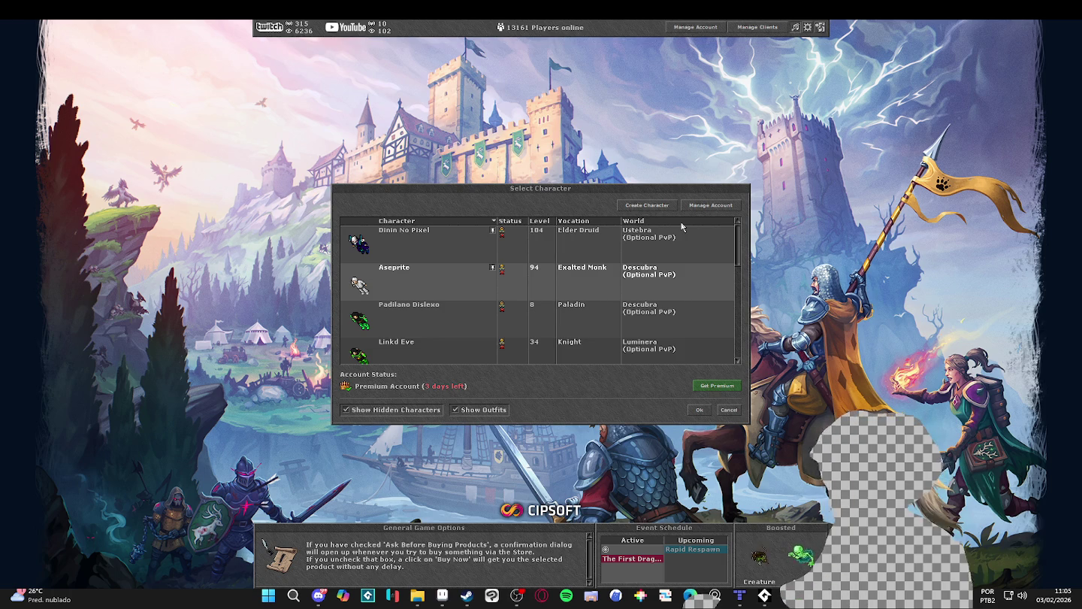
Browse Tibia's character list and select the level 104 Elder Druid
{"action": "scroll", "coordinate": [510, 289], "scroll_direction": "down", "scroll_amount": 1}
{"action": "scroll", "coordinate": [485, 296], "scroll_direction": "down", "scroll_amount": 1}
{"action": "scroll", "coordinate": [437, 302], "scroll_direction": "up", "scroll_amount": 1}
{"action": "scroll", "coordinate": [406, 312], "scroll_direction": "down", "scroll_amount": 1}
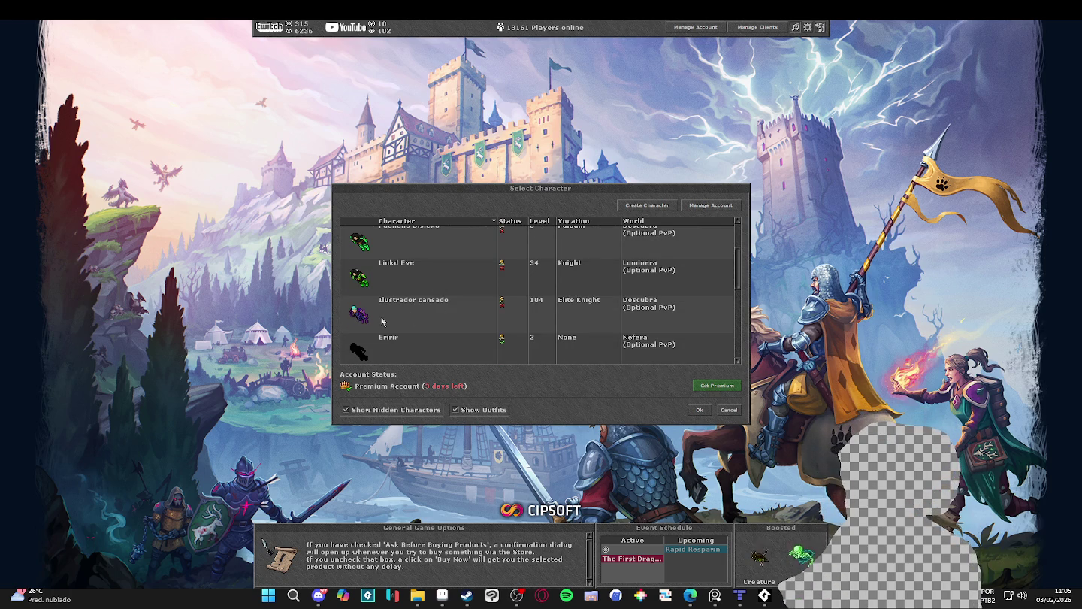
{"action": "scroll", "coordinate": [381, 321], "scroll_direction": "up", "scroll_amount": 1}
{"action": "scroll", "coordinate": [382, 322], "scroll_direction": "up", "scroll_amount": 1}
{"action": "scroll", "coordinate": [382, 321], "scroll_direction": "up", "scroll_amount": 1}
{"action": "scroll", "coordinate": [384, 321], "scroll_direction": "down", "scroll_amount": 2}
{"action": "scroll", "coordinate": [383, 322], "scroll_direction": "up", "scroll_amount": 2}
{"action": "scroll", "coordinate": [383, 322], "scroll_direction": "down", "scroll_amount": 1}
{"action": "scroll", "coordinate": [383, 321], "scroll_direction": "down", "scroll_amount": 1}
{"action": "scroll", "coordinate": [383, 322], "scroll_direction": "up", "scroll_amount": 2}
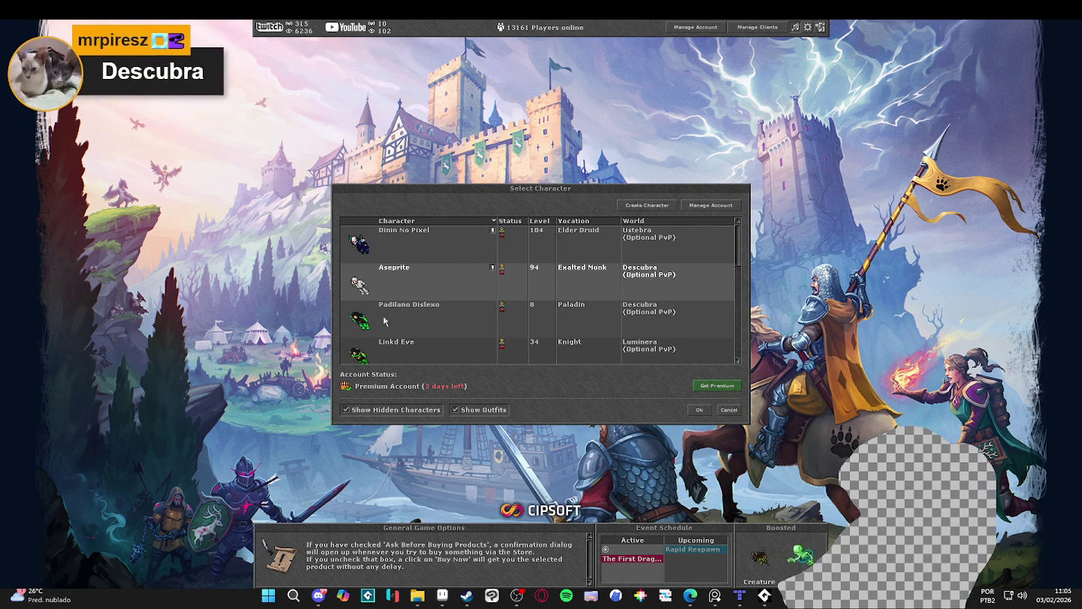
{"action": "left_click", "coordinate": [522, 249]}
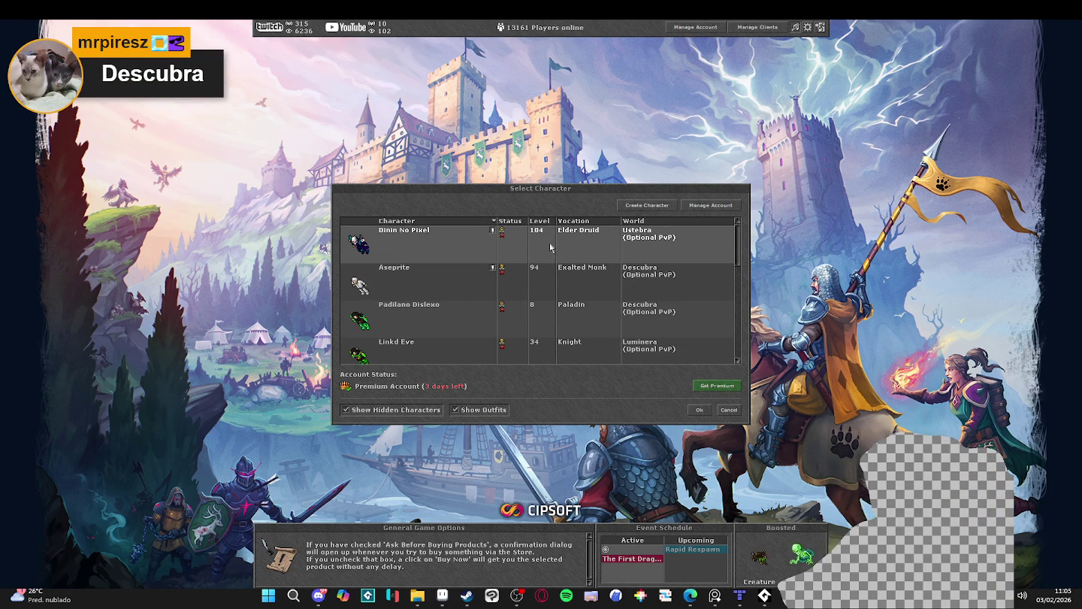
Select other characters in turn, ending on the Exalted Monk
{"action": "scroll", "coordinate": [546, 249], "scroll_direction": "down", "scroll_amount": 2}
{"action": "scroll", "coordinate": [542, 270], "scroll_direction": "down", "scroll_amount": 1}
{"action": "left_click", "coordinate": [524, 293]}
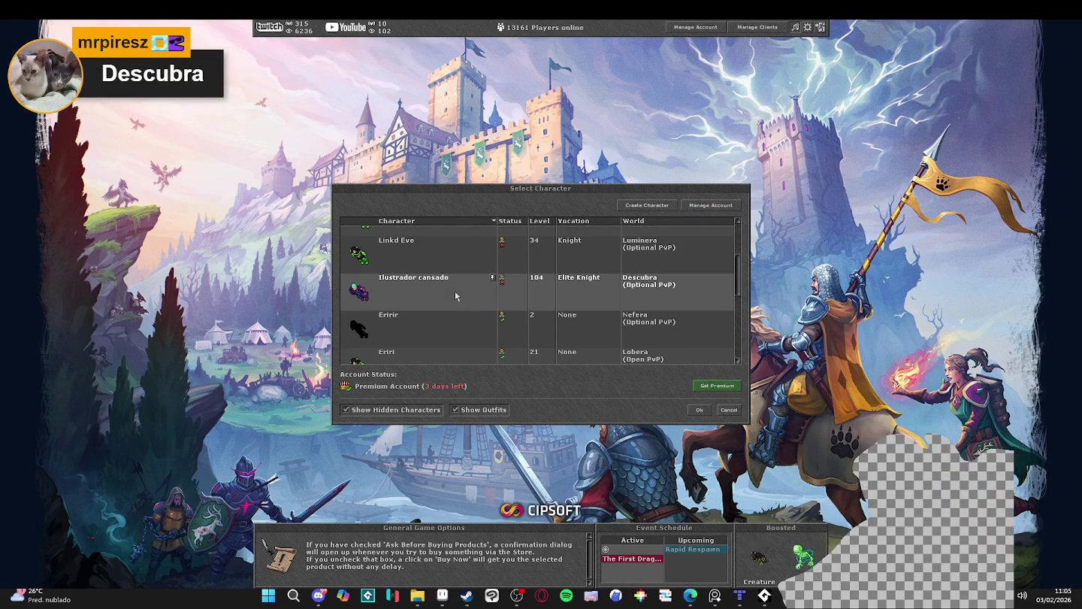
{"action": "scroll", "coordinate": [530, 281], "scroll_direction": "up", "scroll_amount": 3}
{"action": "left_click", "coordinate": [542, 239]}
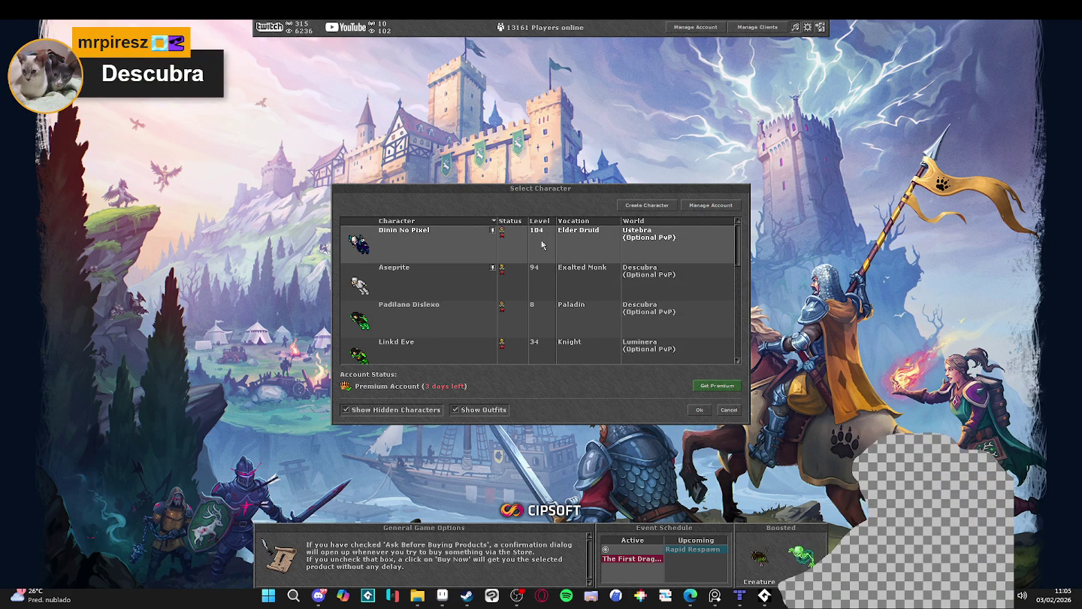
{"action": "scroll", "coordinate": [521, 257], "scroll_direction": "down", "scroll_amount": 2}
{"action": "scroll", "coordinate": [496, 269], "scroll_direction": "up", "scroll_amount": 2}
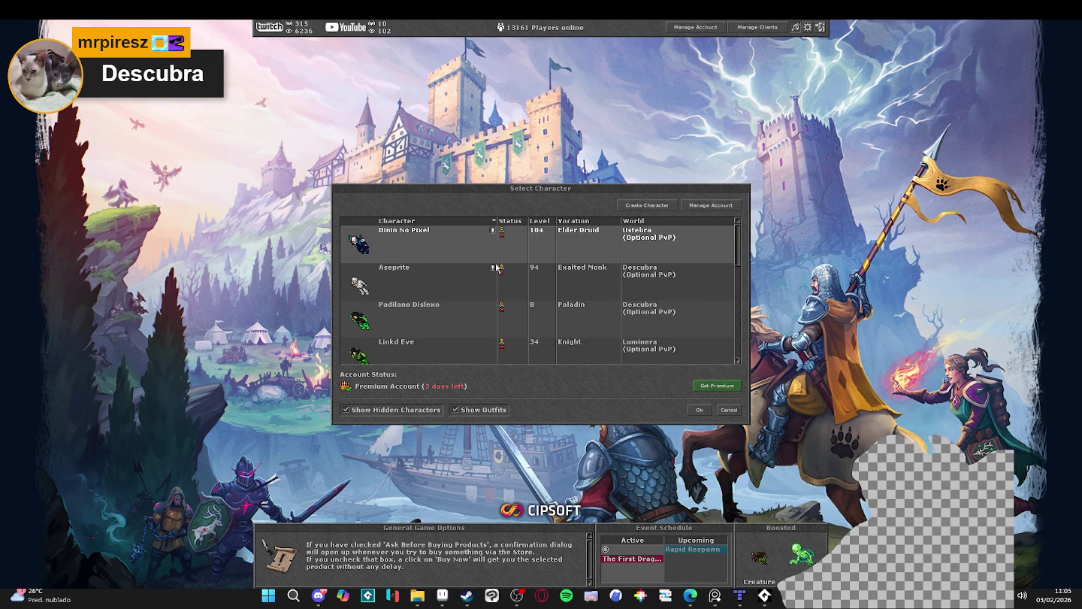
{"action": "left_click", "coordinate": [430, 279]}
Close the character selection dialog and switch back to Aseprite's landscape drawing
{"action": "left_click", "coordinate": [1005, 3]}
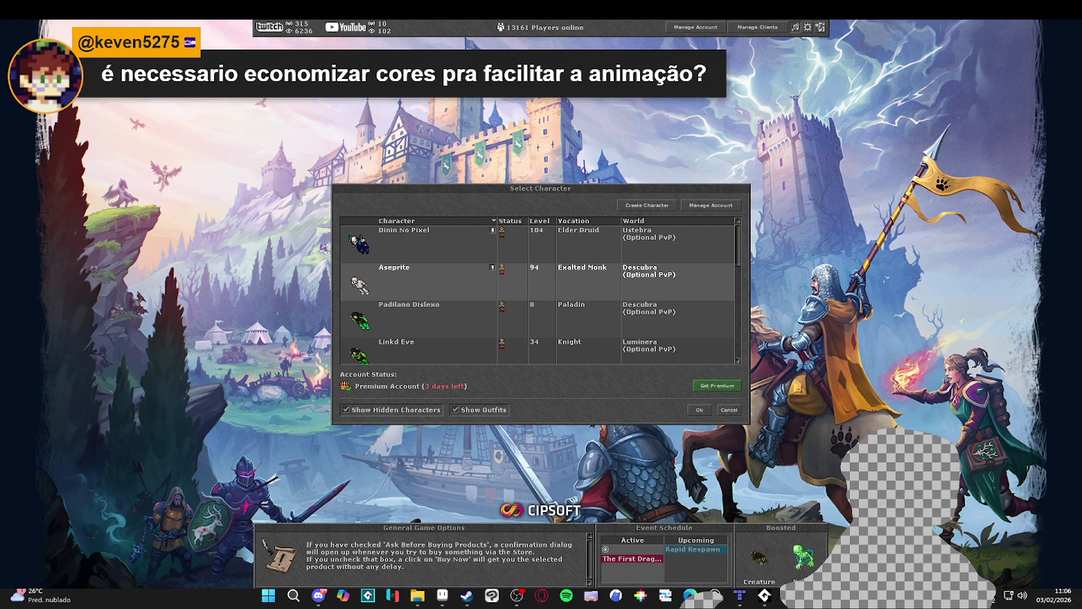
{"action": "key", "text": "Escape"}
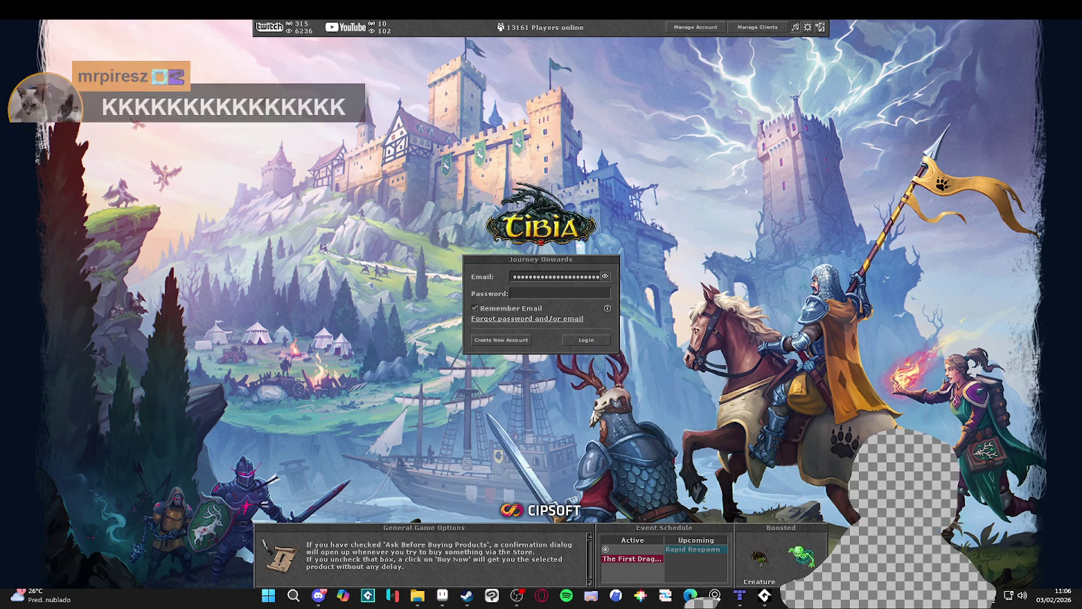
{"action": "key", "text": "alt+Tab"}
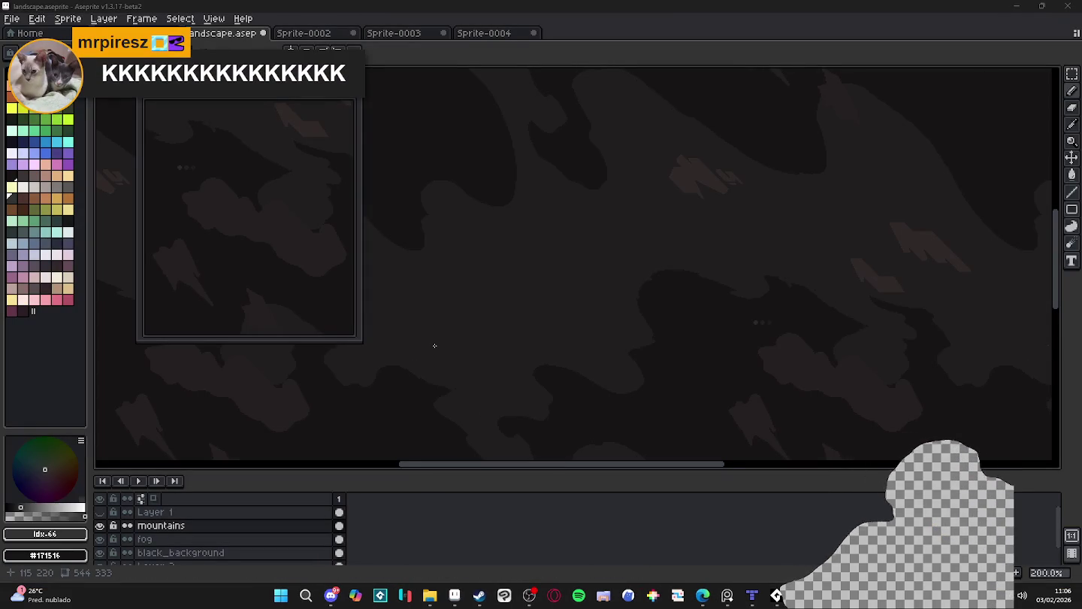
Navigate the mountains layer and pick the dark mountain colour with the eyedropper
{"action": "scroll", "coordinate": [604, 313], "scroll_direction": "down", "scroll_amount": 4}
{"action": "scroll", "coordinate": [604, 314], "scroll_direction": "up", "scroll_amount": 3}
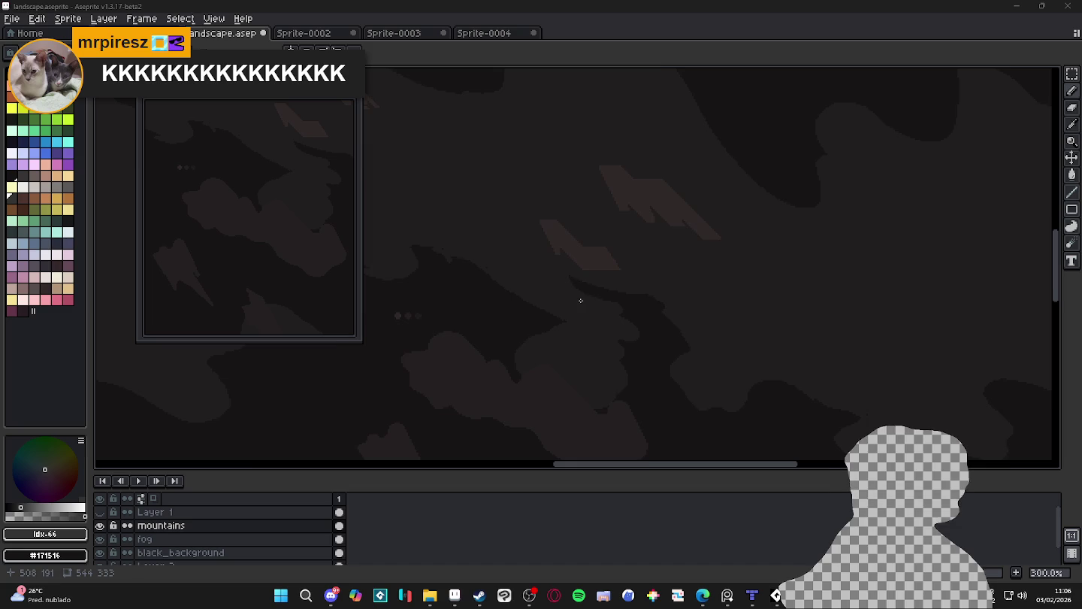
{"action": "scroll", "coordinate": [580, 300], "scroll_direction": "down", "scroll_amount": 1}
{"action": "scroll", "coordinate": [551, 343], "scroll_direction": "up", "scroll_amount": 1}
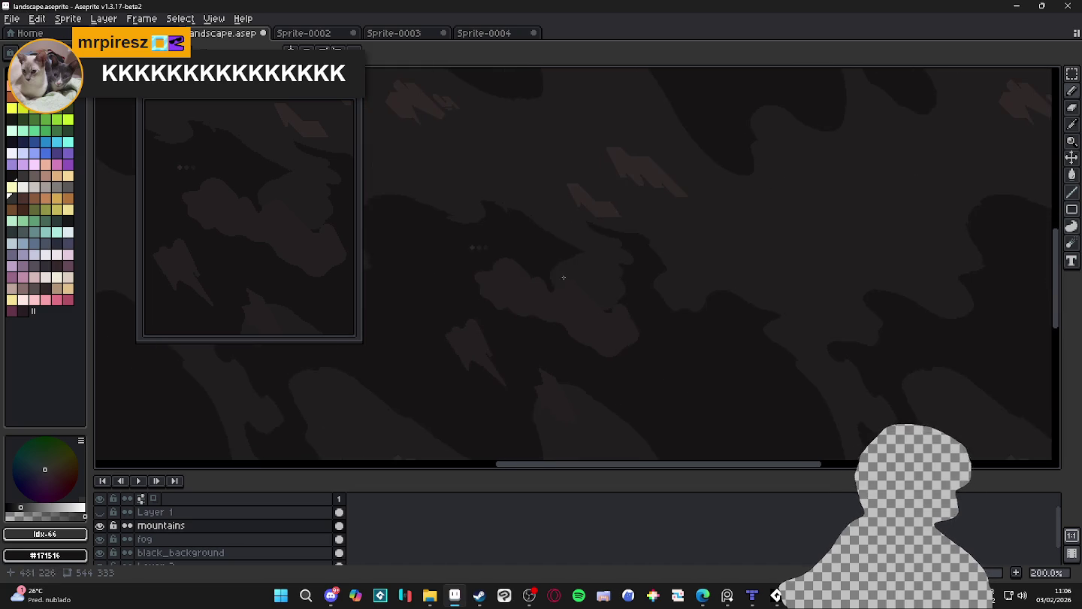
{"action": "scroll", "coordinate": [510, 273], "scroll_direction": "up", "scroll_amount": 1}
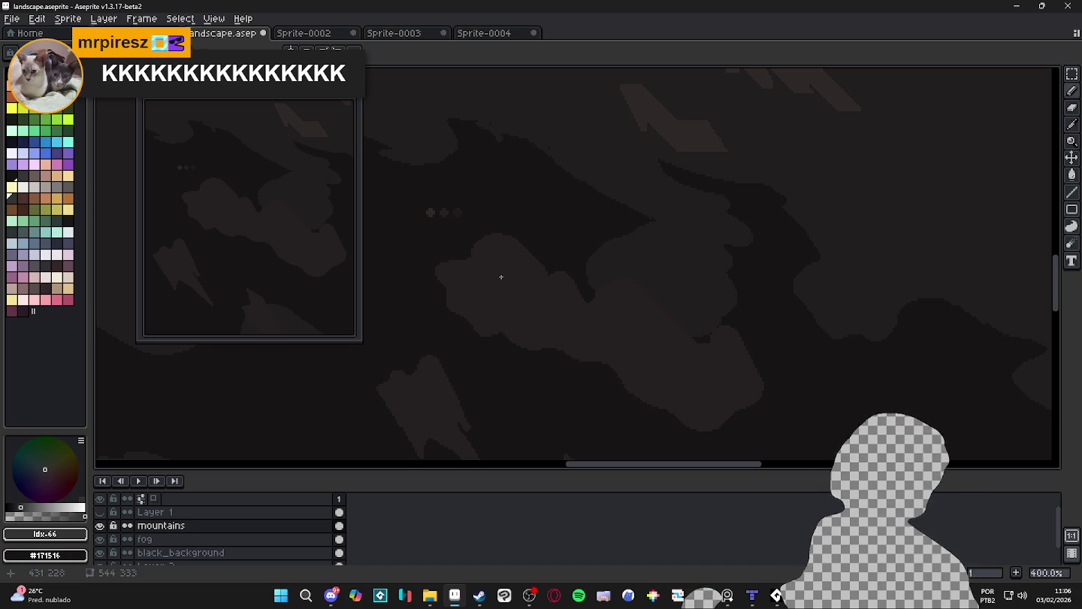
{"action": "scroll", "coordinate": [526, 261], "scroll_direction": "down", "scroll_amount": 1}
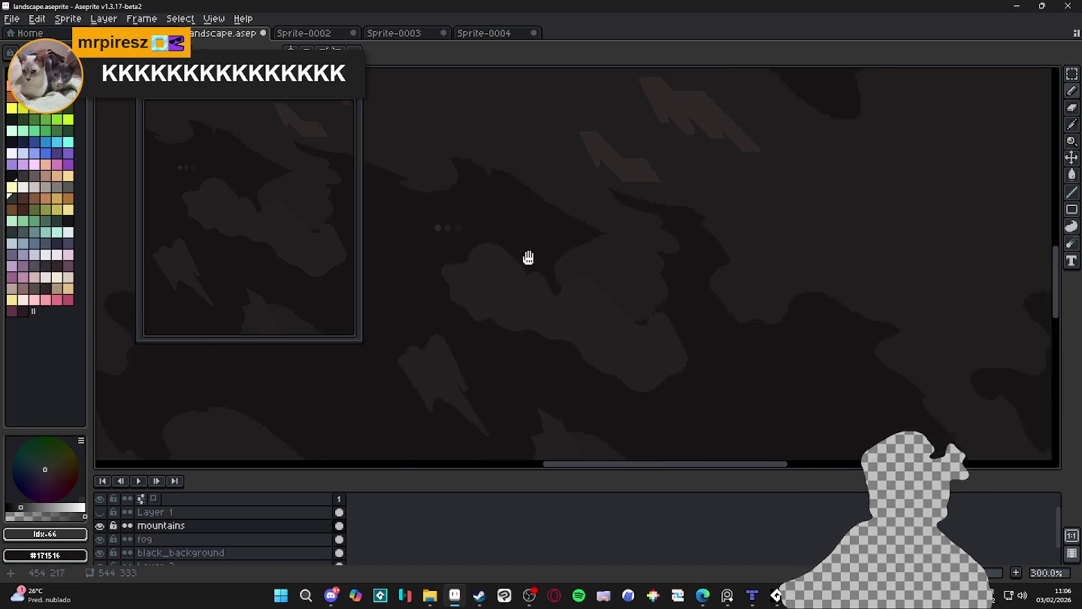
{"action": "left_click_drag", "start_coordinate": [527, 327], "coordinate": [577, 220]}
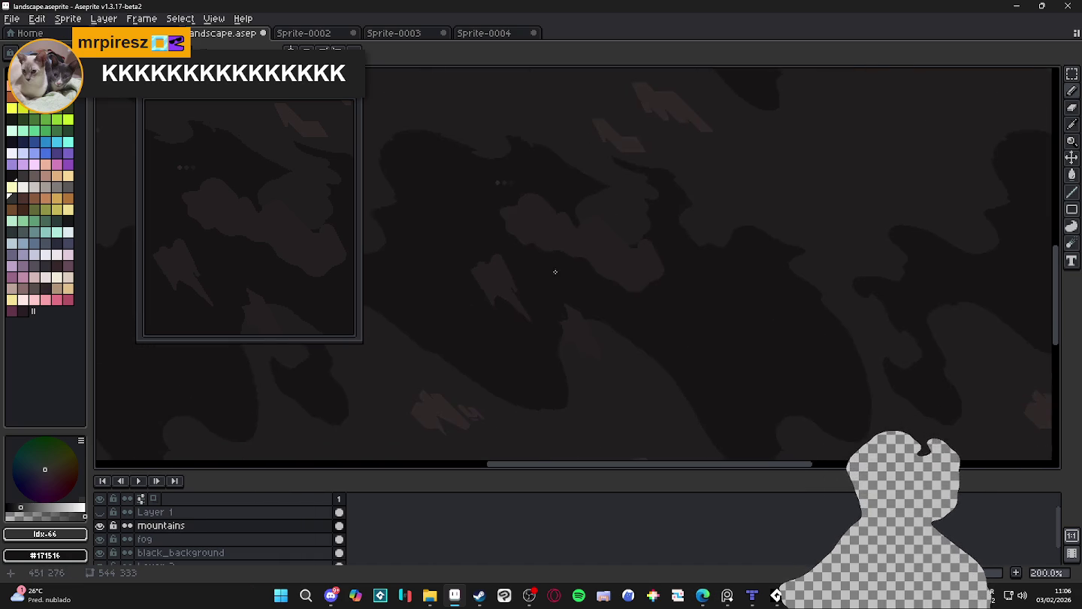
{"action": "left_click", "coordinate": [578, 220], "text": "alt"}
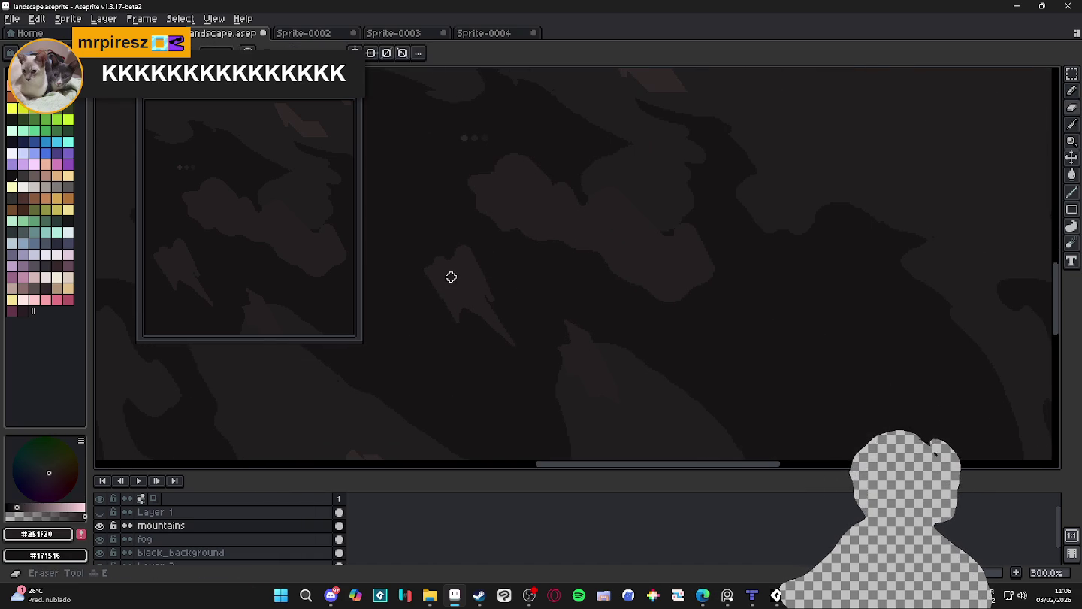
Erase and reshape the pointed peak, outlining its left side and trimming its lower tip
{"action": "key", "text": "e"}
{"action": "scroll", "coordinate": [443, 272], "scroll_direction": "up", "scroll_amount": 3}
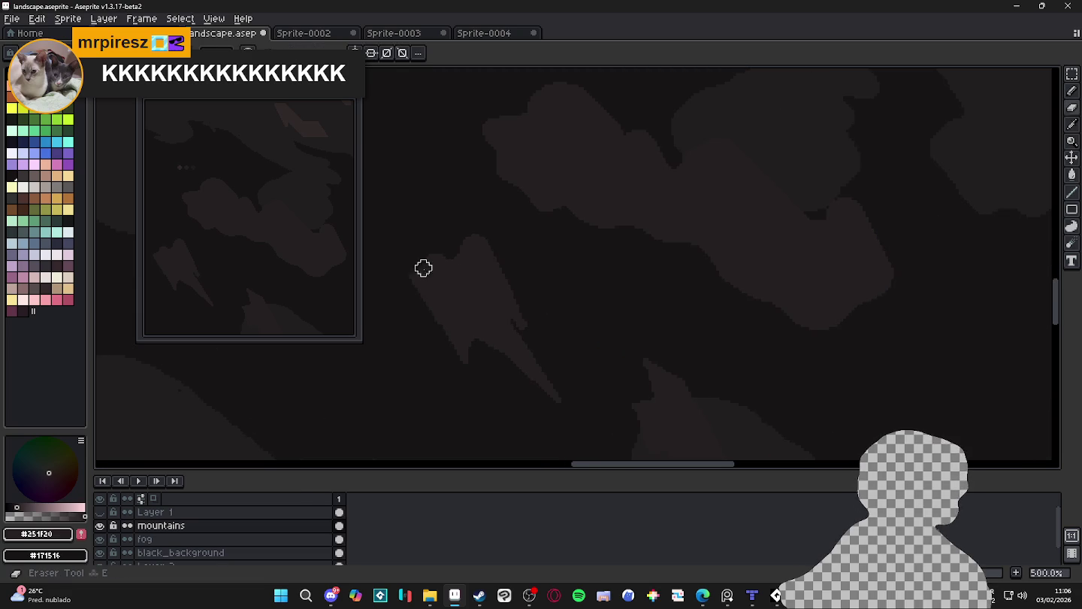
{"action": "left_click_drag", "start_coordinate": [416, 304], "coordinate": [489, 281]}
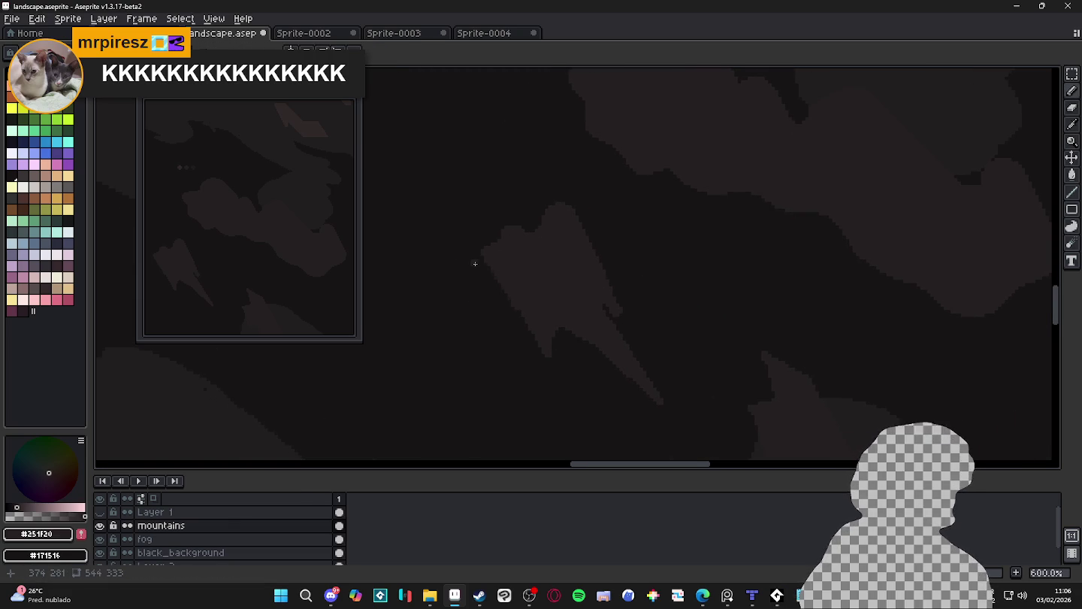
{"action": "mouse_move", "coordinate": [511, 248]}
{"action": "left_mouse_down"}
{"action": "mouse_move", "coordinate": [493, 247]}
{"action": "mouse_move", "coordinate": [456, 290]}
{"action": "mouse_move", "coordinate": [460, 303]}
{"action": "mouse_move", "coordinate": [503, 317]}
{"action": "left_mouse_up"}
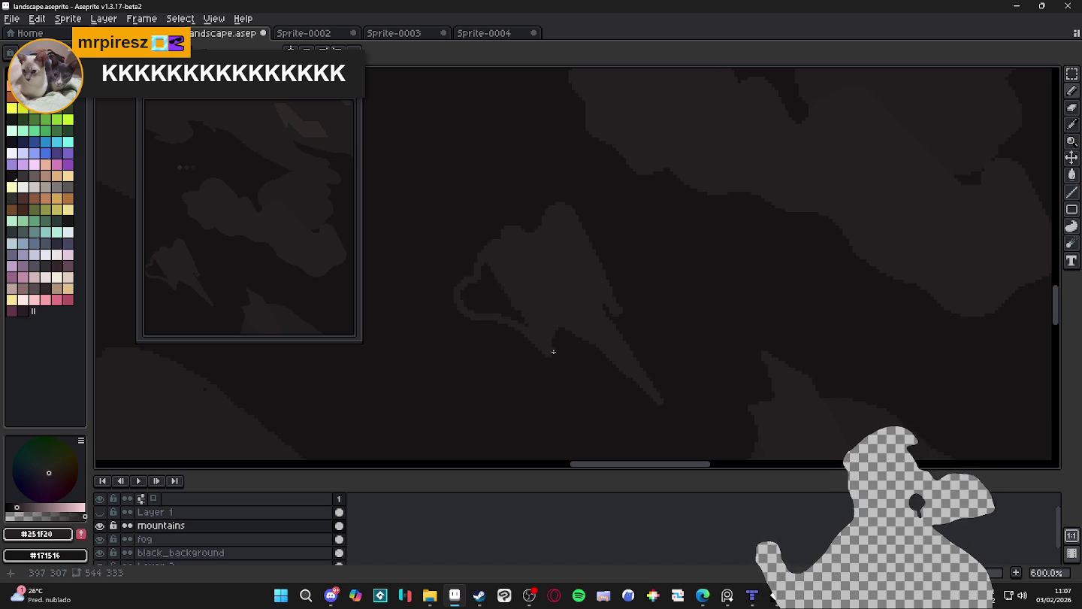
{"action": "left_click_drag", "start_coordinate": [551, 352], "coordinate": [593, 338]}
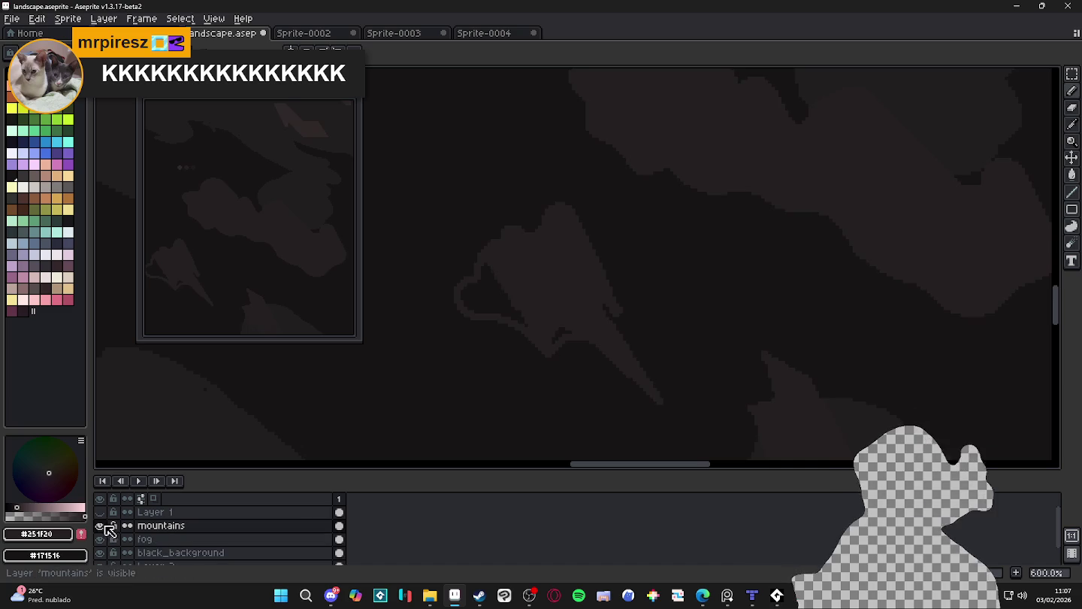
{"action": "key", "text": "plus"}
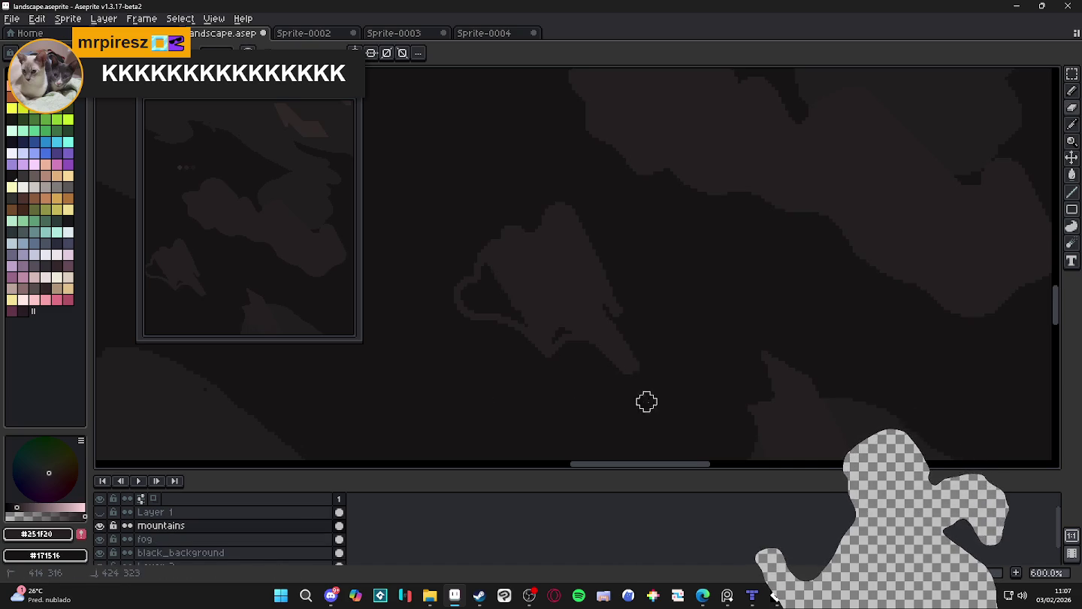
{"action": "key", "text": "m"}
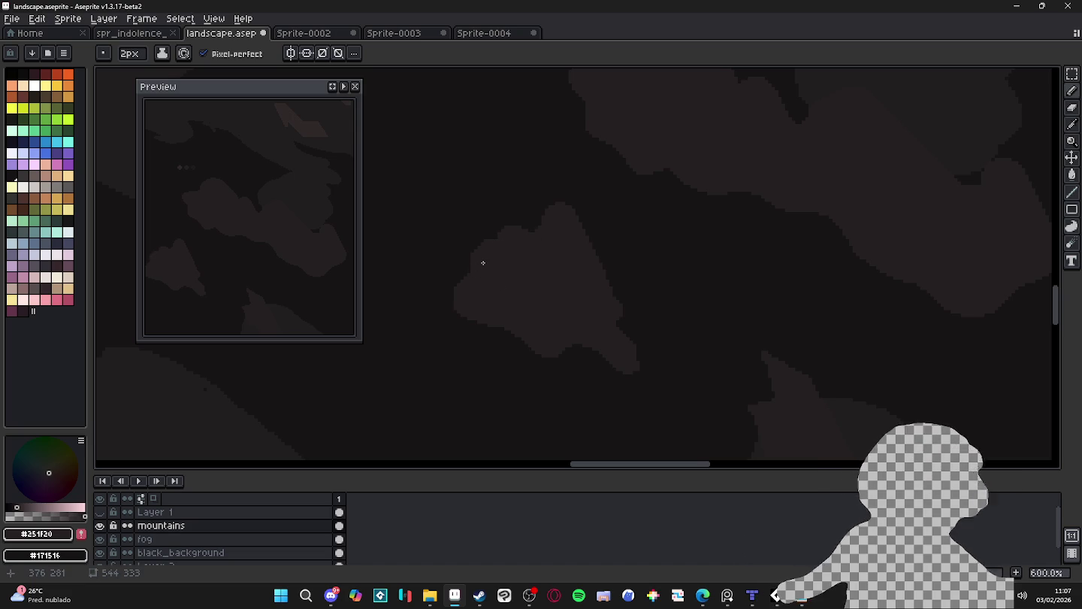
Use a 1px brush to erase a small strip of mountain below the peak
{"action": "scroll", "coordinate": [487, 248], "scroll_direction": "up", "scroll_amount": 3}
{"action": "key", "text": "b"}
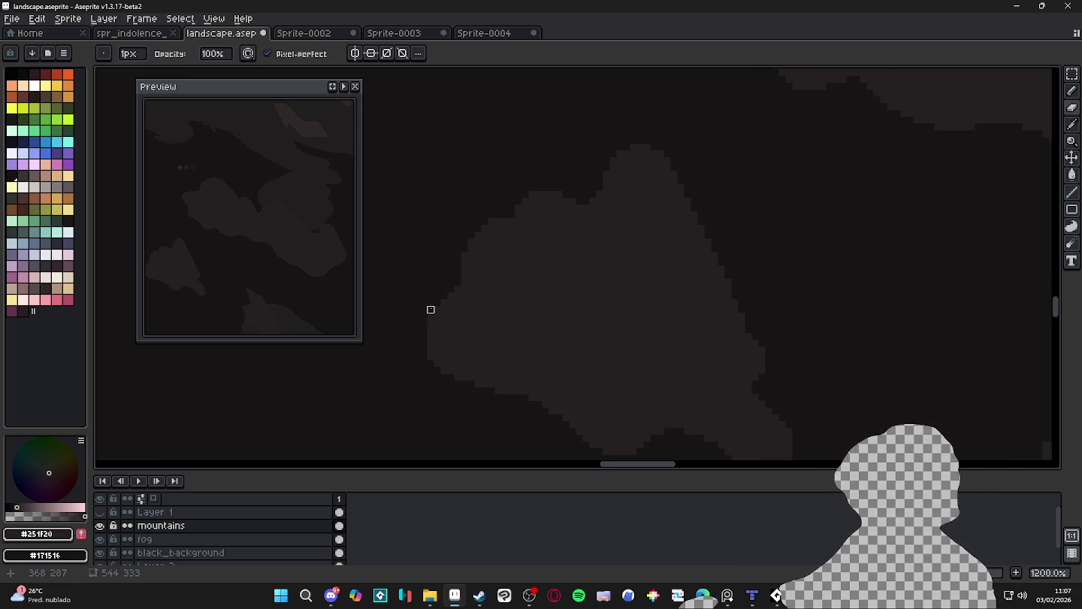
{"action": "scroll", "coordinate": [525, 320], "scroll_direction": "down", "scroll_amount": 4}
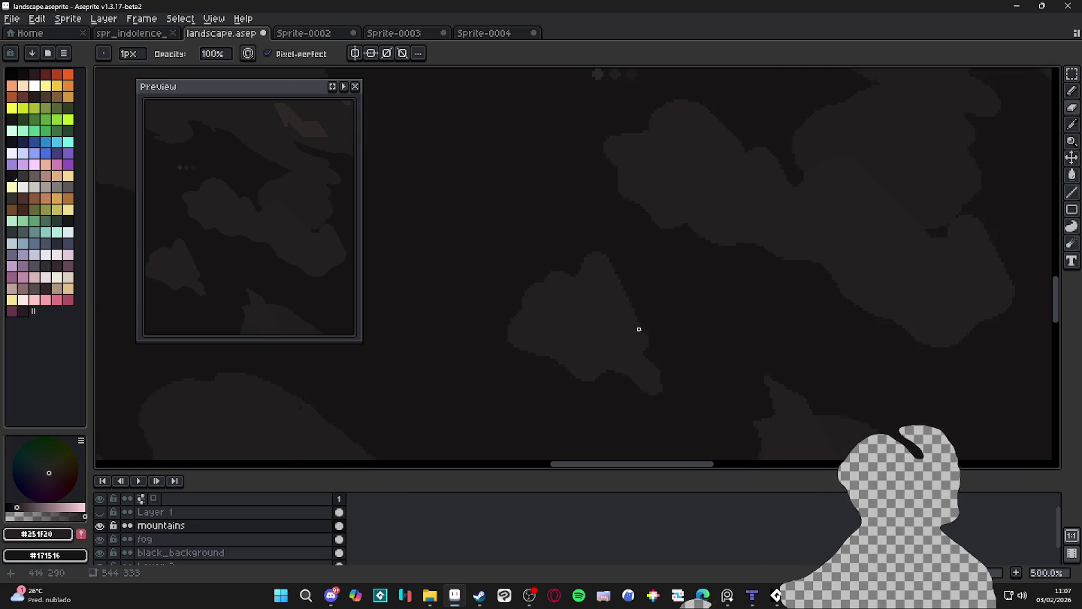
{"action": "scroll", "coordinate": [651, 348], "scroll_direction": "down", "scroll_amount": 1}
{"action": "scroll", "coordinate": [654, 375], "scroll_direction": "down", "scroll_amount": 1}
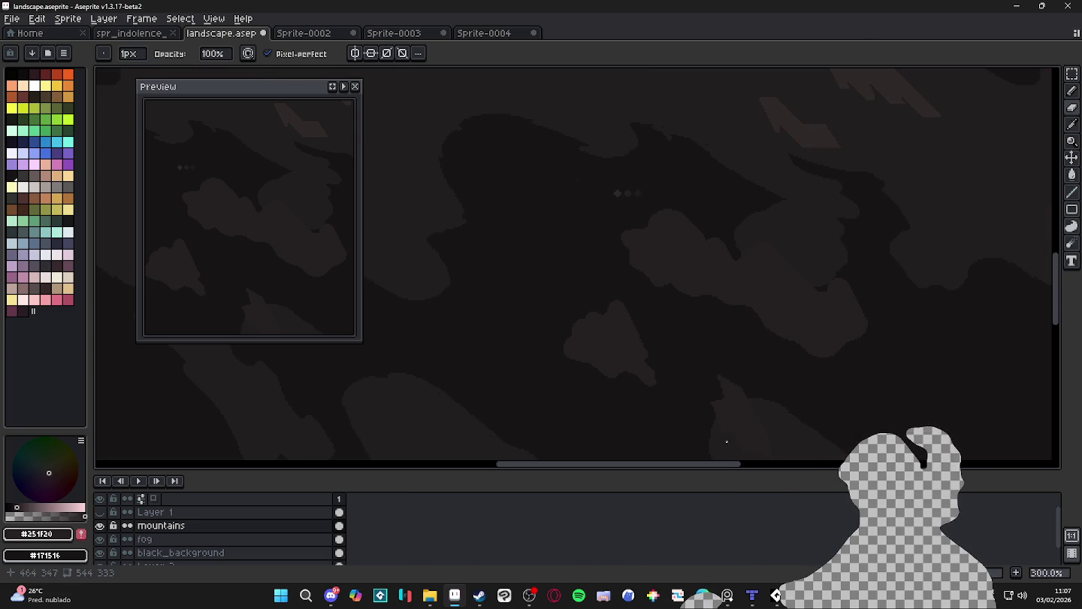
{"action": "scroll", "coordinate": [605, 314], "scroll_direction": "up", "scroll_amount": 2}
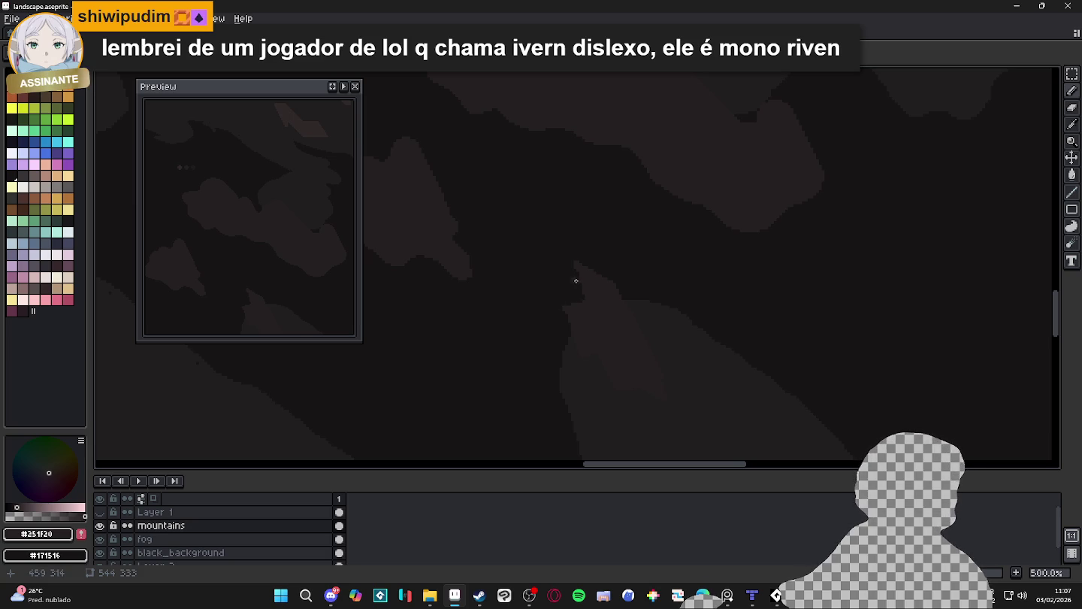
{"action": "scroll", "coordinate": [578, 260], "scroll_direction": "up", "scroll_amount": 1}
{"action": "key", "text": "e"}
{"action": "scroll", "coordinate": [594, 267], "scroll_direction": "up", "scroll_amount": 3}
{"action": "mouse_move", "coordinate": [608, 272]}
{"action": "left_mouse_down"}
{"action": "mouse_move", "coordinate": [575, 271]}
{"action": "mouse_move", "coordinate": [578, 237]}
{"action": "left_mouse_up"}
Draw a light test line down the peak's edge, then undo it
{"action": "scroll", "coordinate": [563, 299], "scroll_direction": "down", "scroll_amount": 2}
{"action": "scroll", "coordinate": [586, 267], "scroll_direction": "left", "scroll_amount": 2}
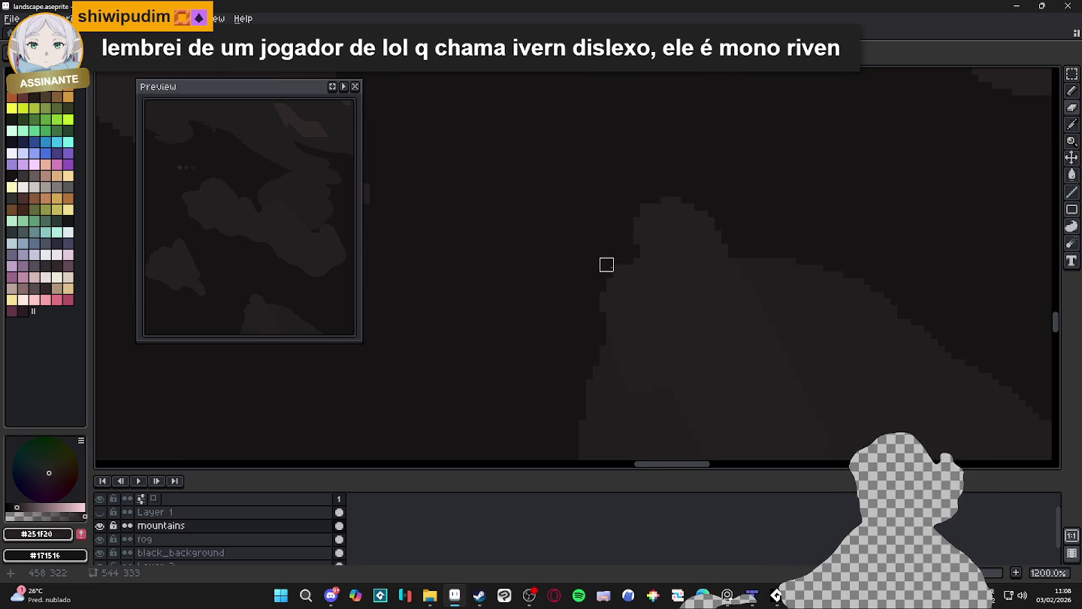
{"action": "scroll", "coordinate": [614, 264], "scroll_direction": "down", "scroll_amount": 4}
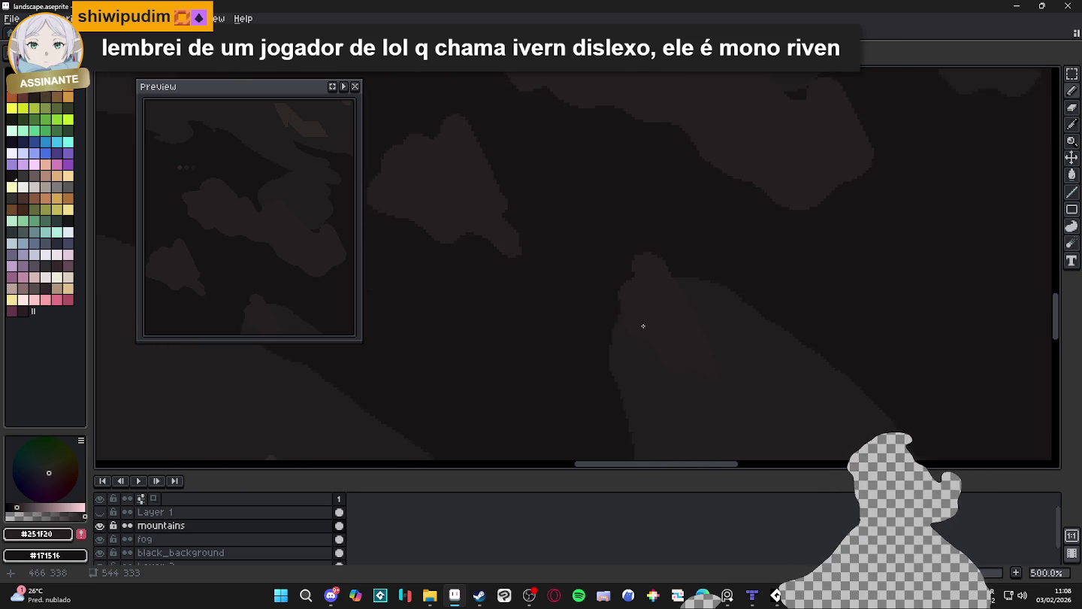
{"action": "scroll", "coordinate": [544, 208], "scroll_direction": "up", "scroll_amount": 2}
{"action": "scroll", "coordinate": [560, 222], "scroll_direction": "up", "scroll_amount": 2}
{"action": "scroll", "coordinate": [561, 235], "scroll_direction": "up", "scroll_amount": 1}
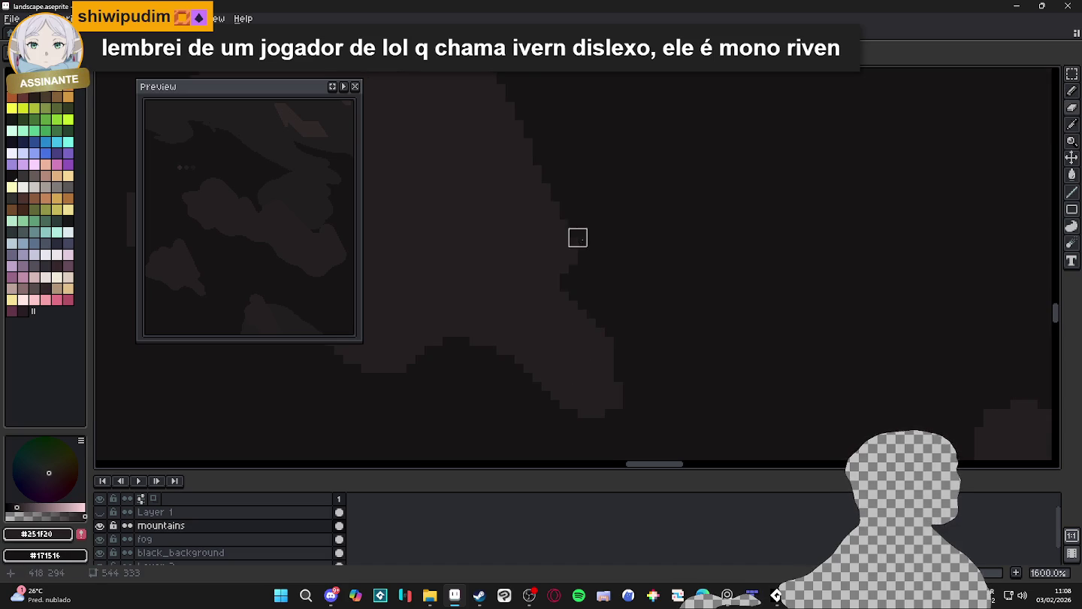
{"action": "scroll", "coordinate": [593, 271], "scroll_direction": "down", "scroll_amount": 4}
{"action": "scroll", "coordinate": [599, 285], "scroll_direction": "up", "scroll_amount": 1}
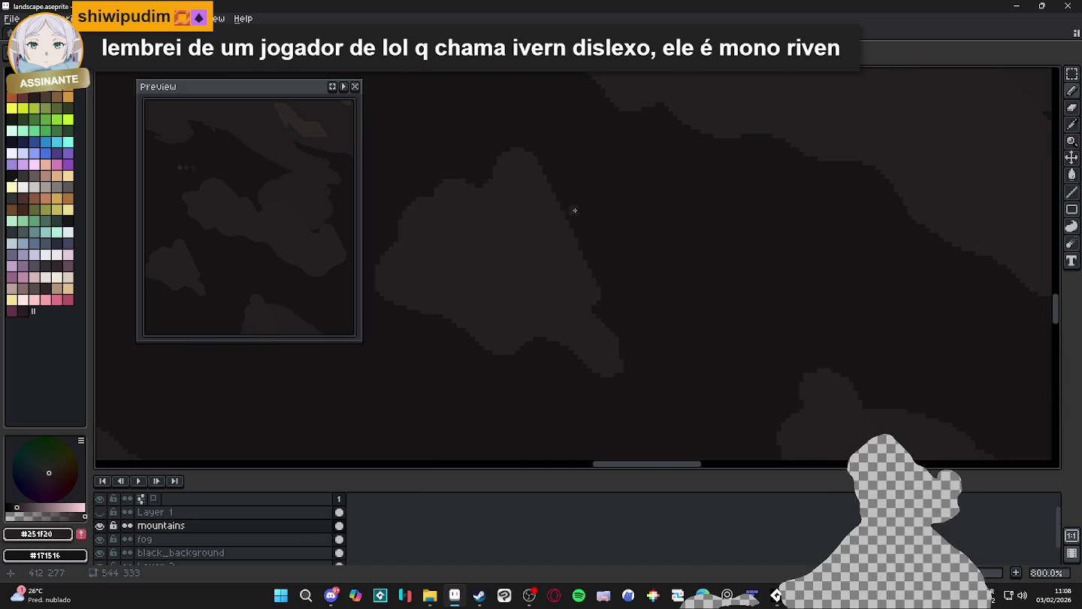
{"action": "left_click_drag", "start_coordinate": [593, 247], "coordinate": [596, 296]}
{"action": "key", "text": "ctrl+z"}
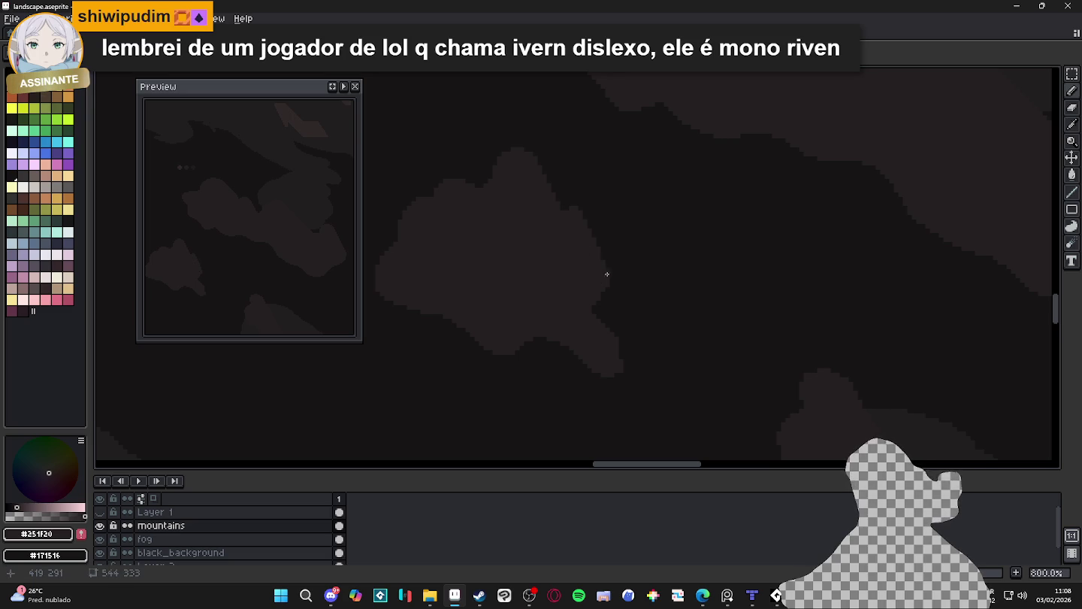
Zoom and pan across the landscape to another stretch of the mountains
{"action": "scroll", "coordinate": [607, 281], "scroll_direction": "down", "scroll_amount": 1}
{"action": "scroll", "coordinate": [620, 301], "scroll_direction": "down", "scroll_amount": 2}
{"action": "scroll", "coordinate": [622, 298], "scroll_direction": "left", "scroll_amount": 1}
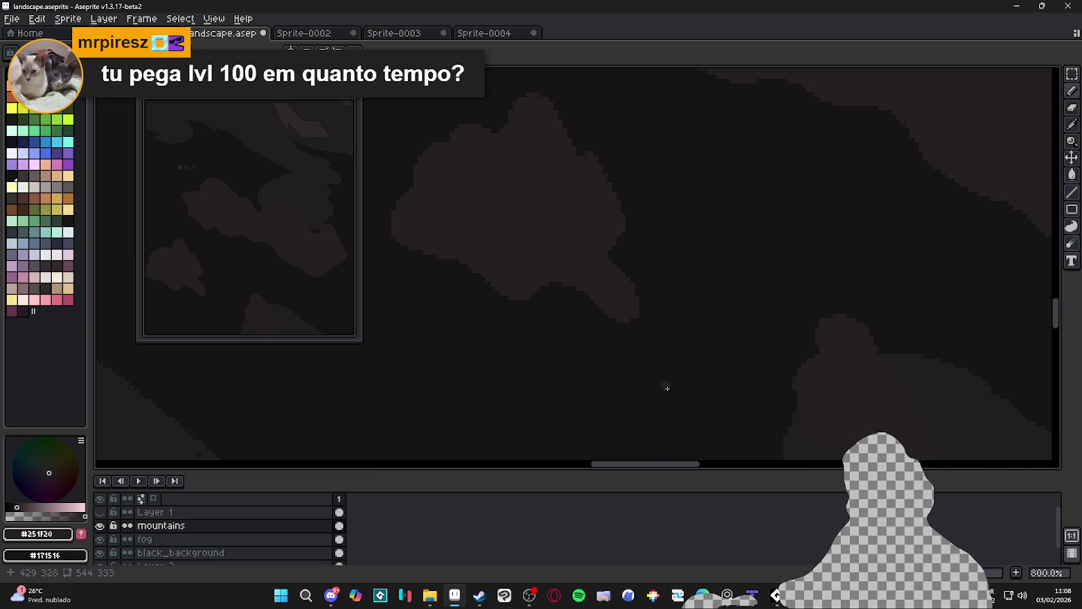
{"action": "scroll", "coordinate": [637, 365], "scroll_direction": "down", "scroll_amount": 1}
{"action": "scroll", "coordinate": [639, 353], "scroll_direction": "down", "scroll_amount": 1}
{"action": "scroll", "coordinate": [652, 343], "scroll_direction": "down", "scroll_amount": 1}
{"action": "scroll", "coordinate": [687, 350], "scroll_direction": "down", "scroll_amount": 1}
{"action": "scroll", "coordinate": [674, 348], "scroll_direction": "up", "scroll_amount": 3}
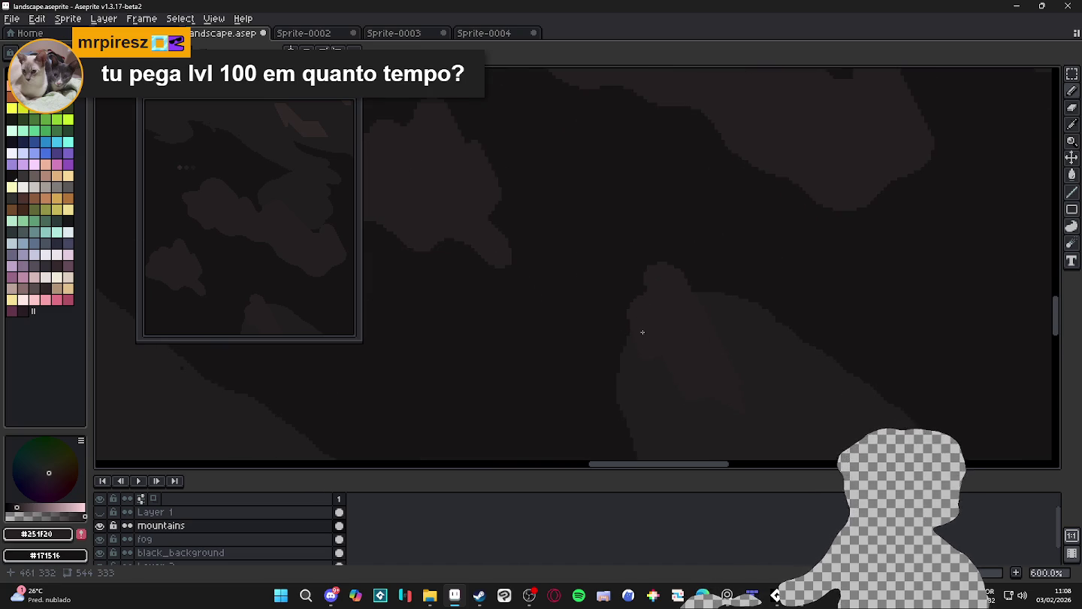
{"action": "scroll", "coordinate": [643, 331], "scroll_direction": "down", "scroll_amount": 1}
{"action": "scroll", "coordinate": [642, 331], "scroll_direction": "down", "scroll_amount": 1}
{"action": "scroll", "coordinate": [601, 270], "scroll_direction": "down", "scroll_amount": 1}
{"action": "mouse_move", "coordinate": [572, 223]}
{"action": "left_mouse_down"}
{"action": "mouse_move", "coordinate": [558, 286]}
{"action": "mouse_move", "coordinate": [597, 304]}
{"action": "mouse_move", "coordinate": [590, 316]}
{"action": "left_mouse_up"}
Cover the lighter patch along the mountain ridge with the darker mountain colour
{"action": "scroll", "coordinate": [597, 305], "scroll_direction": "down", "scroll_amount": 1}
{"action": "scroll", "coordinate": [529, 355], "scroll_direction": "up", "scroll_amount": 1}
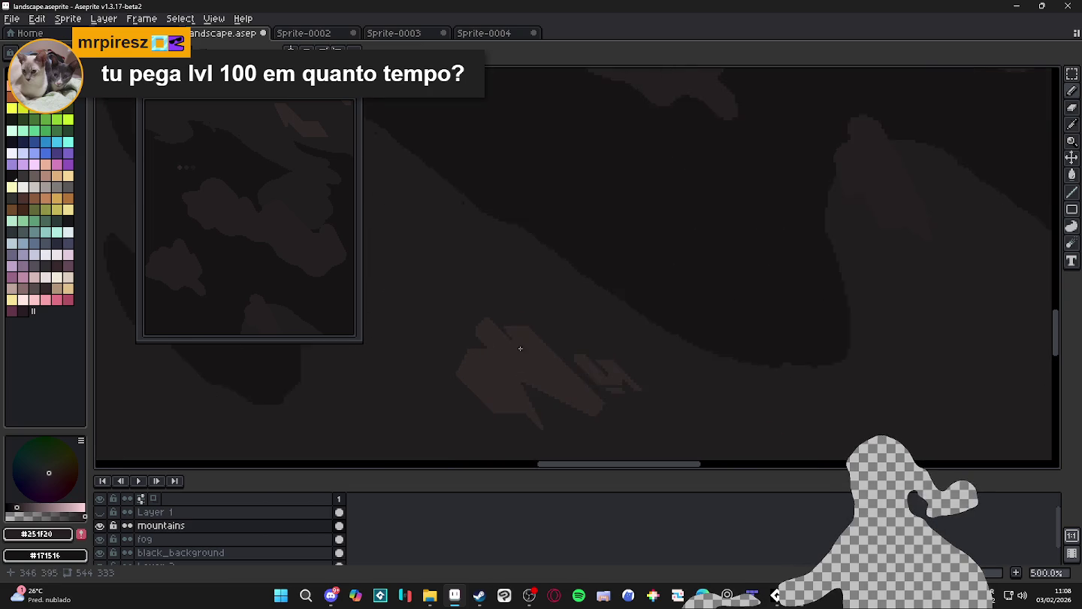
{"action": "scroll", "coordinate": [515, 347], "scroll_direction": "up", "scroll_amount": 1}
{"action": "scroll", "coordinate": [579, 371], "scroll_direction": "up", "scroll_amount": 1}
{"action": "scroll", "coordinate": [629, 391], "scroll_direction": "up", "scroll_amount": 1}
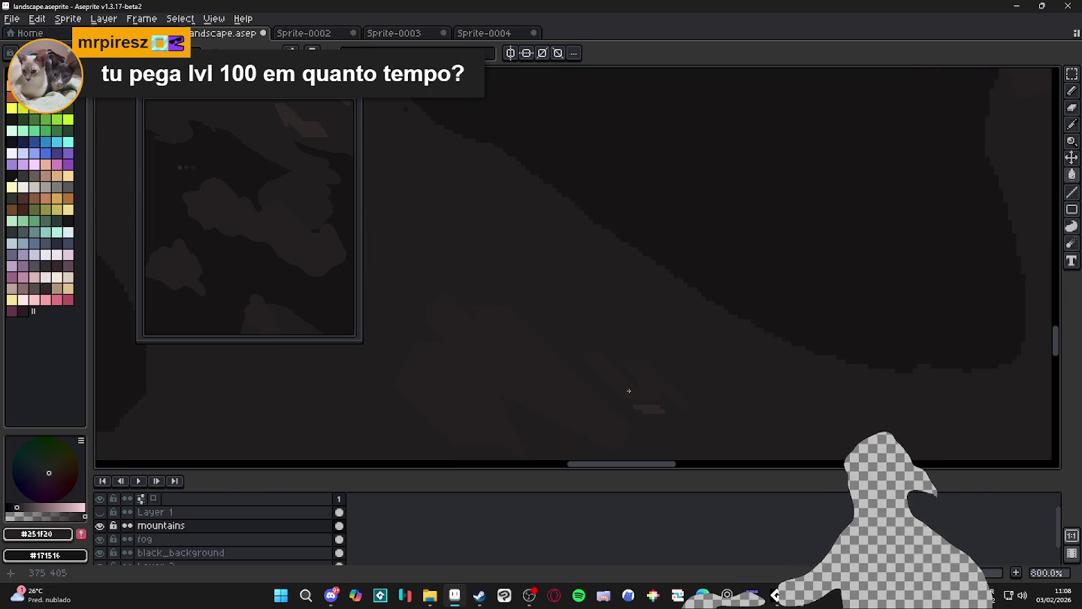
{"action": "scroll", "coordinate": [650, 409], "scroll_direction": "down", "scroll_amount": 4}
{"action": "scroll", "coordinate": [714, 335], "scroll_direction": "down", "scroll_amount": 1}
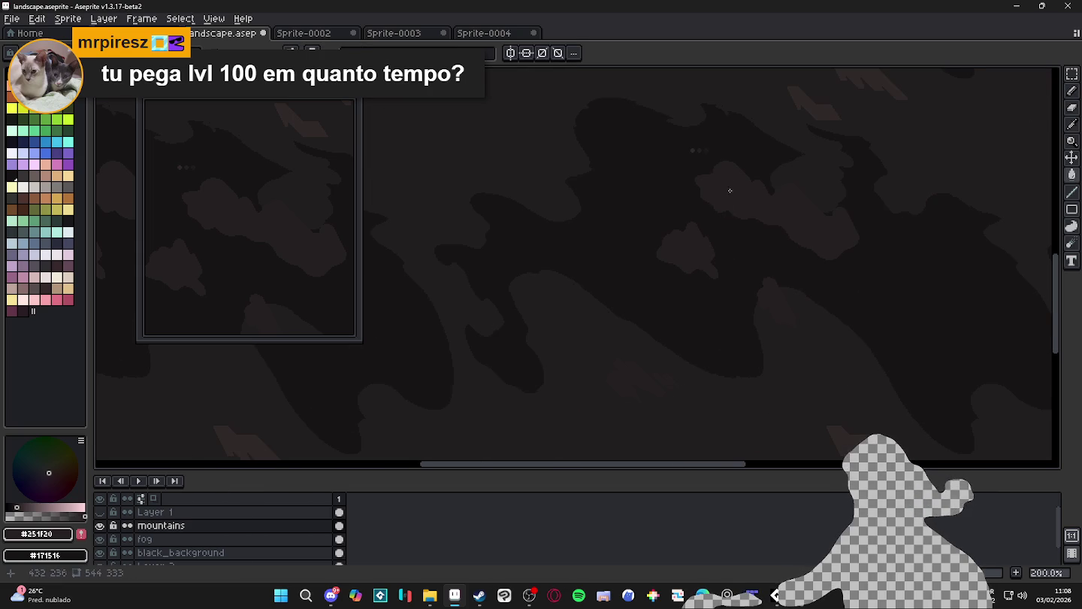
{"action": "scroll", "coordinate": [755, 188], "scroll_direction": "up", "scroll_amount": 3}
{"action": "scroll", "coordinate": [563, 225], "scroll_direction": "down", "scroll_amount": 1}
{"action": "scroll", "coordinate": [572, 239], "scroll_direction": "down", "scroll_amount": 1}
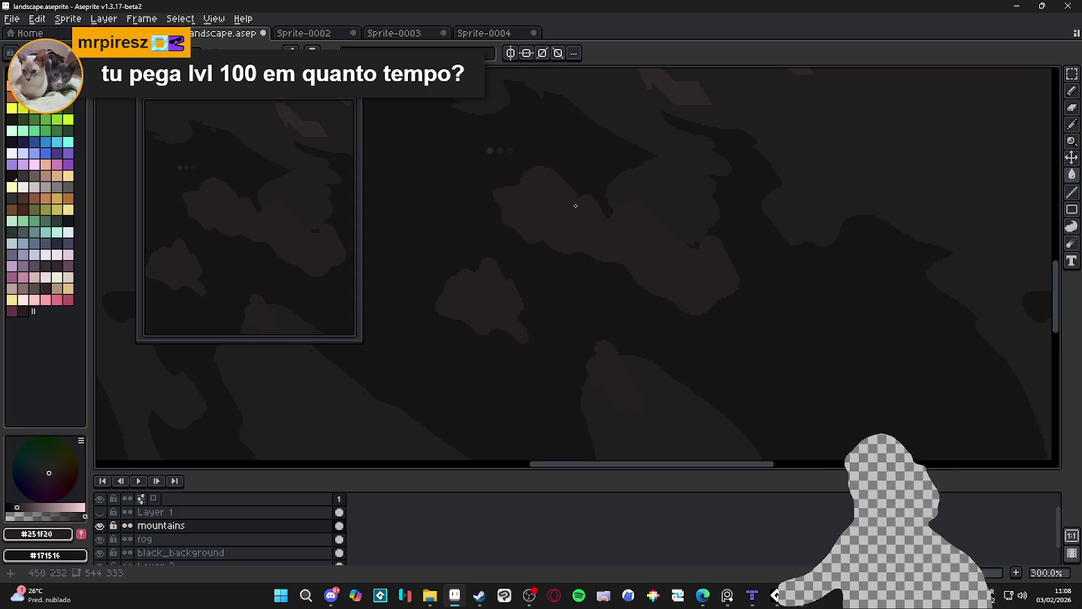
{"action": "left_click_drag", "start_coordinate": [604, 248], "coordinate": [609, 312]}
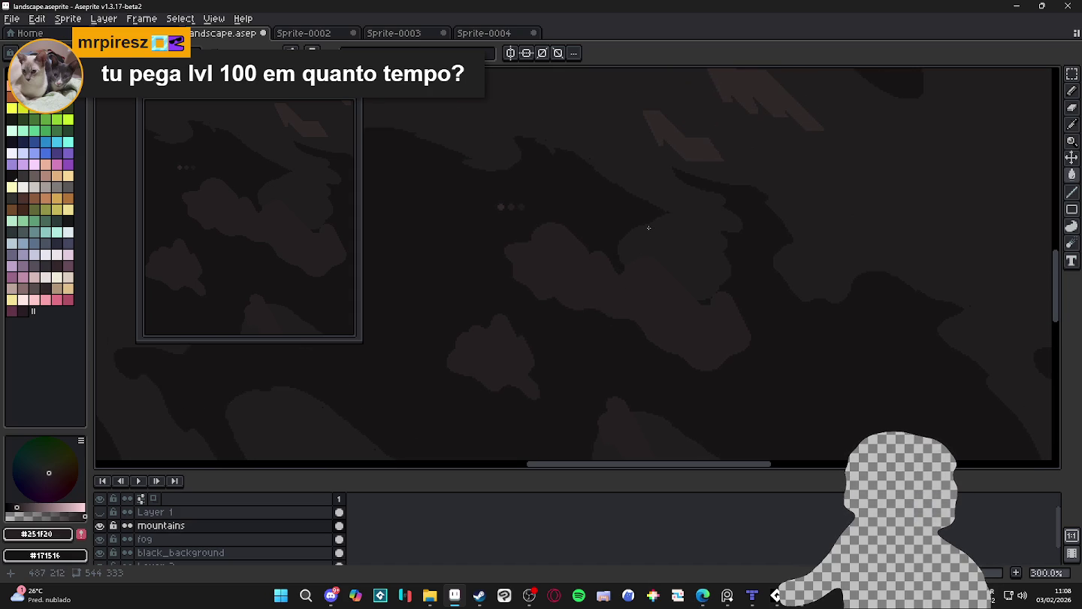
{"action": "left_click_drag", "start_coordinate": [692, 191], "coordinate": [667, 217]}
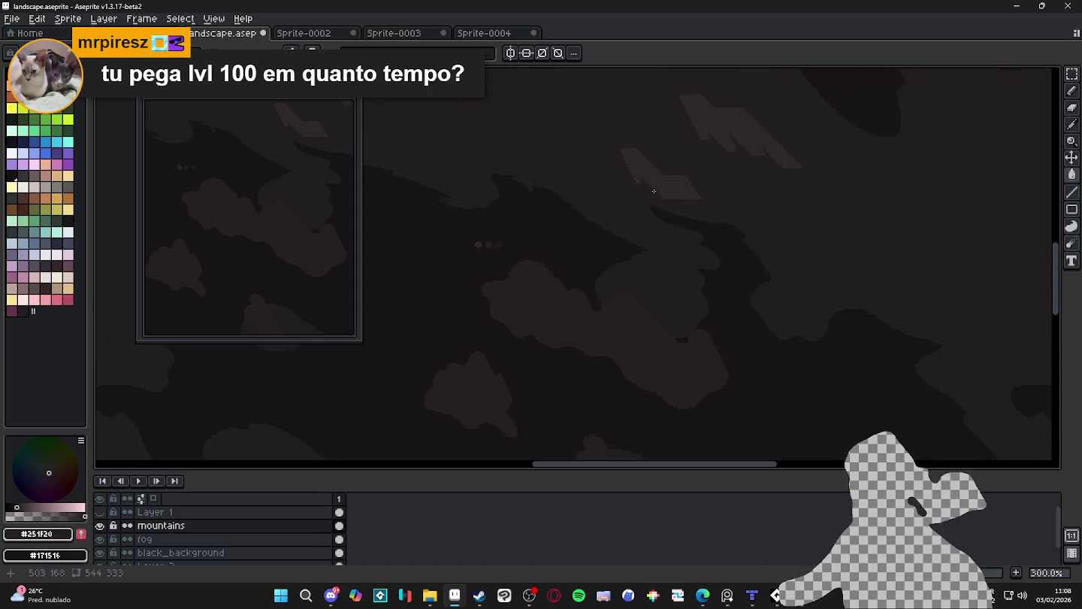
{"action": "left_click_drag", "start_coordinate": [702, 138], "coordinate": [720, 128]}
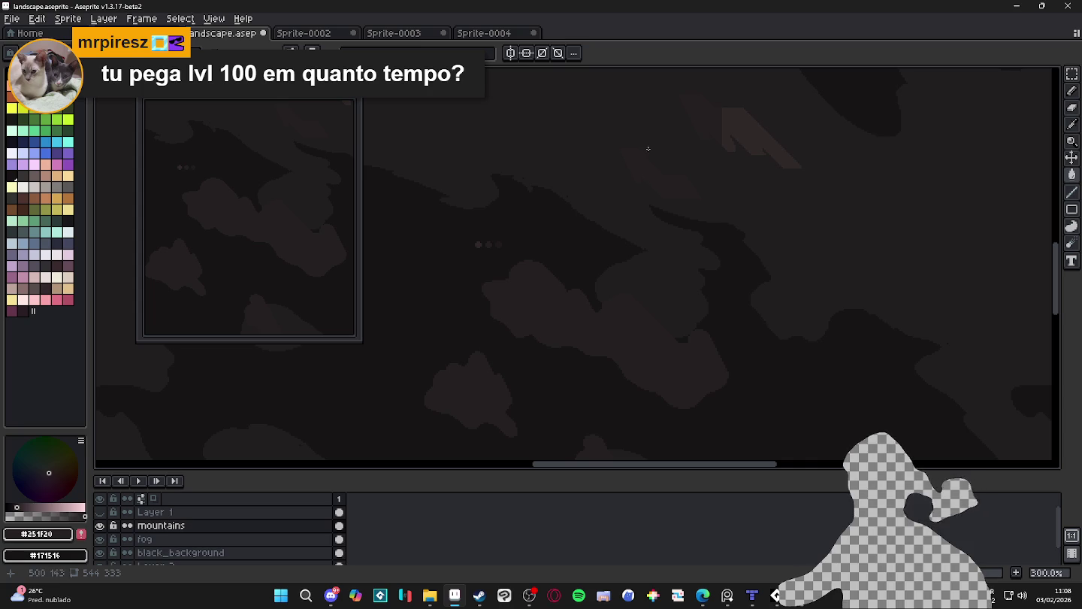
{"action": "scroll", "coordinate": [601, 211], "scroll_direction": "up", "scroll_amount": 3}
{"action": "scroll", "coordinate": [571, 226], "scroll_direction": "up", "scroll_amount": 3}
{"action": "key", "text": "e"}
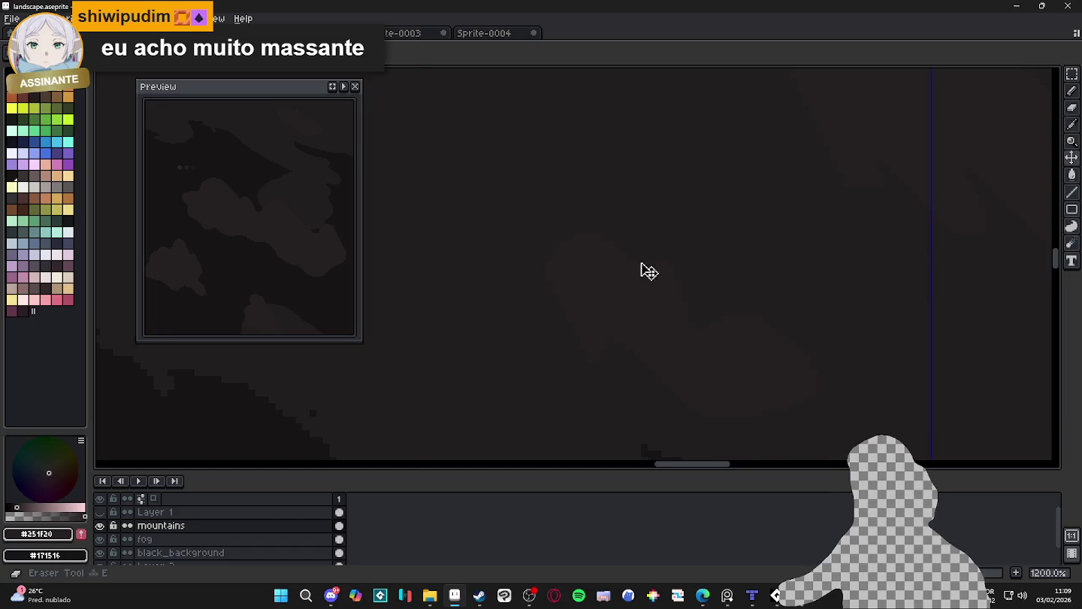
Switch to the Pencil and eyedrop the mountain colour from the canvas
{"action": "scroll", "coordinate": [643, 265], "scroll_direction": "up", "scroll_amount": 3}
{"action": "key", "text": "b"}
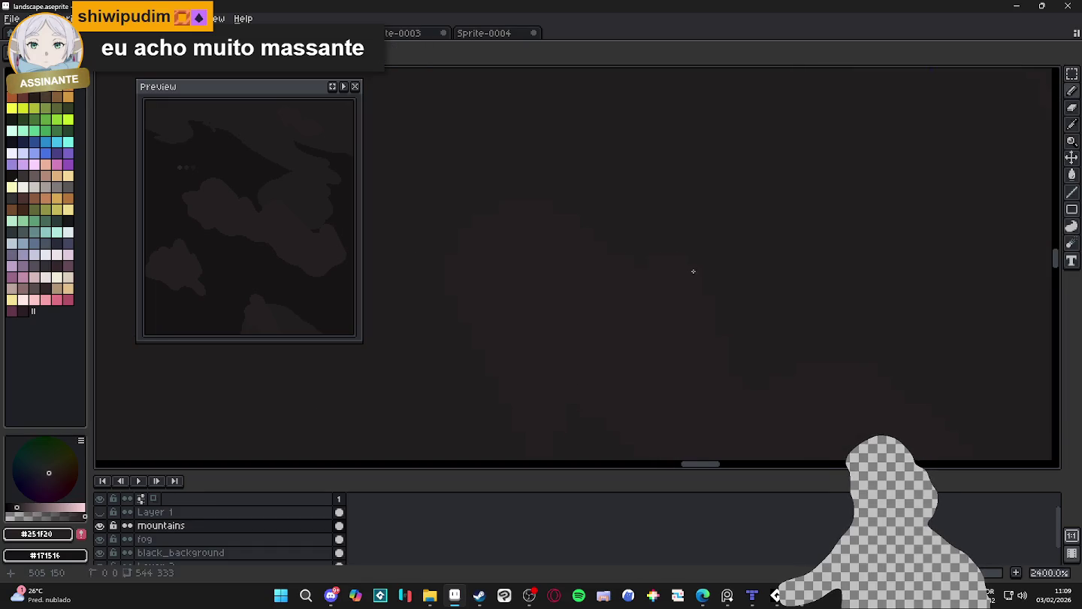
{"action": "scroll", "coordinate": [700, 295], "scroll_direction": "down", "scroll_amount": 2}
{"action": "scroll", "coordinate": [699, 294], "scroll_direction": "up", "scroll_amount": 2}
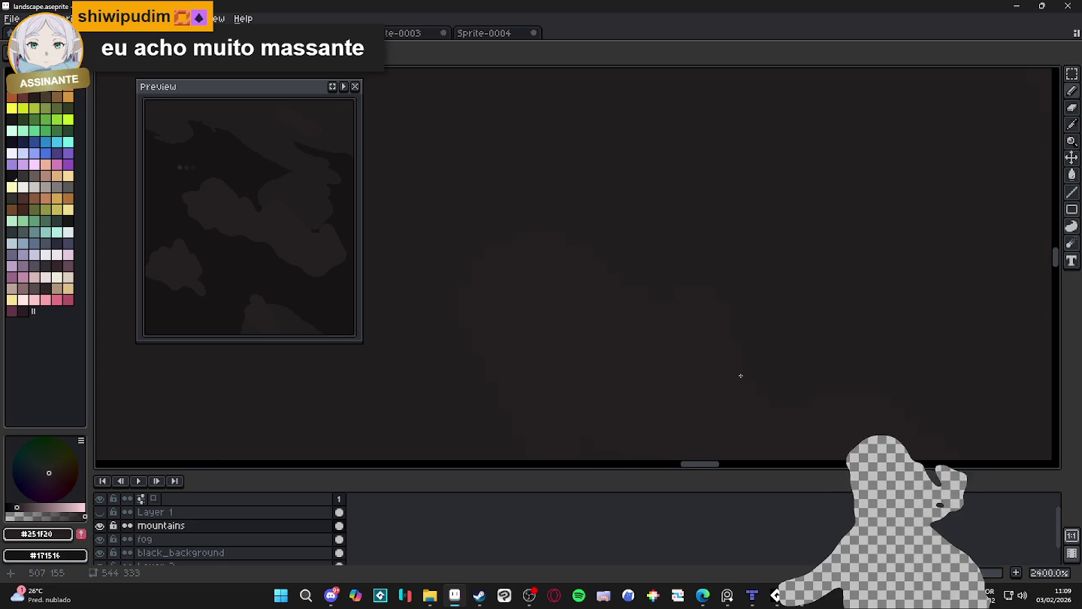
{"action": "scroll", "coordinate": [728, 339], "scroll_direction": "down", "scroll_amount": 2}
{"action": "scroll", "coordinate": [682, 281], "scroll_direction": "up", "scroll_amount": 1}
{"action": "scroll", "coordinate": [694, 285], "scroll_direction": "up", "scroll_amount": 2}
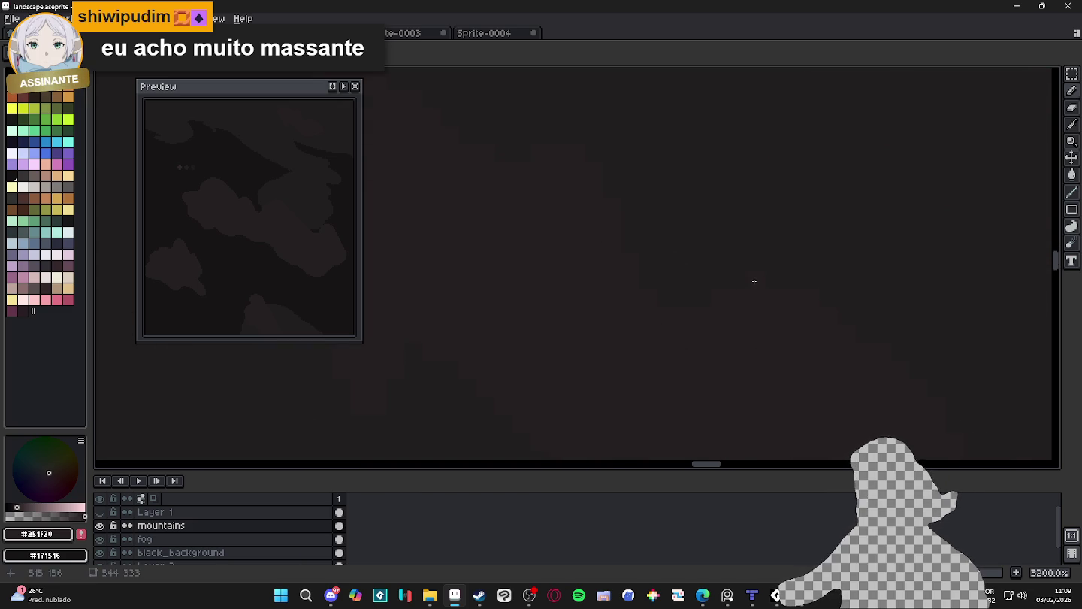
{"action": "scroll", "coordinate": [784, 294], "scroll_direction": "down", "scroll_amount": 2}
{"action": "scroll", "coordinate": [768, 290], "scroll_direction": "up", "scroll_amount": 2}
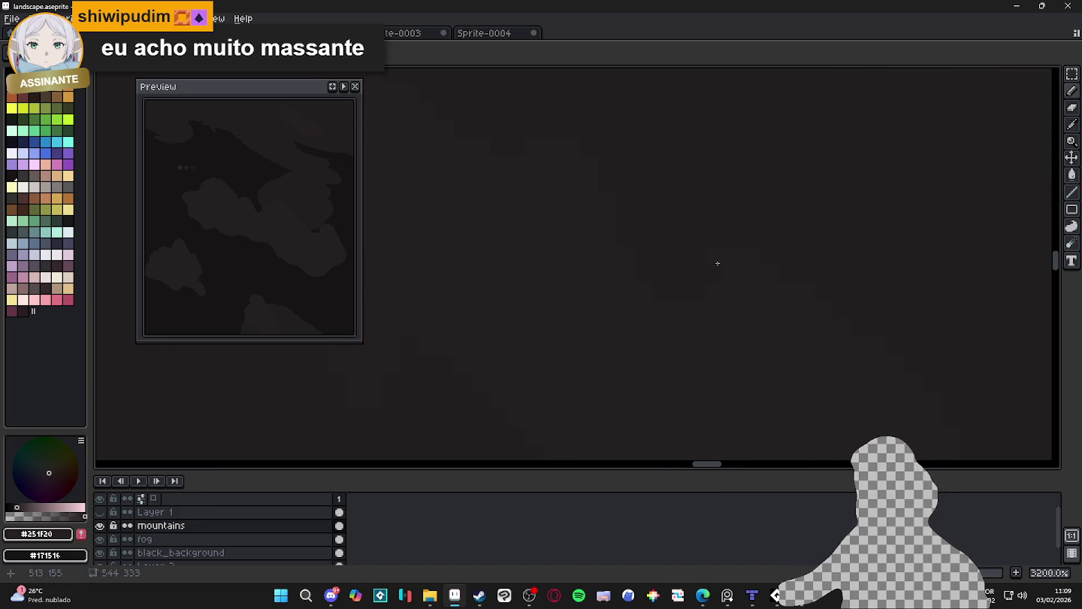
{"action": "scroll", "coordinate": [729, 301], "scroll_direction": "down", "scroll_amount": 4}
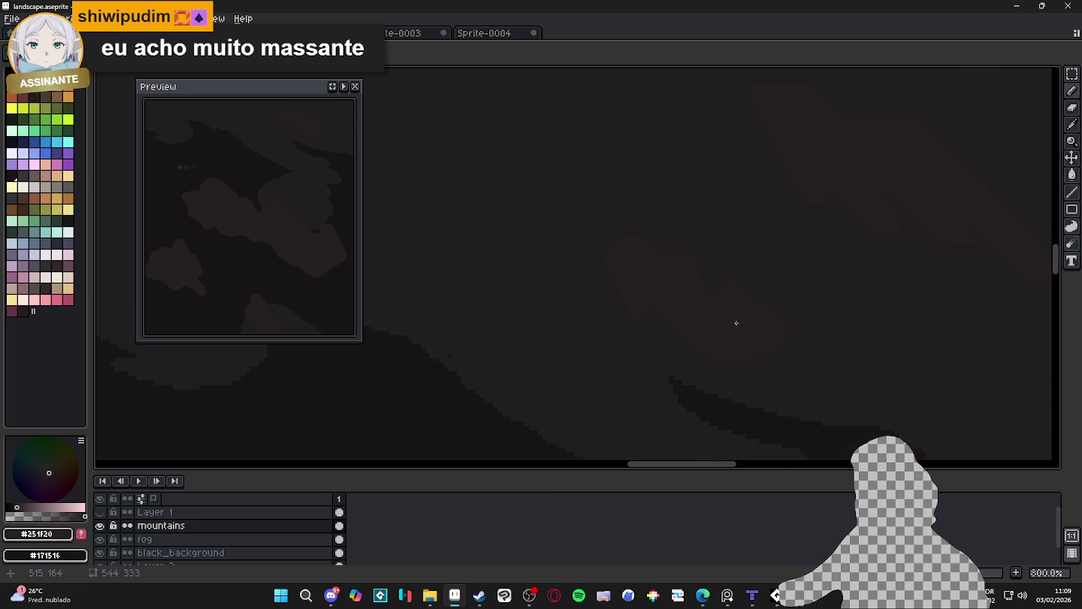
{"action": "scroll", "coordinate": [703, 297], "scroll_direction": "up", "scroll_amount": 3}
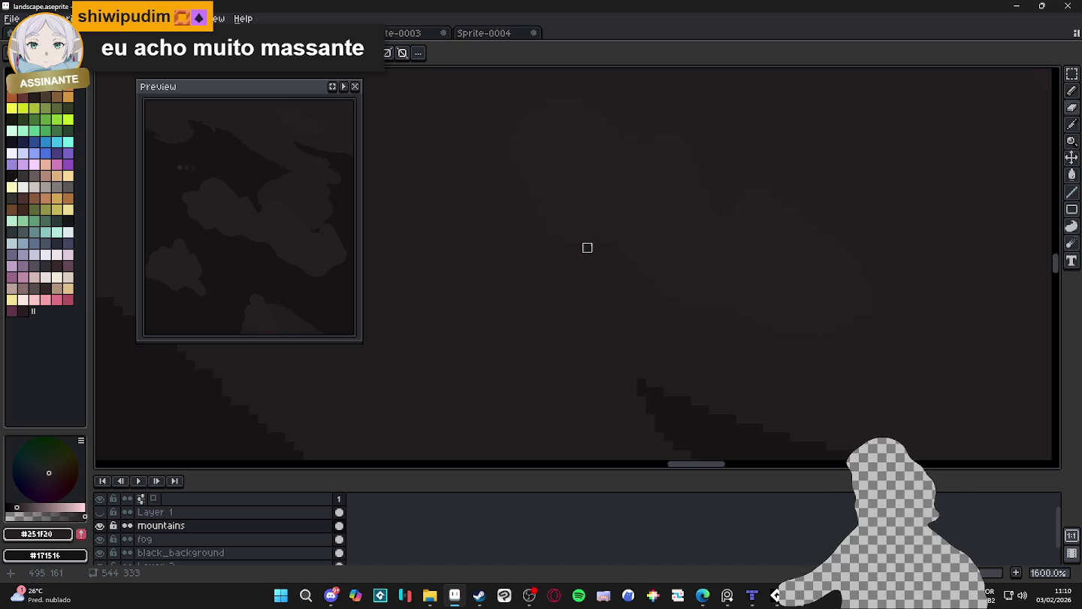
{"action": "key", "text": "alt"}
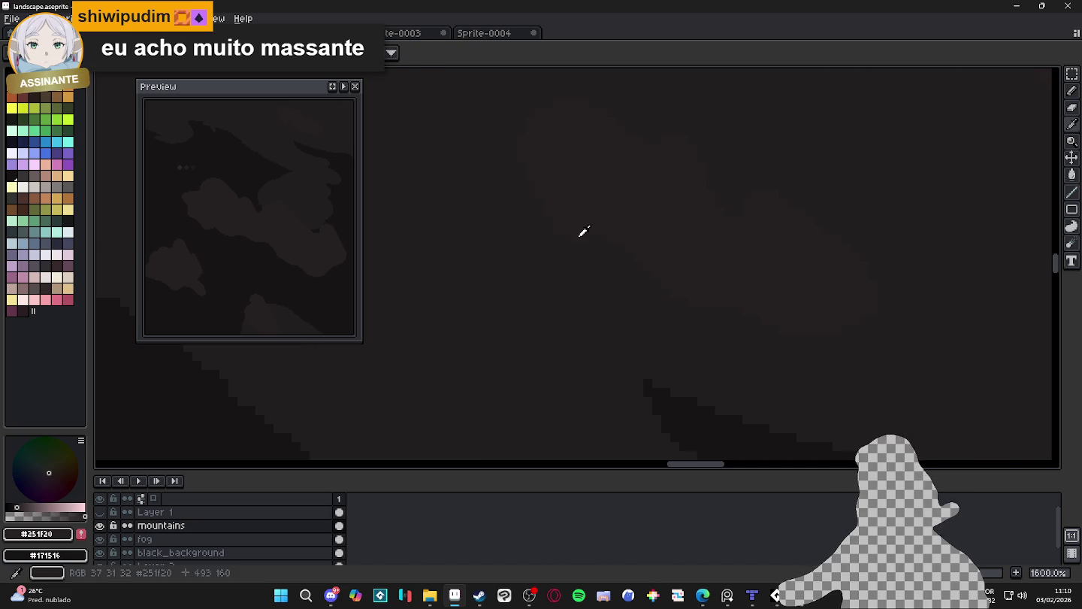
Erase the faint blob beside the mountain peak with a 2px eraser, then return to the Pencil
{"action": "scroll", "coordinate": [647, 282], "scroll_direction": "up", "scroll_amount": 3}
{"action": "key", "text": "e"}
{"action": "scroll", "coordinate": [702, 279], "scroll_direction": "down", "scroll_amount": 4}
{"action": "key", "text": "b"}
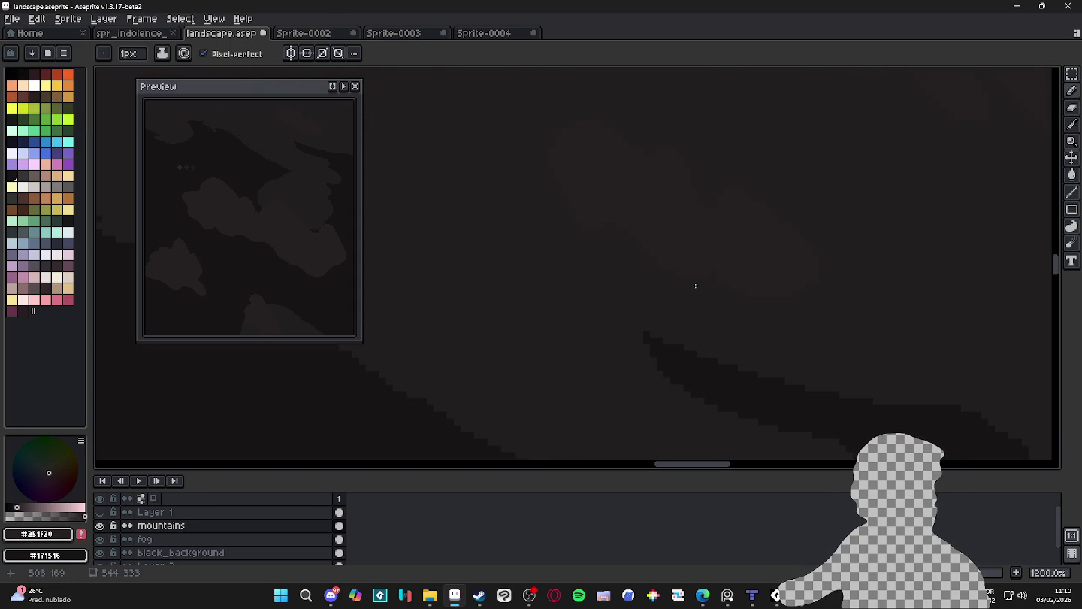
{"action": "scroll", "coordinate": [695, 286], "scroll_direction": "down", "scroll_amount": 3}
{"action": "scroll", "coordinate": [690, 284], "scroll_direction": "down", "scroll_amount": 3}
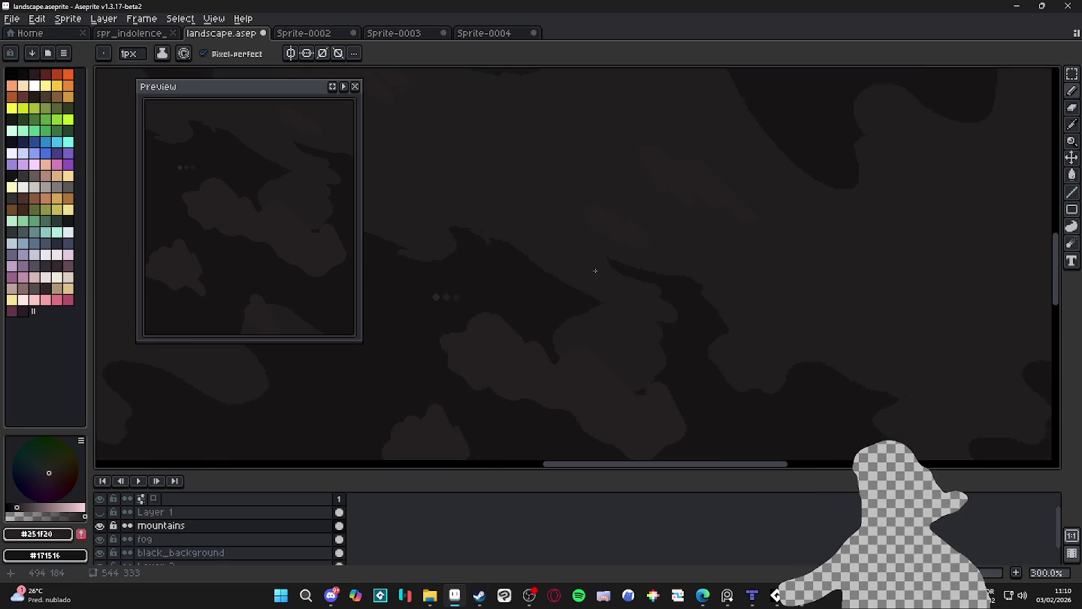
{"action": "scroll", "coordinate": [653, 212], "scroll_direction": "up", "scroll_amount": 4}
{"action": "scroll", "coordinate": [621, 244], "scroll_direction": "up", "scroll_amount": 3}
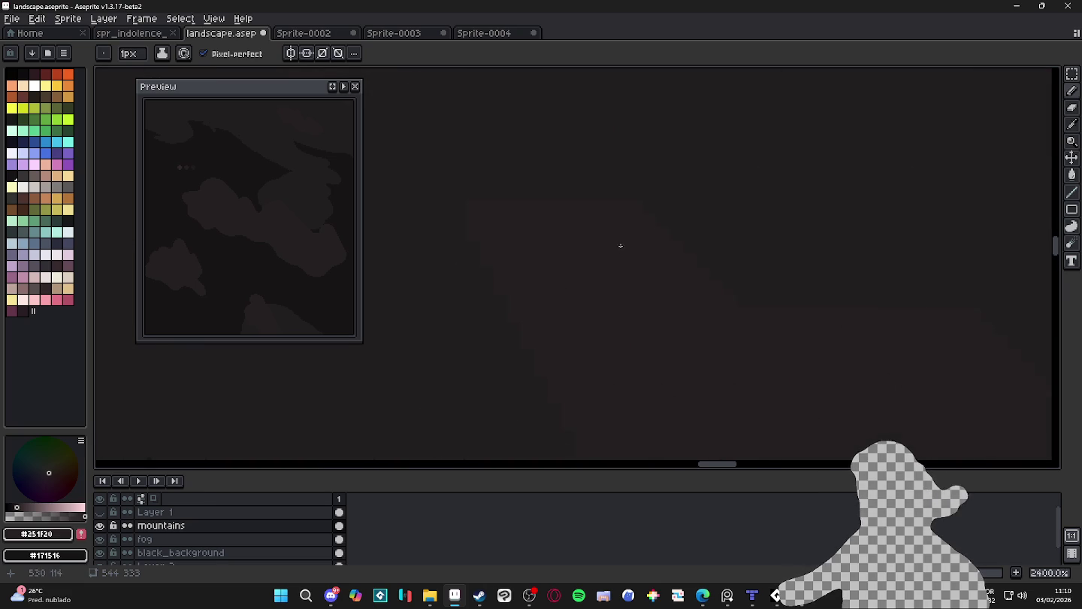
{"action": "key", "text": "plus"}
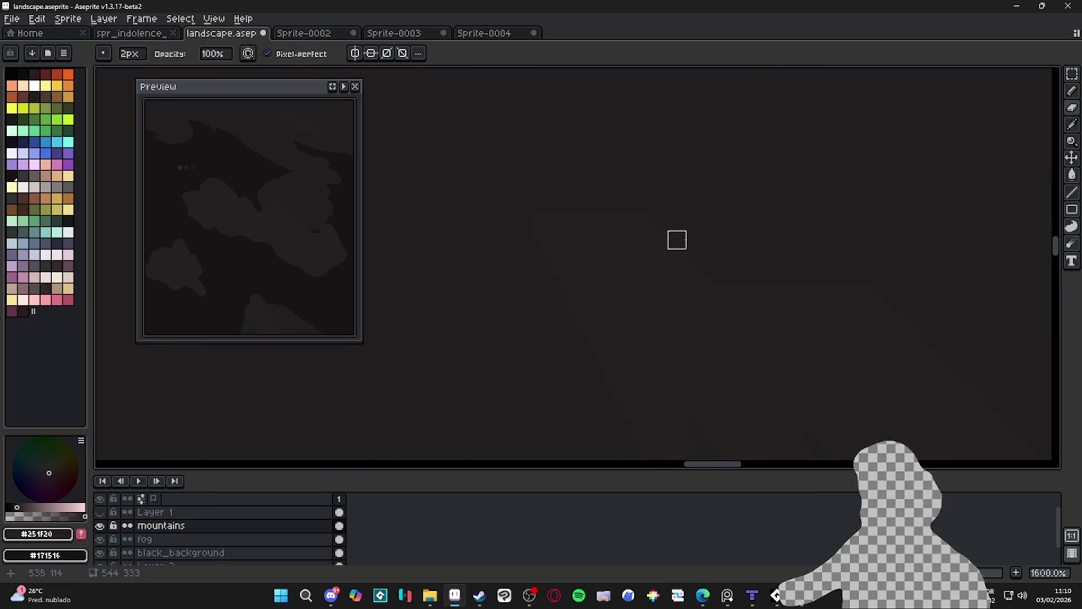
{"action": "left_click_drag", "start_coordinate": [560, 294], "coordinate": [551, 212]}
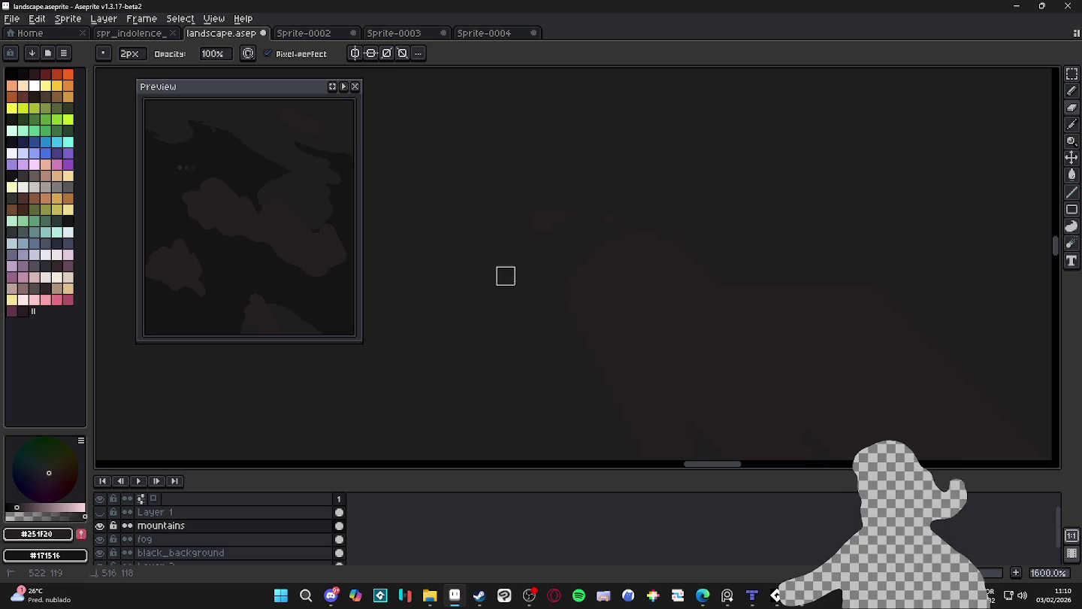
{"action": "scroll", "coordinate": [559, 291], "scroll_direction": "down", "scroll_amount": 2}
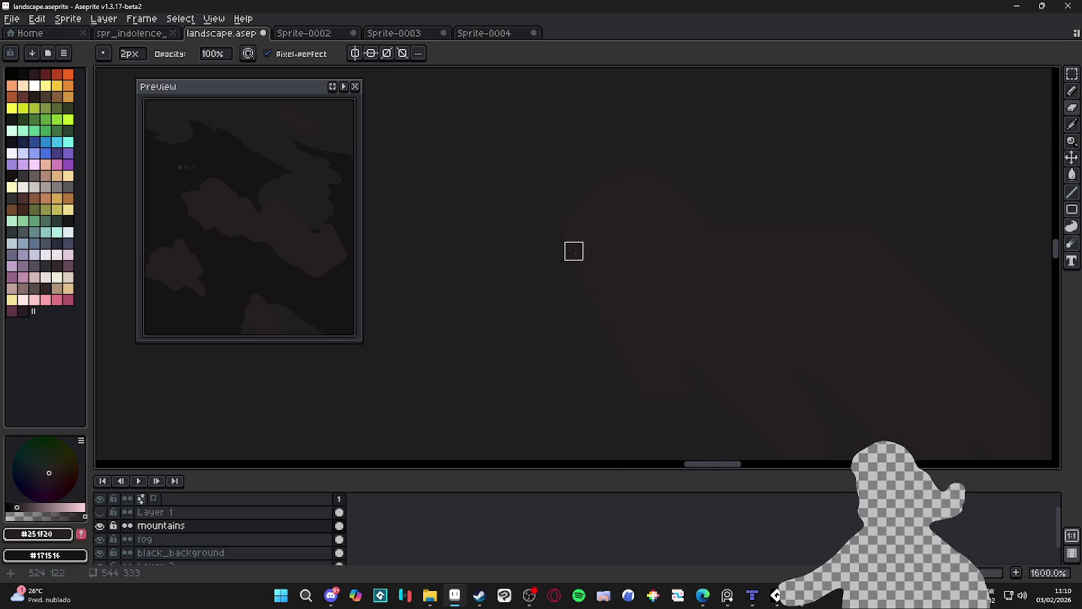
{"action": "key", "text": "b"}
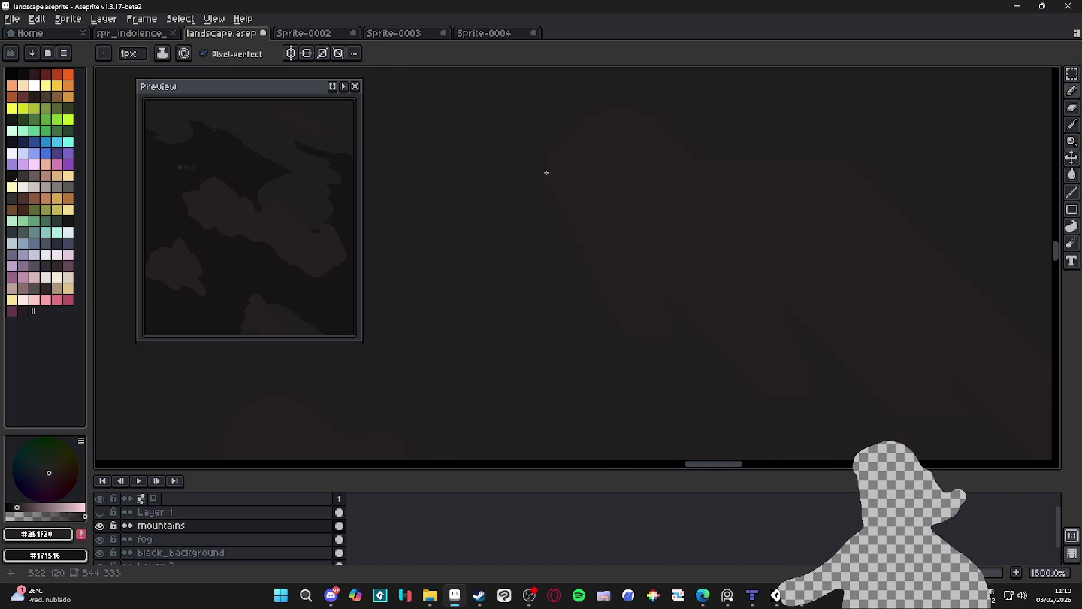
{"action": "key", "text": "b"}
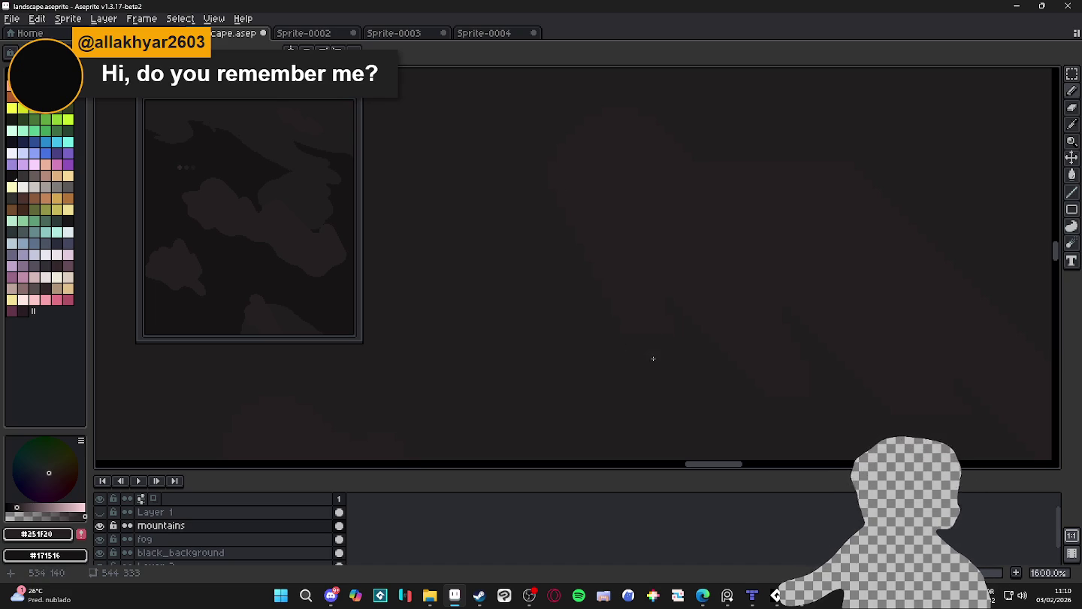
Draw short strokes along the mountain edge and peak outline, widening the brush to 2px
{"action": "scroll", "coordinate": [674, 298], "scroll_direction": "up", "scroll_amount": 1}
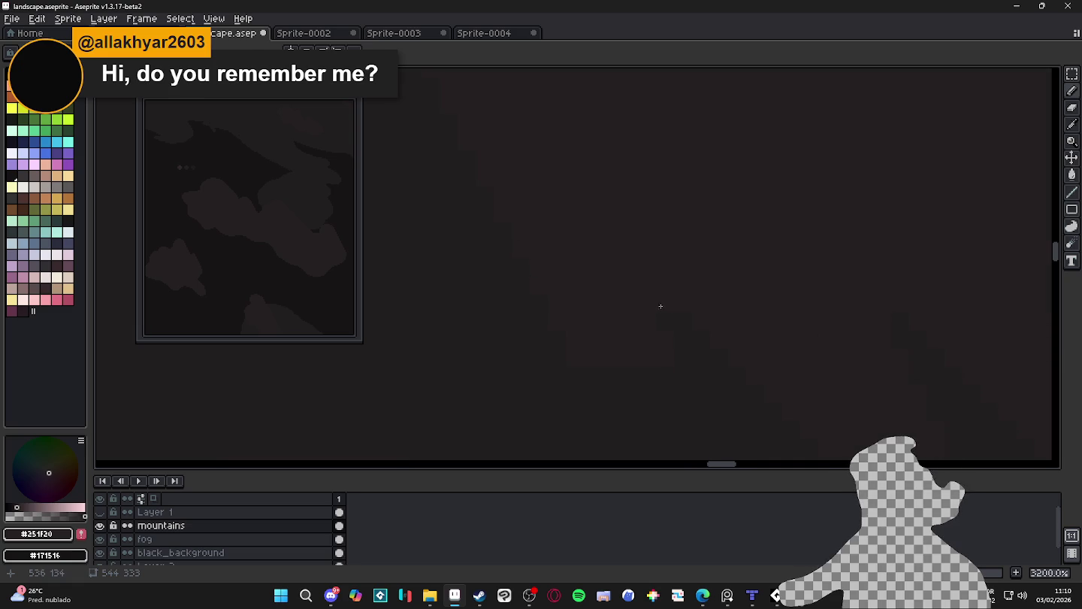
{"action": "left_click_drag", "start_coordinate": [684, 322], "coordinate": [630, 268]}
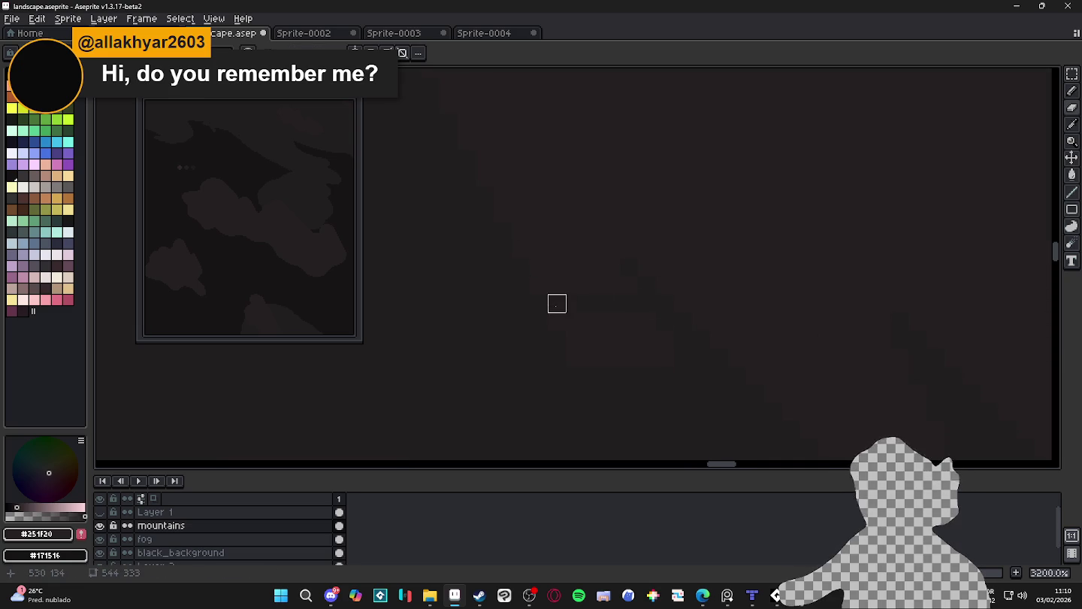
{"action": "key", "text": "plus"}
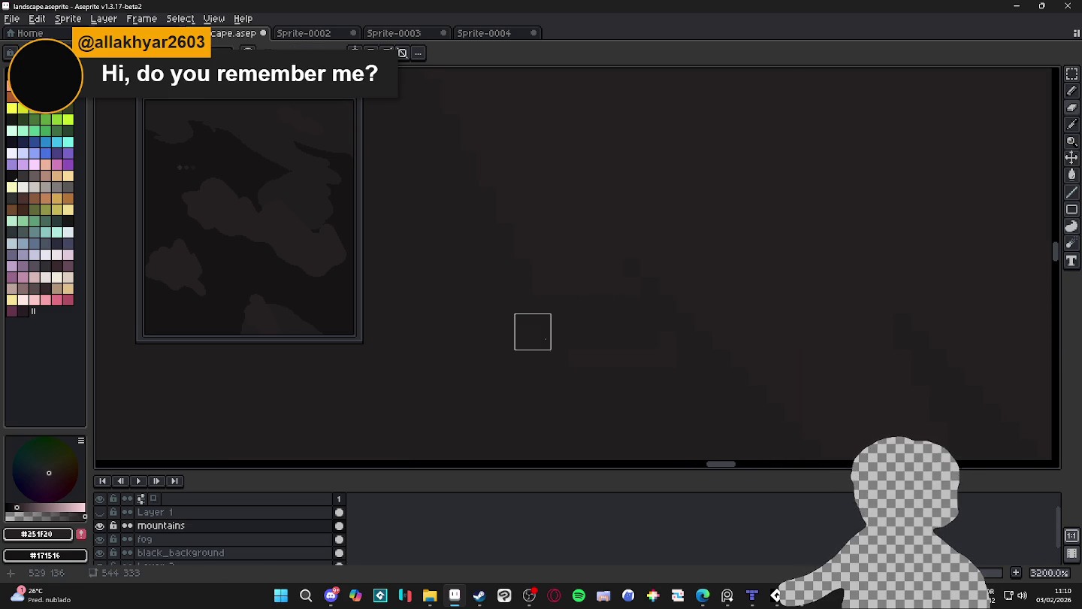
{"action": "mouse_move", "coordinate": [624, 349]}
{"action": "left_mouse_down"}
{"action": "mouse_move", "coordinate": [677, 349]}
{"action": "mouse_move", "coordinate": [585, 351]}
{"action": "left_mouse_up"}
Switch to the Eraser and remove stray pixels along the peak outline
{"action": "key", "text": "e"}
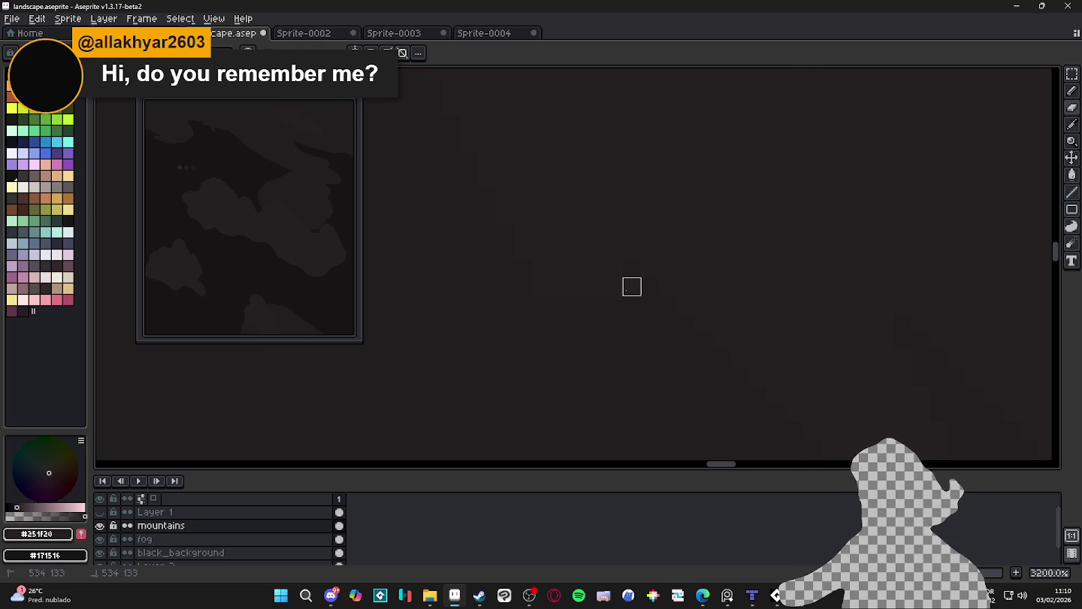
{"action": "left_click_drag", "start_coordinate": [542, 286], "coordinate": [612, 310]}
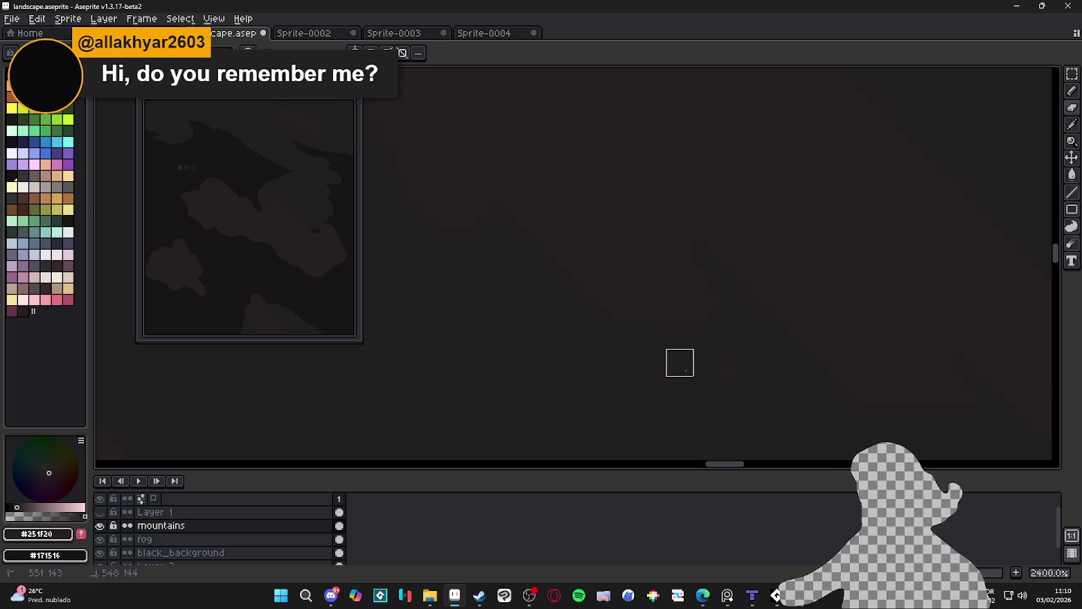
{"action": "scroll", "coordinate": [625, 335], "scroll_direction": "down", "scroll_amount": 2}
{"action": "scroll", "coordinate": [604, 333], "scroll_direction": "down", "scroll_amount": 1}
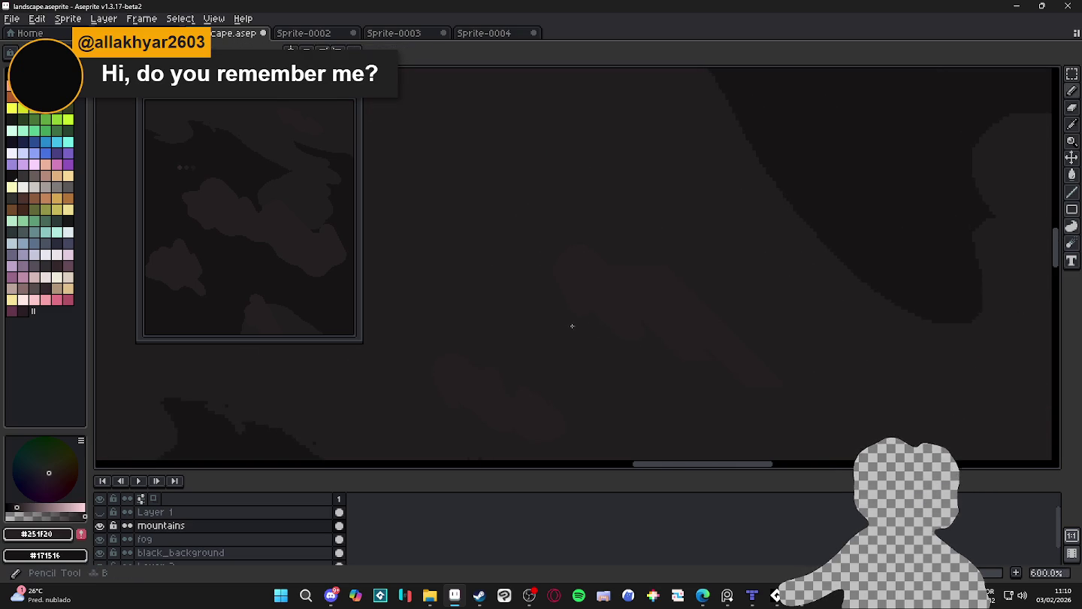
{"action": "scroll", "coordinate": [646, 274], "scroll_direction": "up", "scroll_amount": 2}
{"action": "mouse_move", "coordinate": [585, 260]}
{"action": "left_mouse_down"}
{"action": "mouse_move", "coordinate": [639, 303]}
{"action": "mouse_move", "coordinate": [640, 318]}
{"action": "mouse_move", "coordinate": [734, 223]}
{"action": "left_mouse_up"}
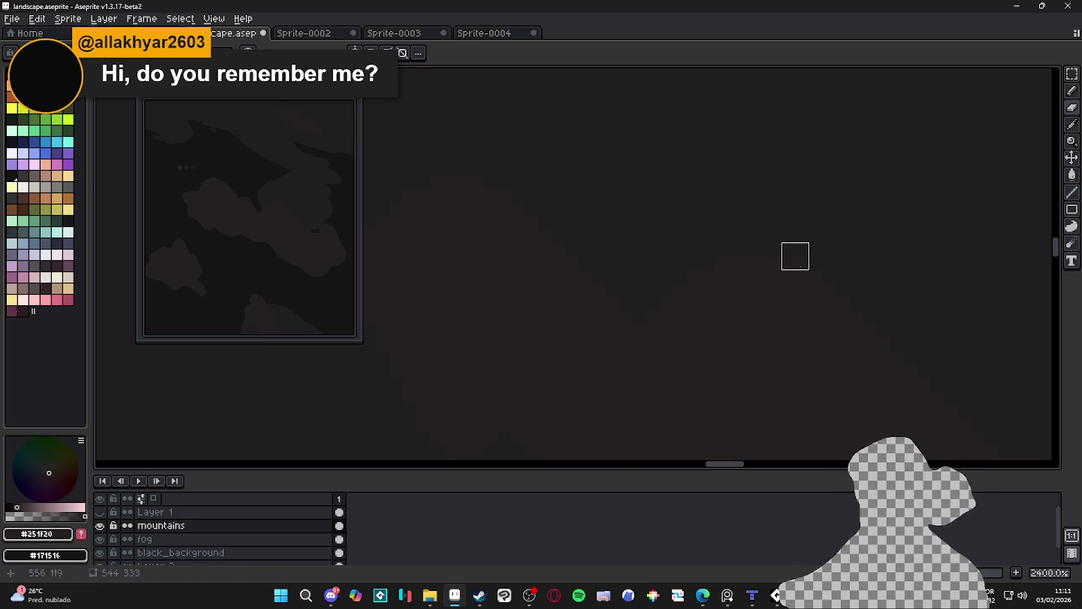
Zoom in closer and erase a few remaining pixels along the mountain edge
{"action": "scroll", "coordinate": [822, 255], "scroll_direction": "down", "scroll_amount": 2}
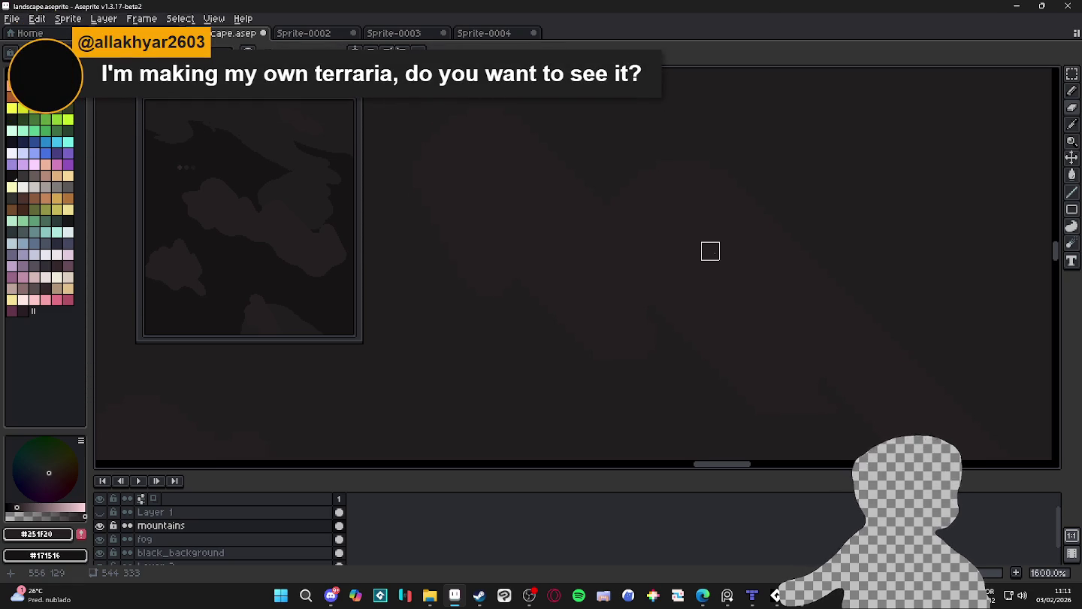
{"action": "scroll", "coordinate": [661, 169], "scroll_direction": "up", "scroll_amount": 3}
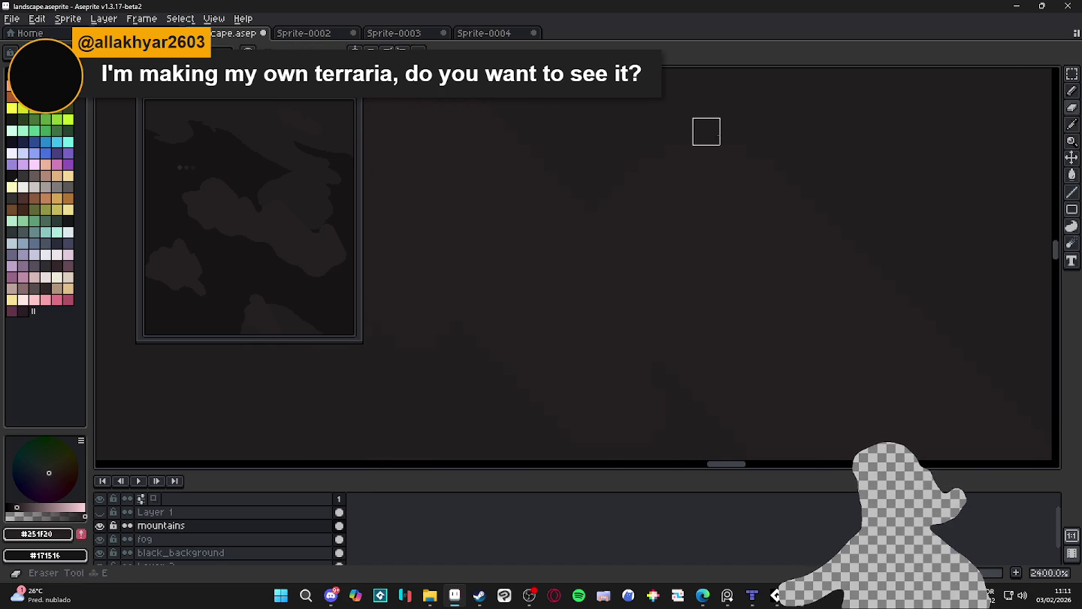
{"action": "scroll", "coordinate": [777, 258], "scroll_direction": "down", "scroll_amount": 5}
{"action": "scroll", "coordinate": [777, 258], "scroll_direction": "up", "scroll_amount": 8}
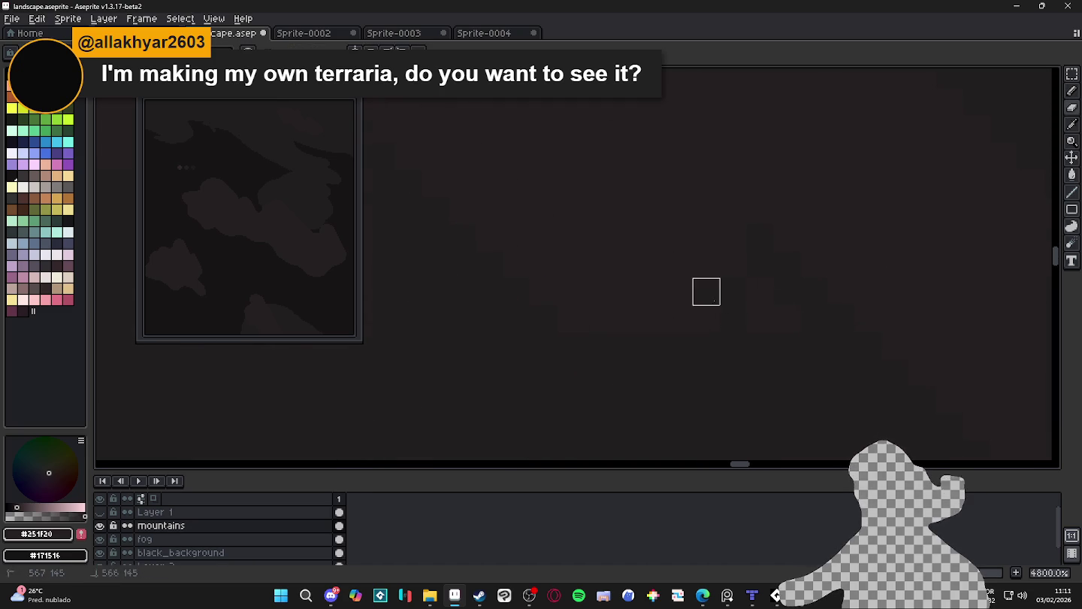
{"action": "scroll", "coordinate": [635, 338], "scroll_direction": "down", "scroll_amount": 5}
{"action": "scroll", "coordinate": [642, 322], "scroll_direction": "up", "scroll_amount": 5}
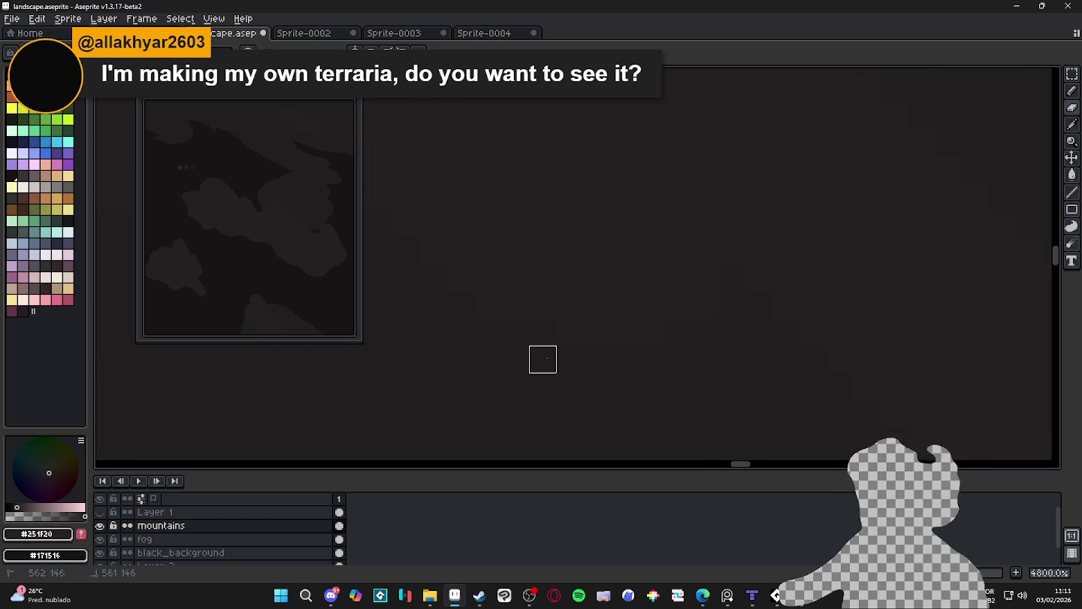
{"action": "scroll", "coordinate": [601, 326], "scroll_direction": "down", "scroll_amount": 3}
{"action": "scroll", "coordinate": [676, 357], "scroll_direction": "up", "scroll_amount": 2}
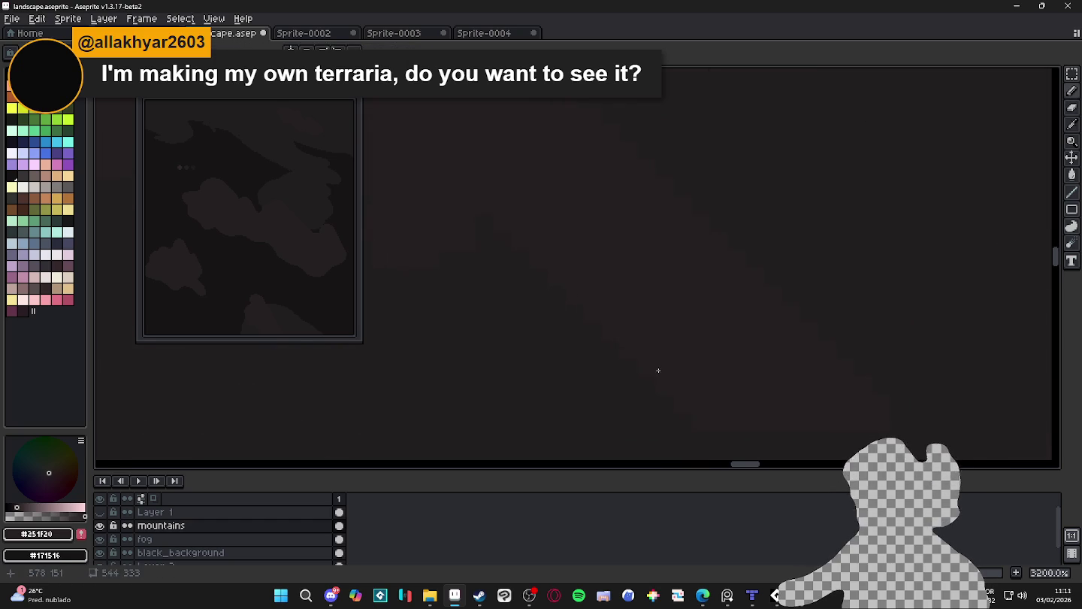
{"action": "left_click_drag", "start_coordinate": [659, 324], "coordinate": [653, 319]}
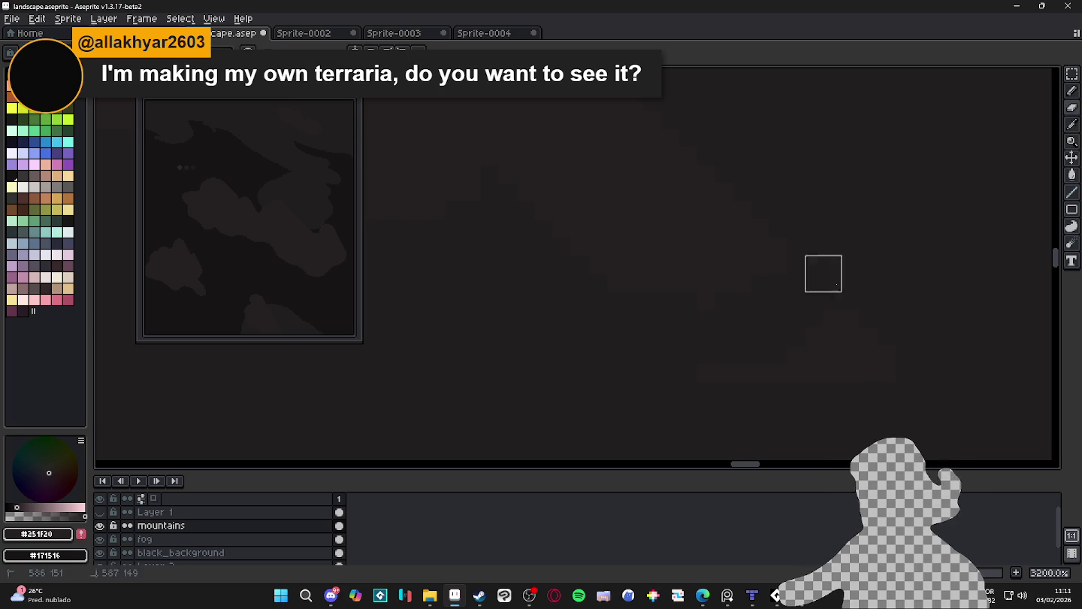
Eyedrop #211e1f then #251f20 and touch up a short stretch of the peak outline
{"action": "left_click", "coordinate": [691, 280], "text": "alt"}
{"action": "left_click", "coordinate": [696, 298], "text": "alt"}
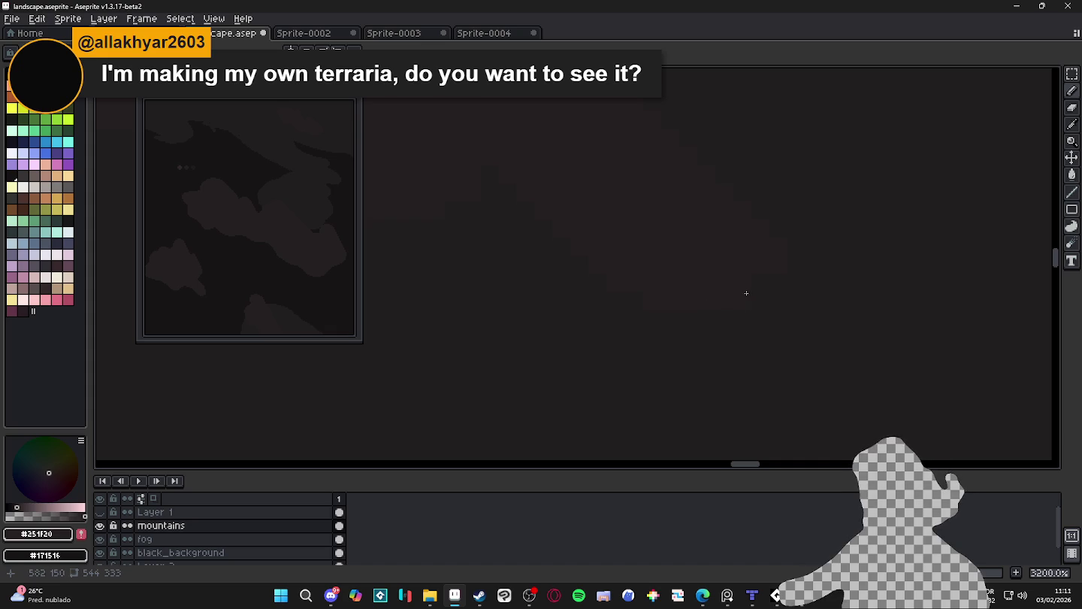
{"action": "scroll", "coordinate": [727, 331], "scroll_direction": "down", "scroll_amount": 2}
{"action": "scroll", "coordinate": [703, 329], "scroll_direction": "down", "scroll_amount": 2}
{"action": "scroll", "coordinate": [628, 316], "scroll_direction": "down", "scroll_amount": 1}
{"action": "scroll", "coordinate": [619, 315], "scroll_direction": "down", "scroll_amount": 2}
{"action": "scroll", "coordinate": [572, 276], "scroll_direction": "up", "scroll_amount": 5}
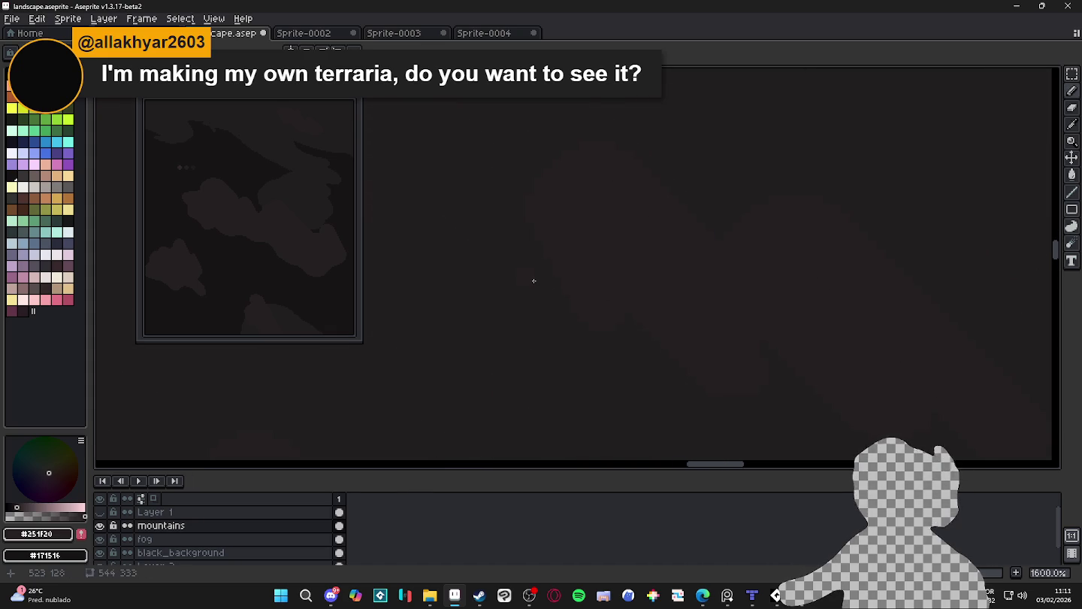
{"action": "mouse_move", "coordinate": [528, 269]}
{"action": "left_mouse_down"}
{"action": "mouse_move", "coordinate": [537, 300]}
{"action": "mouse_move", "coordinate": [544, 275]}
{"action": "left_mouse_up"}
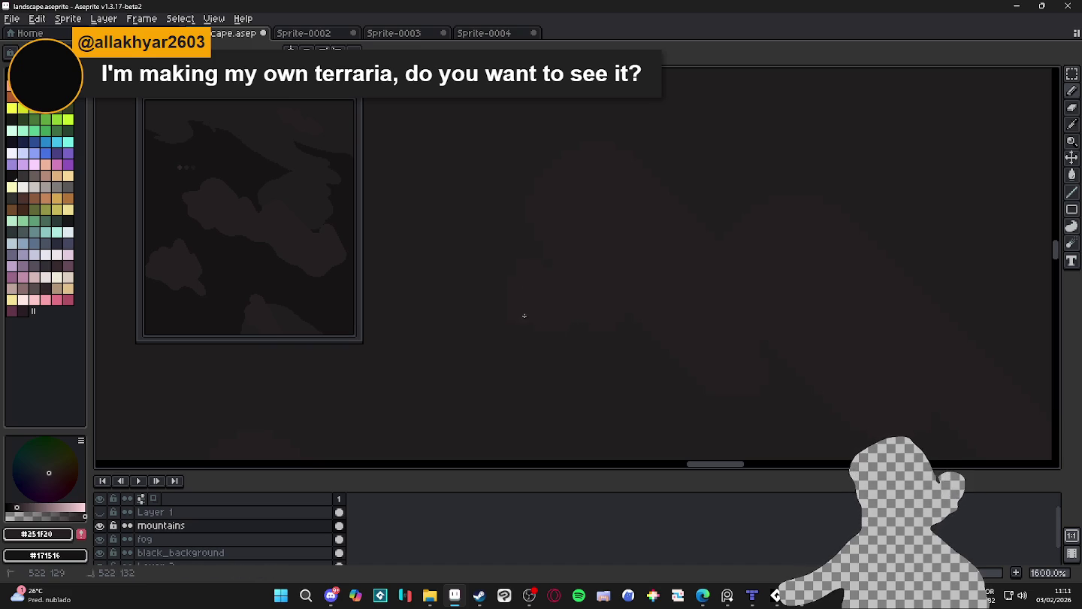
{"action": "scroll", "coordinate": [534, 308], "scroll_direction": "down", "scroll_amount": 5}
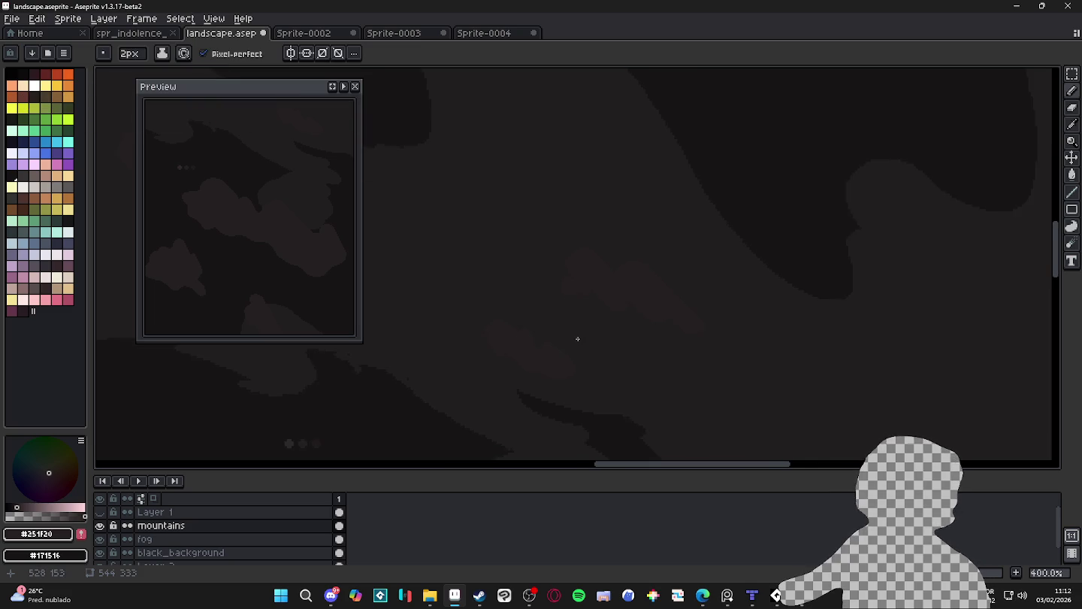
Pan and zoom to bring the lower mountains into view, with the Pencil selected
{"action": "scroll", "coordinate": [566, 290], "scroll_direction": "down", "scroll_amount": 3}
{"action": "left_click_drag", "start_coordinate": [653, 257], "coordinate": [669, 240]}
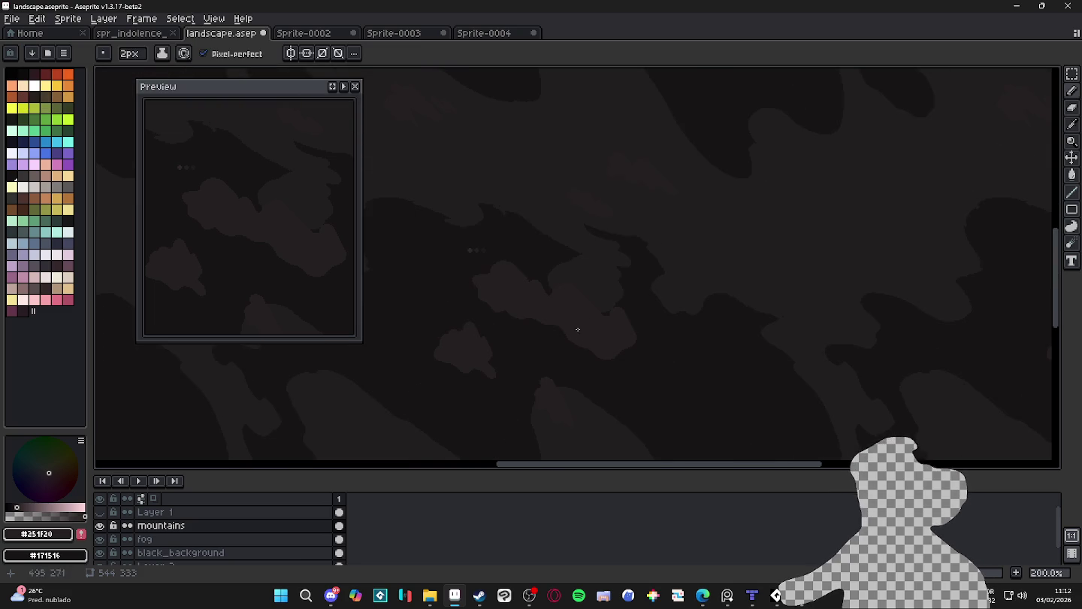
{"action": "left_click_drag", "start_coordinate": [581, 253], "coordinate": [601, 220]}
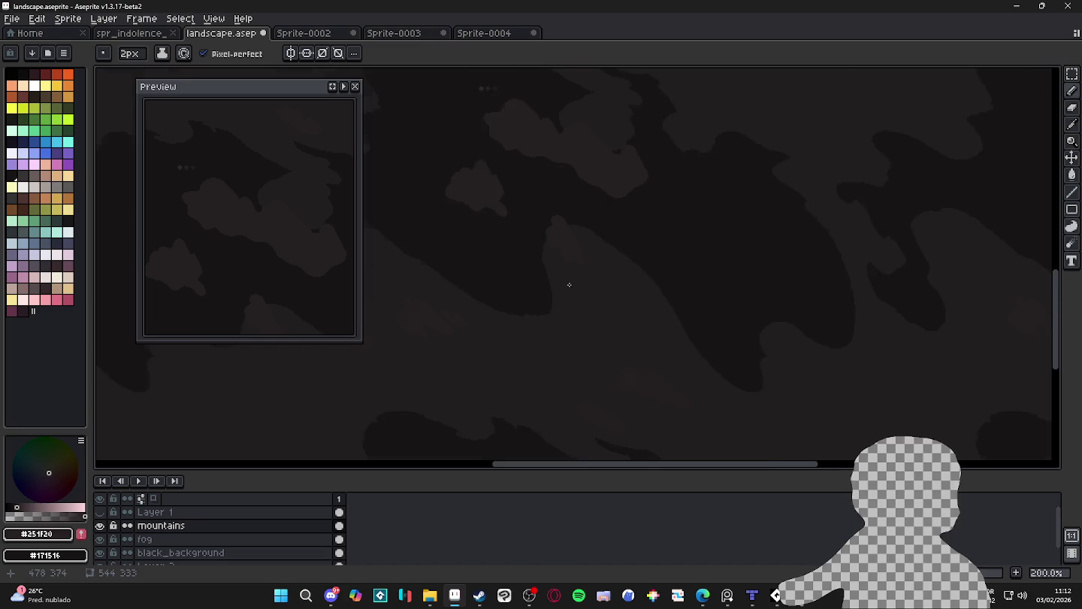
{"action": "scroll", "coordinate": [569, 286], "scroll_direction": "up", "scroll_amount": 3}
{"action": "scroll", "coordinate": [594, 244], "scroll_direction": "up", "scroll_amount": 5}
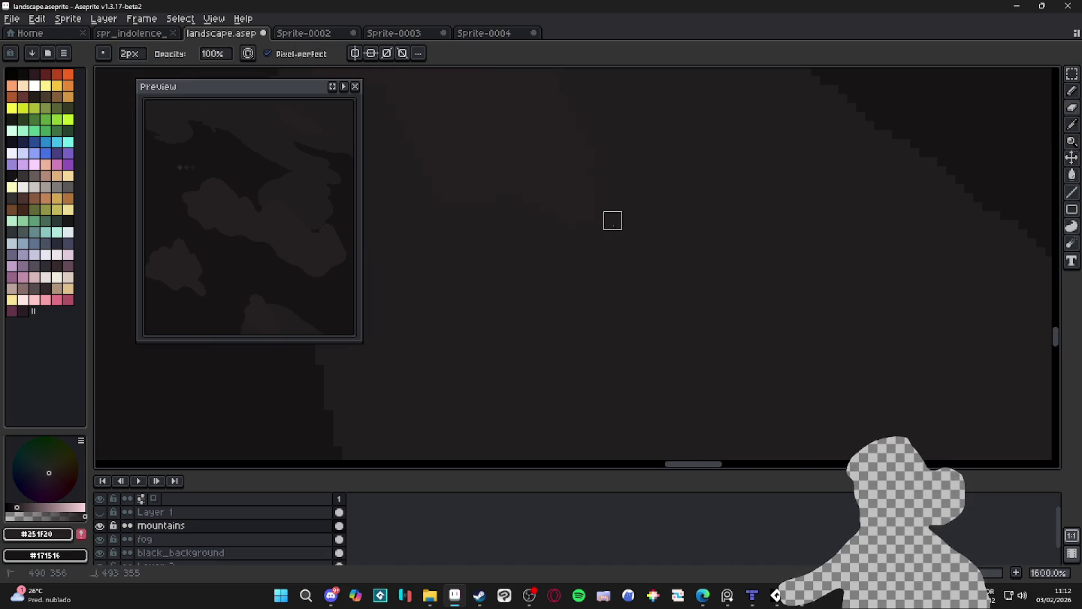
{"action": "key", "text": "b"}
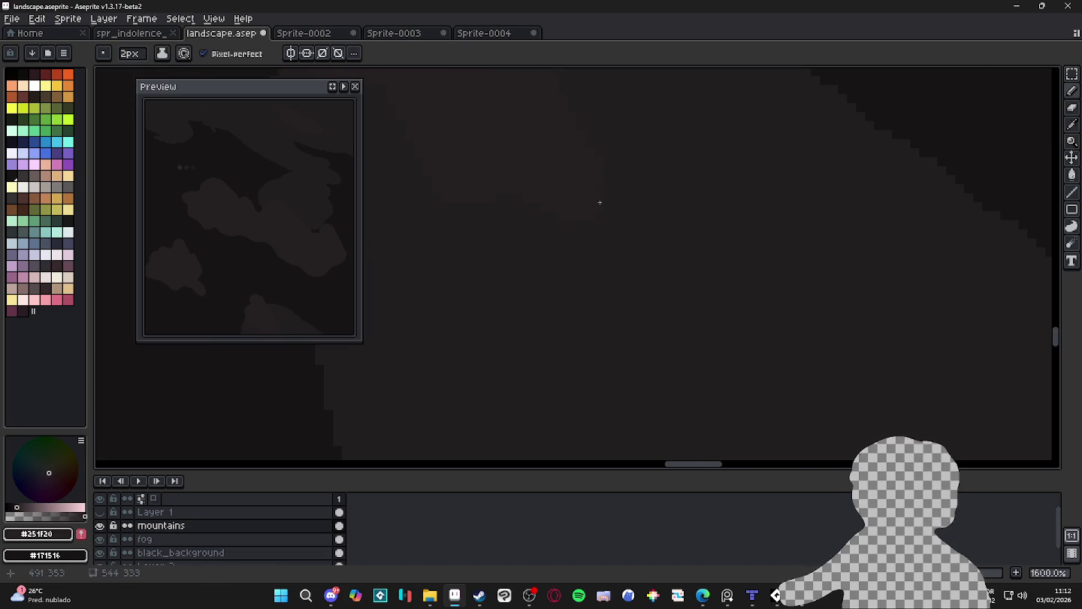
Move the view to a different mountain area and drag across the ridge with the Pencil
{"action": "scroll", "coordinate": [597, 195], "scroll_direction": "down", "scroll_amount": 4}
{"action": "scroll", "coordinate": [572, 240], "scroll_direction": "down", "scroll_amount": 2}
{"action": "scroll", "coordinate": [586, 247], "scroll_direction": "up", "scroll_amount": 1}
{"action": "scroll", "coordinate": [676, 247], "scroll_direction": "down", "scroll_amount": 1}
{"action": "mouse_move", "coordinate": [703, 278]}
{"action": "left_mouse_down"}
{"action": "mouse_move", "coordinate": [702, 321]}
{"action": "mouse_move", "coordinate": [683, 291]}
{"action": "mouse_move", "coordinate": [671, 386]}
{"action": "mouse_move", "coordinate": [686, 215]}
{"action": "mouse_move", "coordinate": [743, 144]}
{"action": "left_mouse_up"}
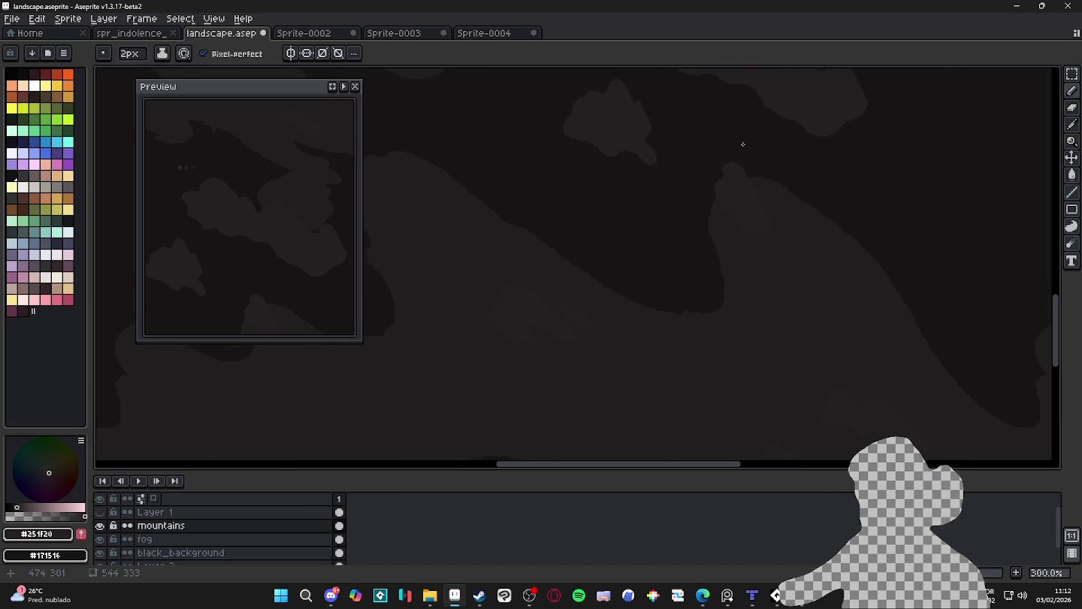
{"action": "scroll", "coordinate": [658, 241], "scroll_direction": "up", "scroll_amount": 3}
{"action": "scroll", "coordinate": [575, 259], "scroll_direction": "up", "scroll_amount": 4}
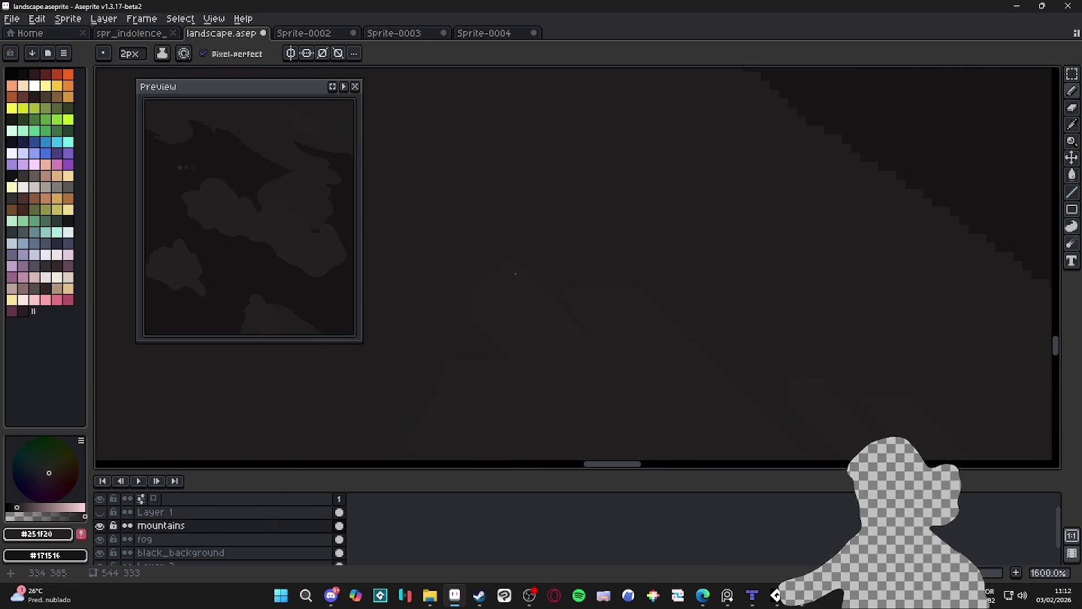
{"action": "key", "text": "b"}
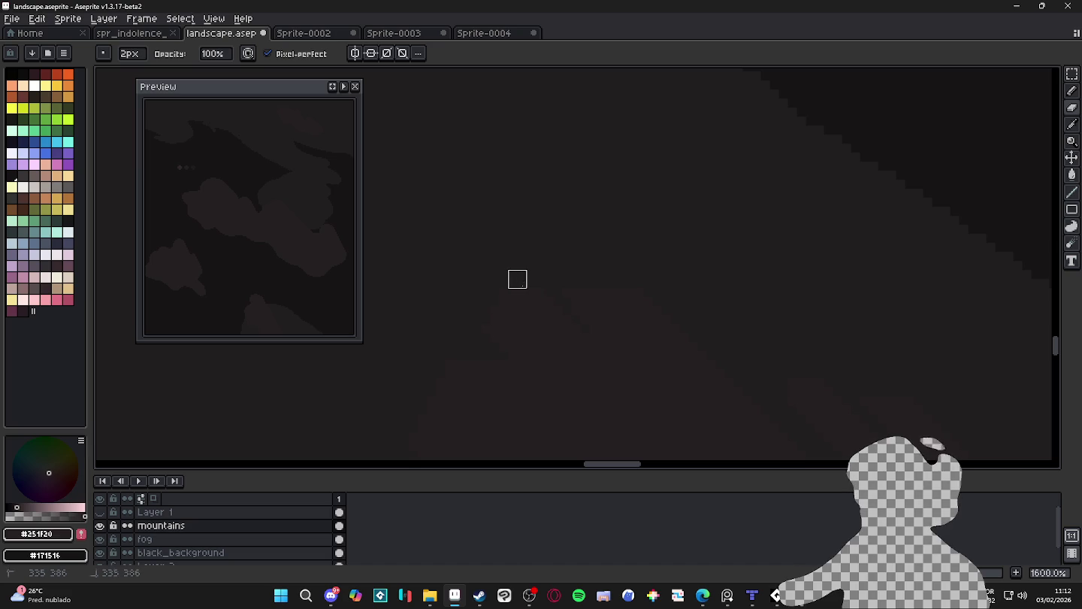
{"action": "key", "text": "b"}
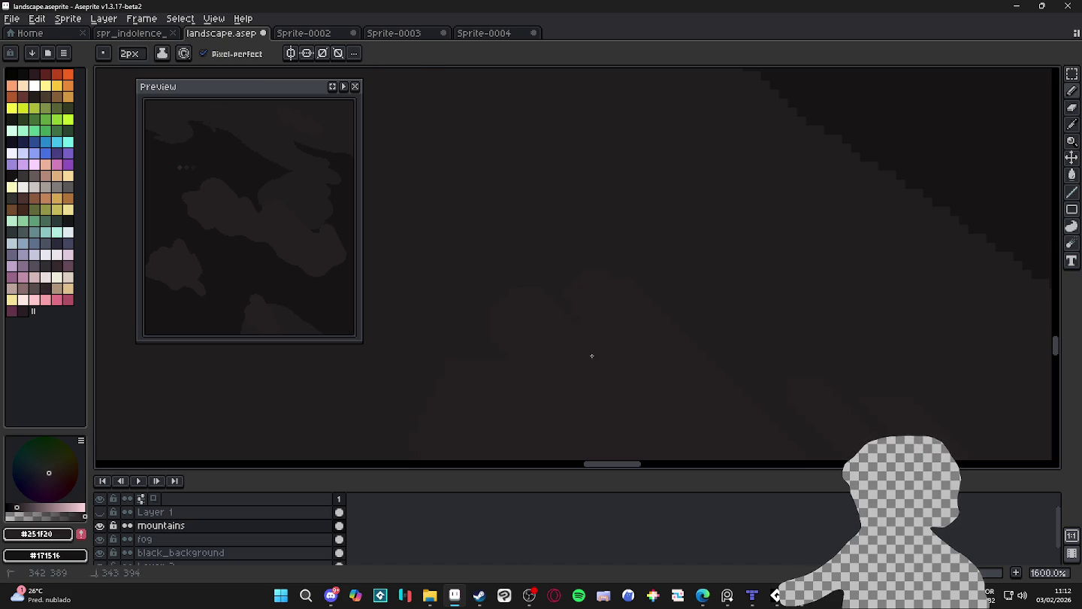
{"action": "left_click_drag", "start_coordinate": [579, 306], "coordinate": [536, 276]}
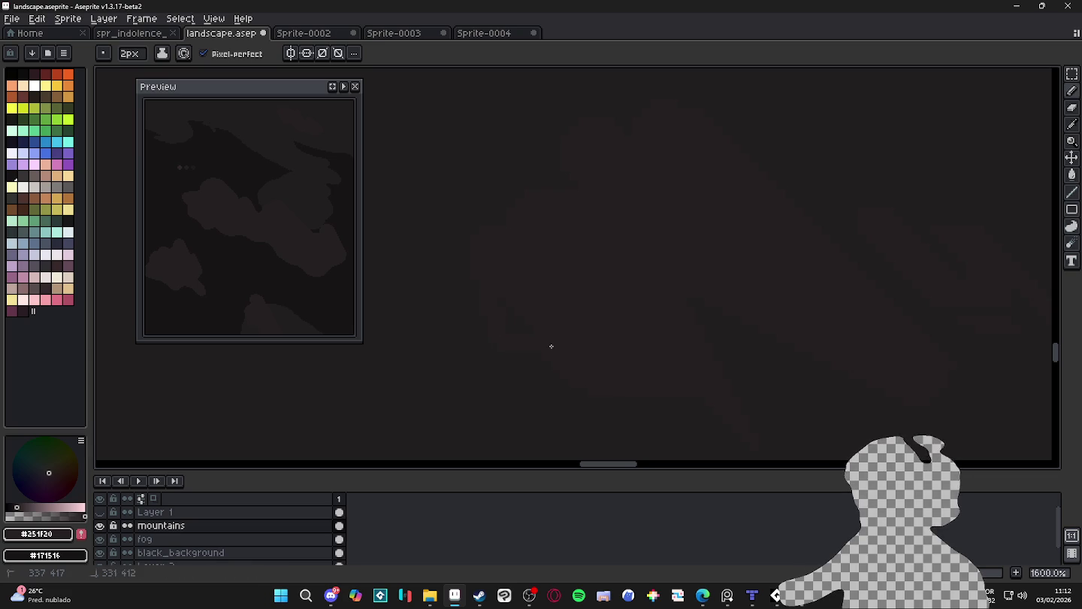
Toggle between Pencil and Eraser, finishing with the Eraser selected
{"action": "scroll", "coordinate": [541, 345], "scroll_direction": "up", "scroll_amount": 2}
{"action": "scroll", "coordinate": [605, 365], "scroll_direction": "down", "scroll_amount": 3}
{"action": "key", "text": "e"}
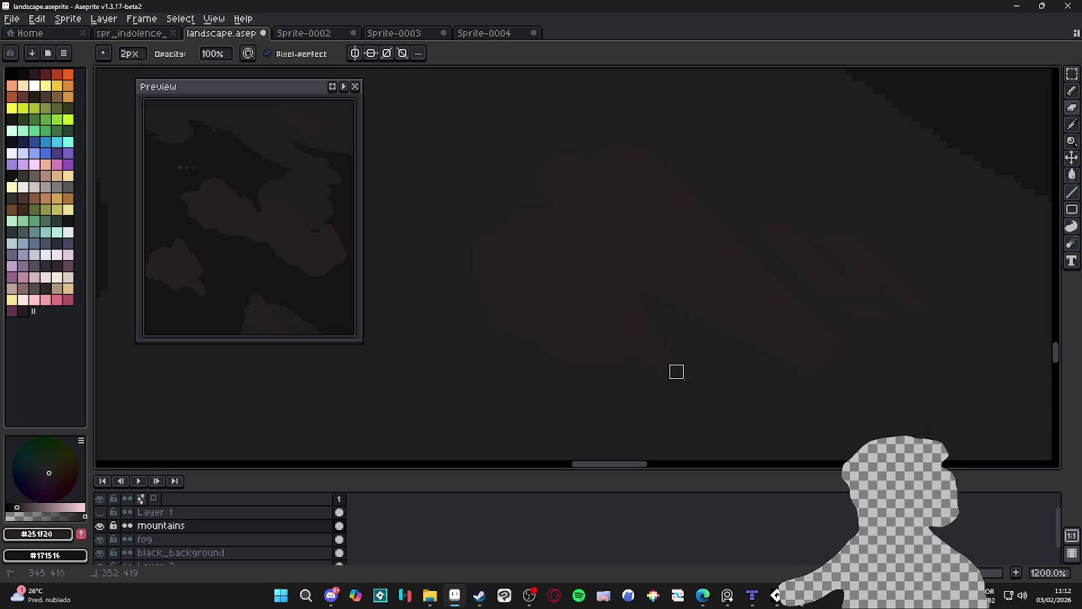
{"action": "scroll", "coordinate": [674, 351], "scroll_direction": "up", "scroll_amount": 1}
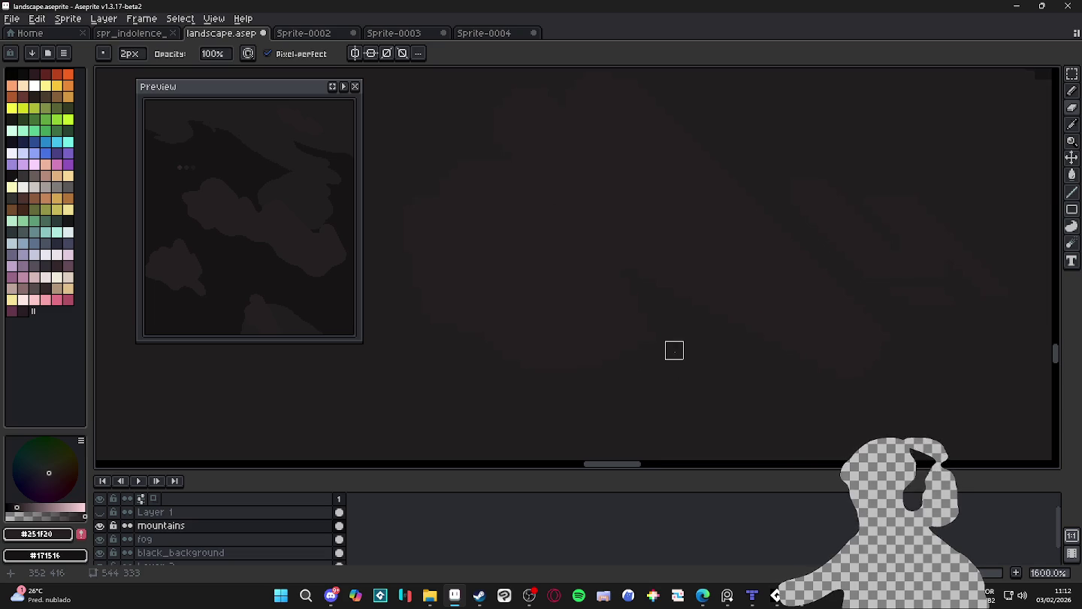
{"action": "key", "text": "b"}
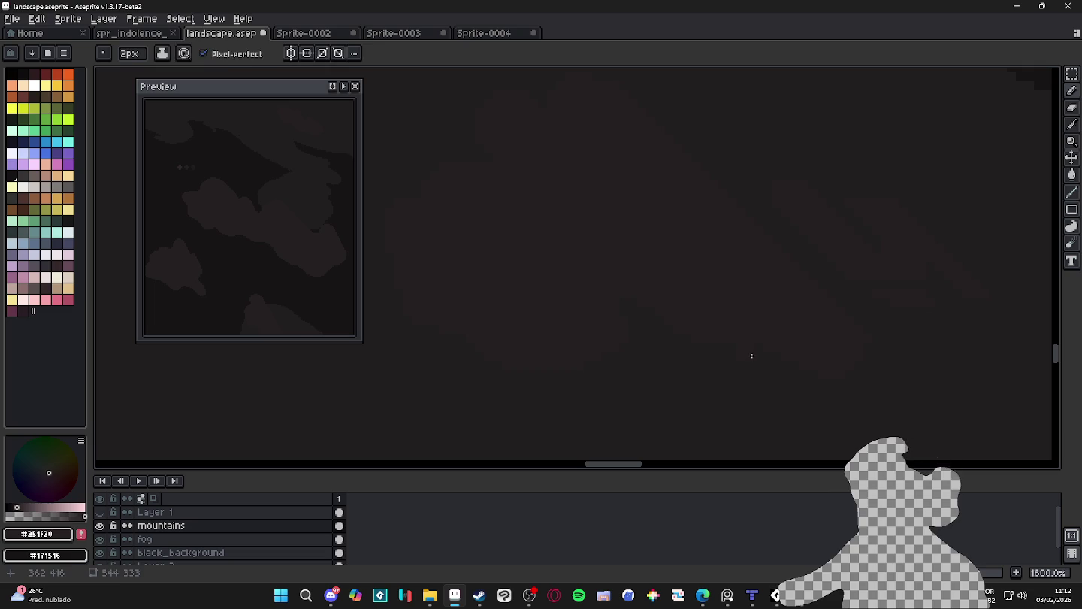
{"action": "key", "text": "e"}
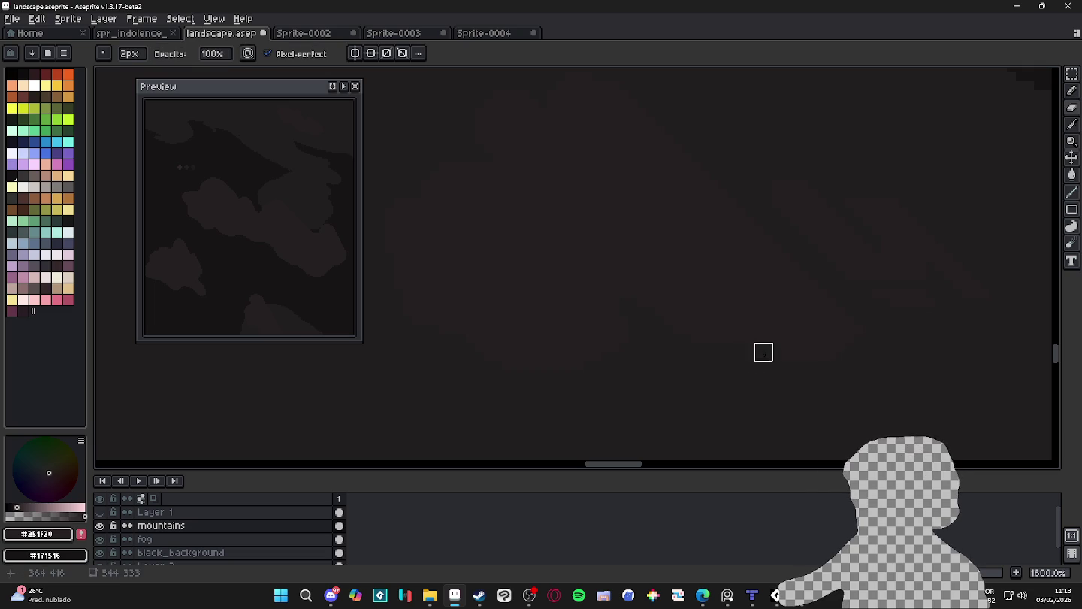
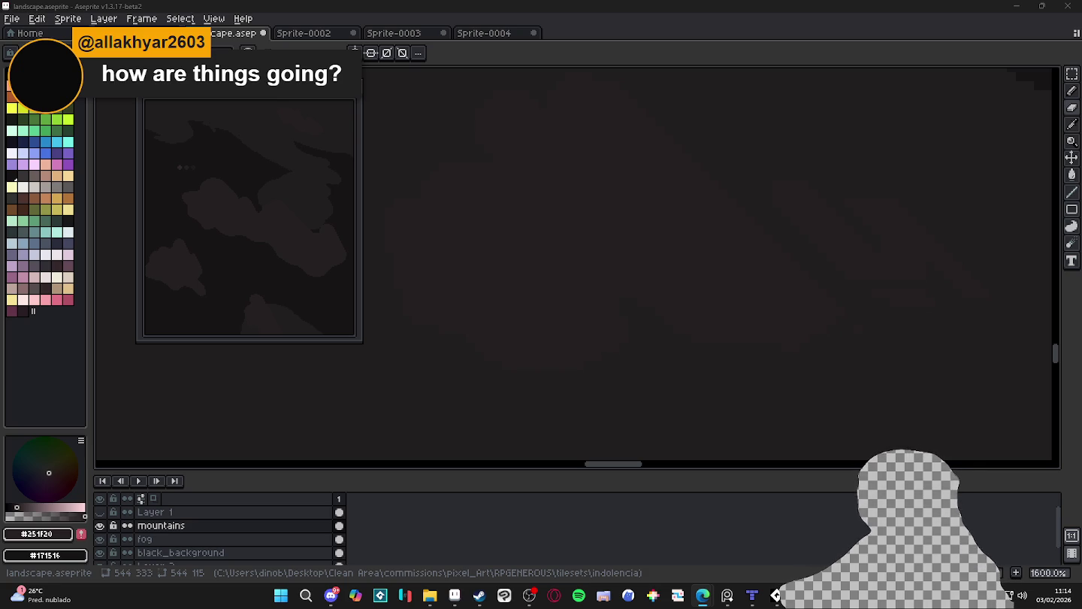
Zoom over the mountains and switch to the Pencil tool
{"action": "scroll", "coordinate": [553, 266], "scroll_direction": "down", "scroll_amount": 3}
{"action": "scroll", "coordinate": [545, 267], "scroll_direction": "down", "scroll_amount": 2}
{"action": "scroll", "coordinate": [619, 314], "scroll_direction": "down", "scroll_amount": 1}
{"action": "scroll", "coordinate": [618, 316], "scroll_direction": "down", "scroll_amount": 1}
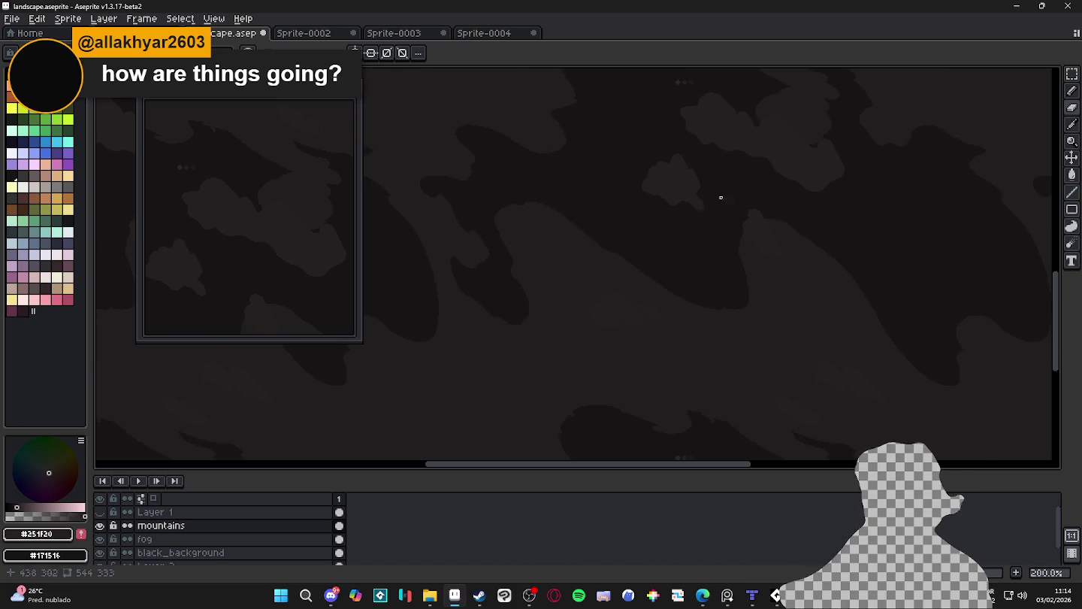
{"action": "scroll", "coordinate": [695, 192], "scroll_direction": "up", "scroll_amount": 2}
{"action": "scroll", "coordinate": [704, 181], "scroll_direction": "up", "scroll_amount": 2}
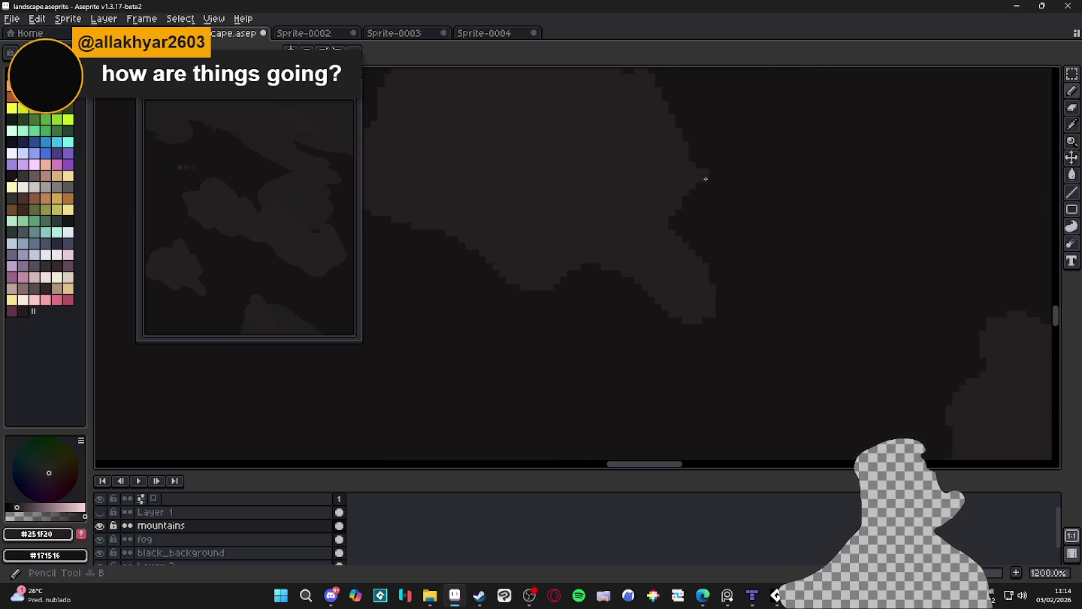
{"action": "key", "text": "e"}
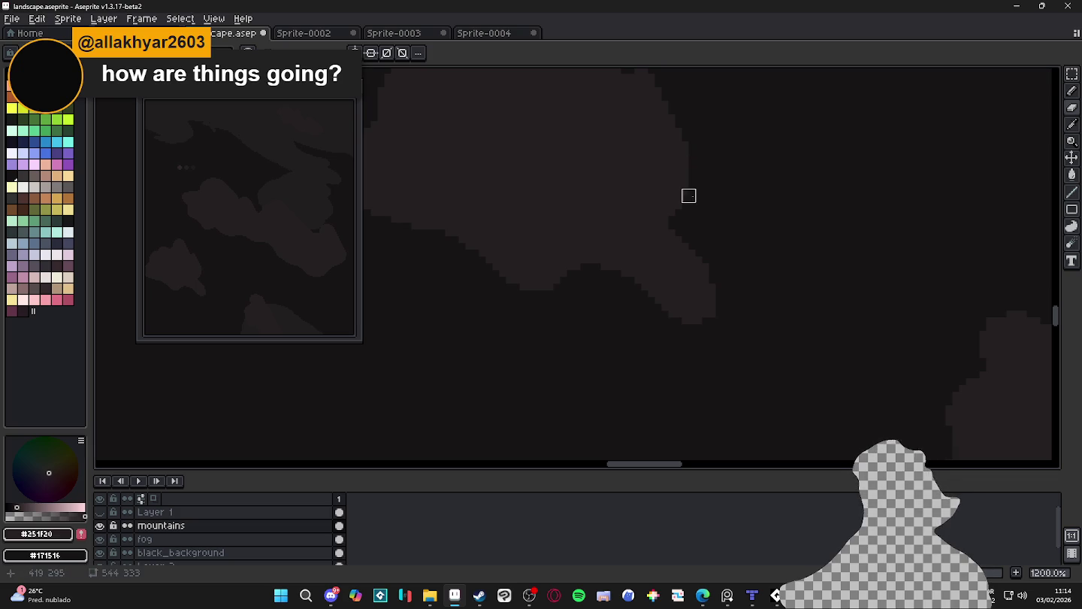
{"action": "key", "text": "b"}
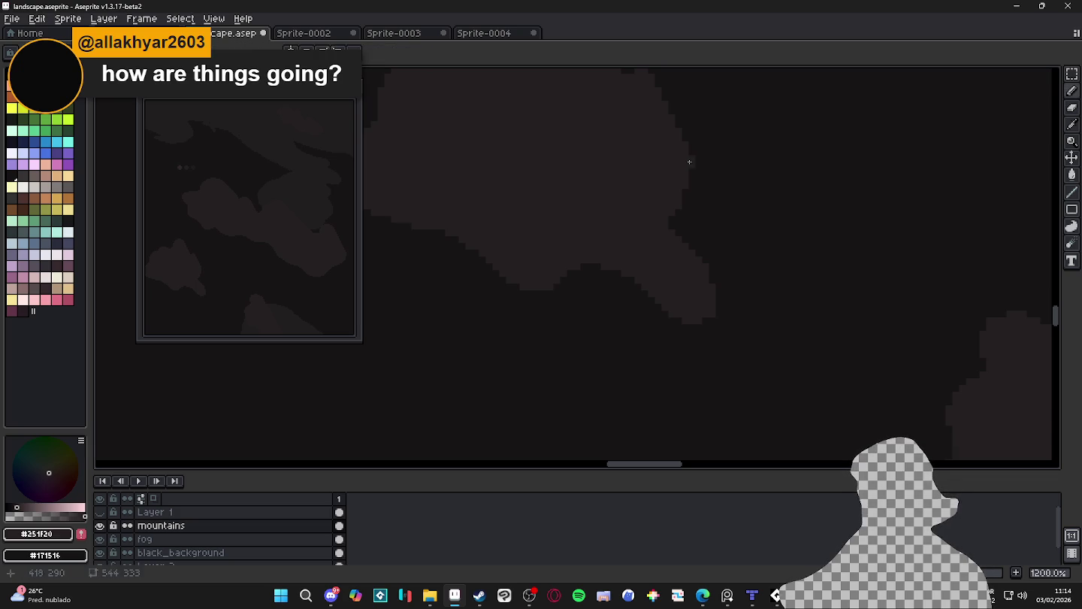
Undo the last pencil stroke on the mountains layer, then bring Tiled to the front
{"action": "scroll", "coordinate": [682, 217], "scroll_direction": "down", "scroll_amount": 3}
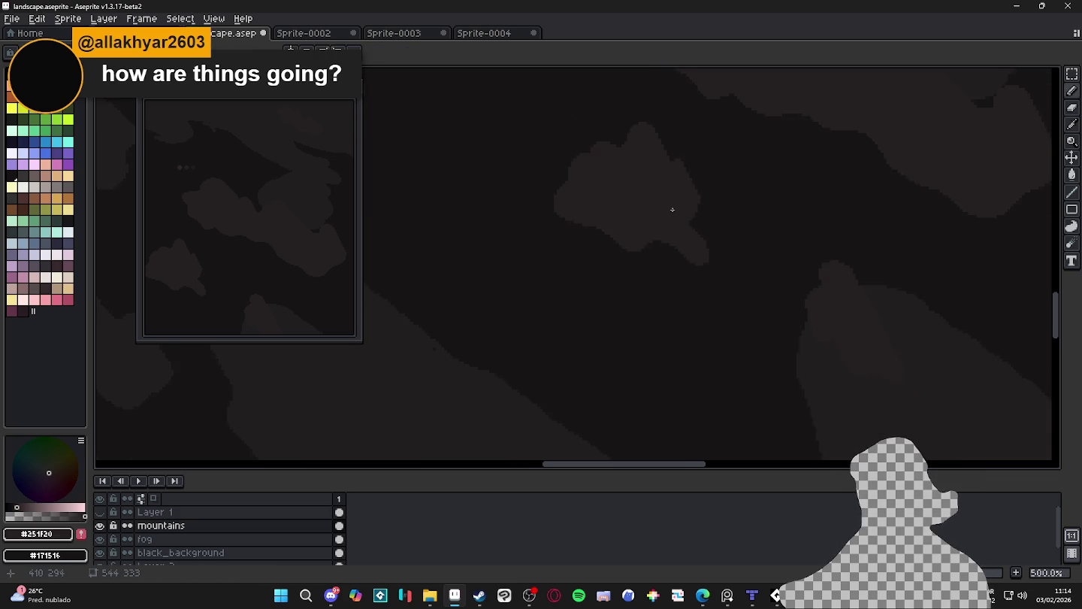
{"action": "scroll", "coordinate": [684, 218], "scroll_direction": "up", "scroll_amount": 3}
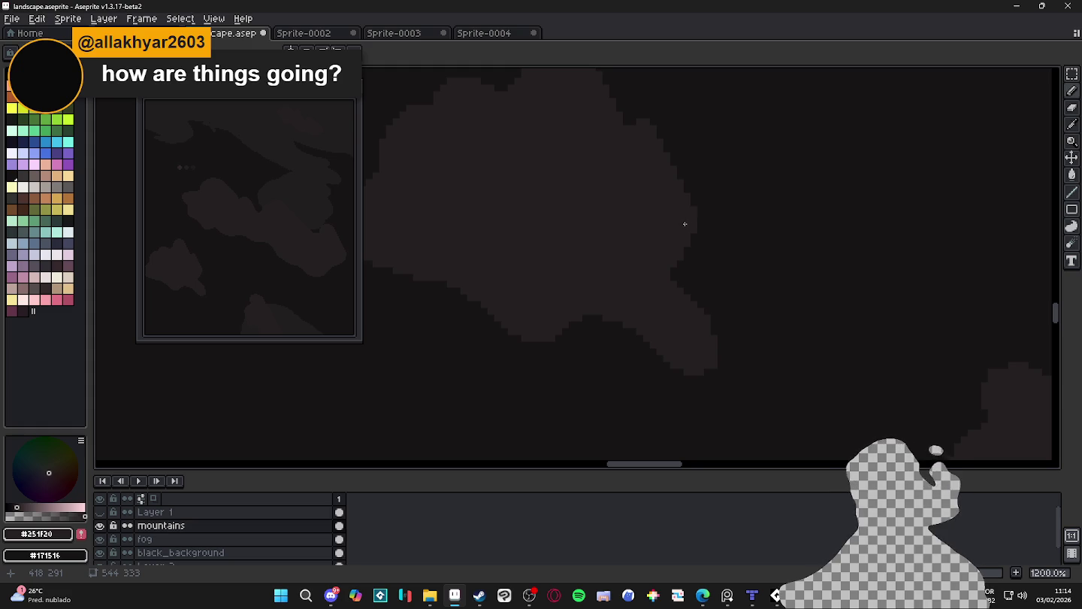
{"action": "scroll", "coordinate": [690, 219], "scroll_direction": "down", "scroll_amount": 2}
{"action": "scroll", "coordinate": [703, 215], "scroll_direction": "up", "scroll_amount": 2}
{"action": "scroll", "coordinate": [693, 193], "scroll_direction": "up", "scroll_amount": 1}
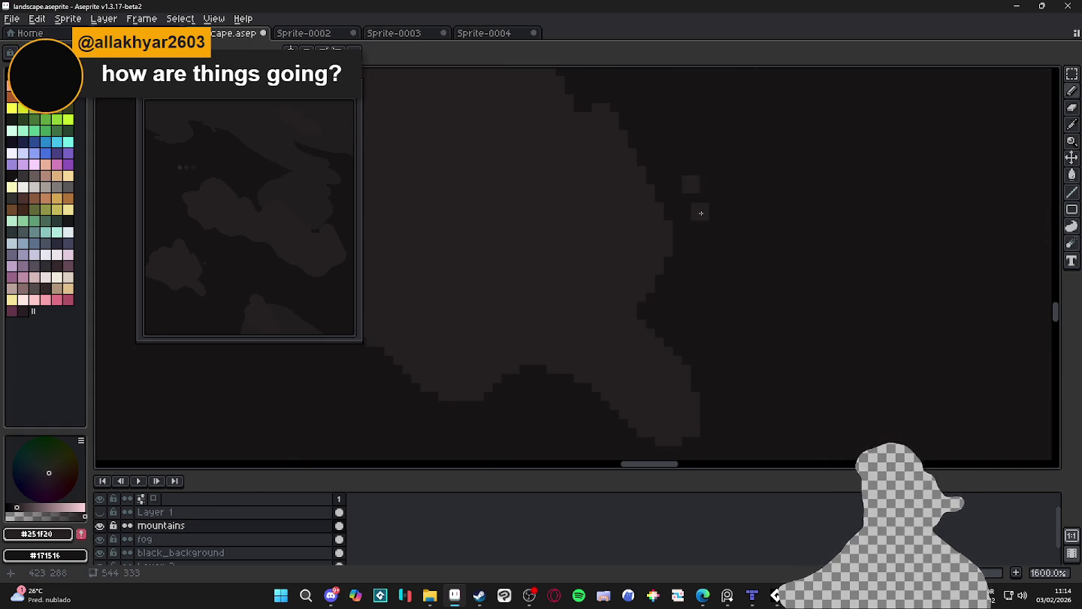
{"action": "key", "text": "ctrl+z"}
{"action": "scroll", "coordinate": [714, 181], "scroll_direction": "down", "scroll_amount": 3}
{"action": "scroll", "coordinate": [672, 221], "scroll_direction": "down", "scroll_amount": 2}
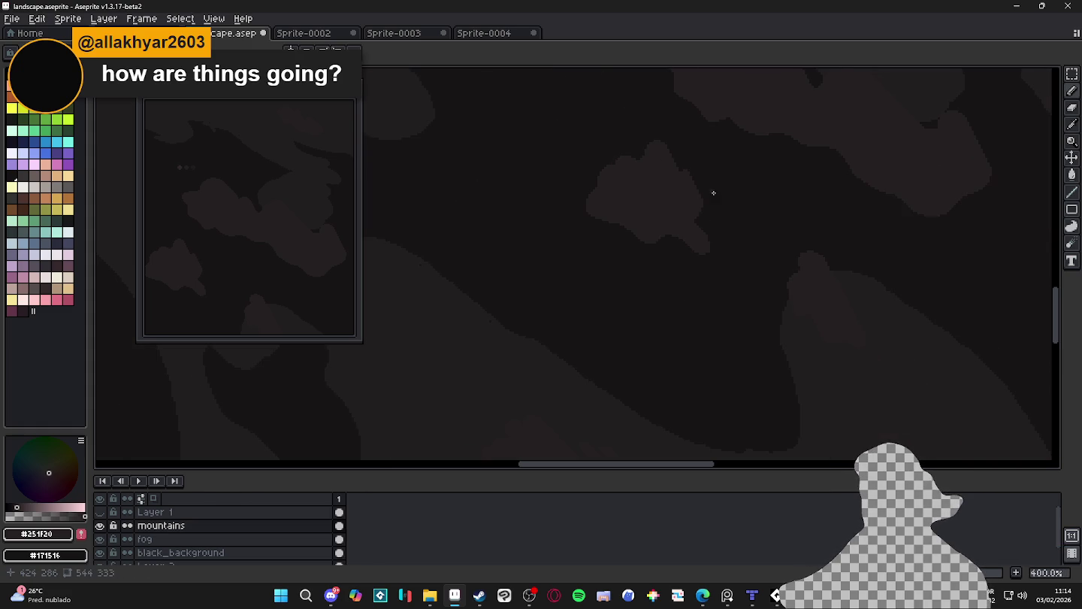
{"action": "scroll", "coordinate": [722, 186], "scroll_direction": "up", "scroll_amount": 3}
{"action": "scroll", "coordinate": [684, 200], "scroll_direction": "up", "scroll_amount": 2}
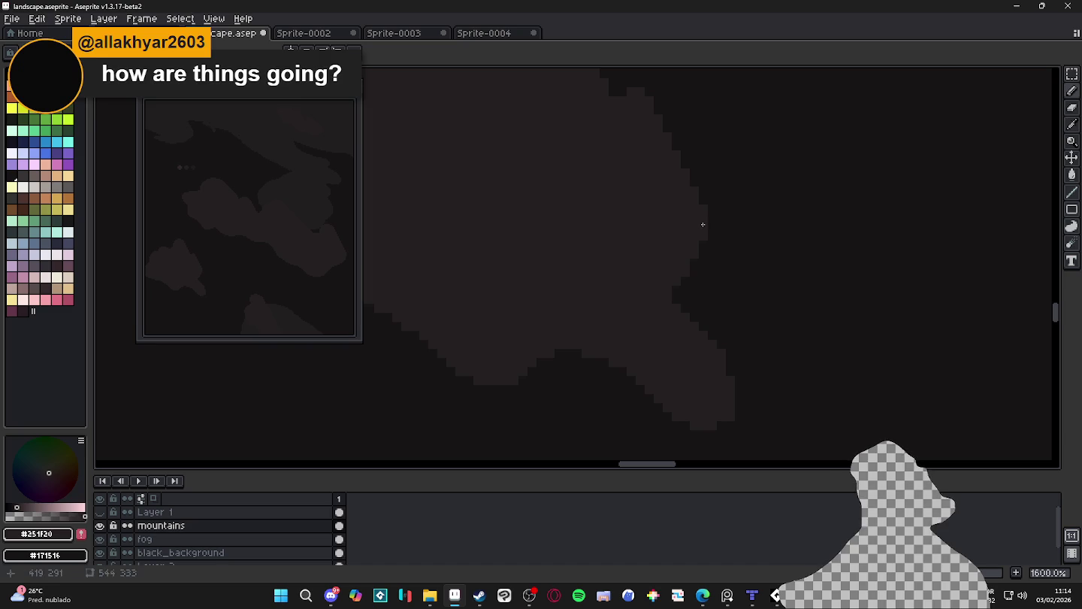
{"action": "left_click", "coordinate": [751, 595]}
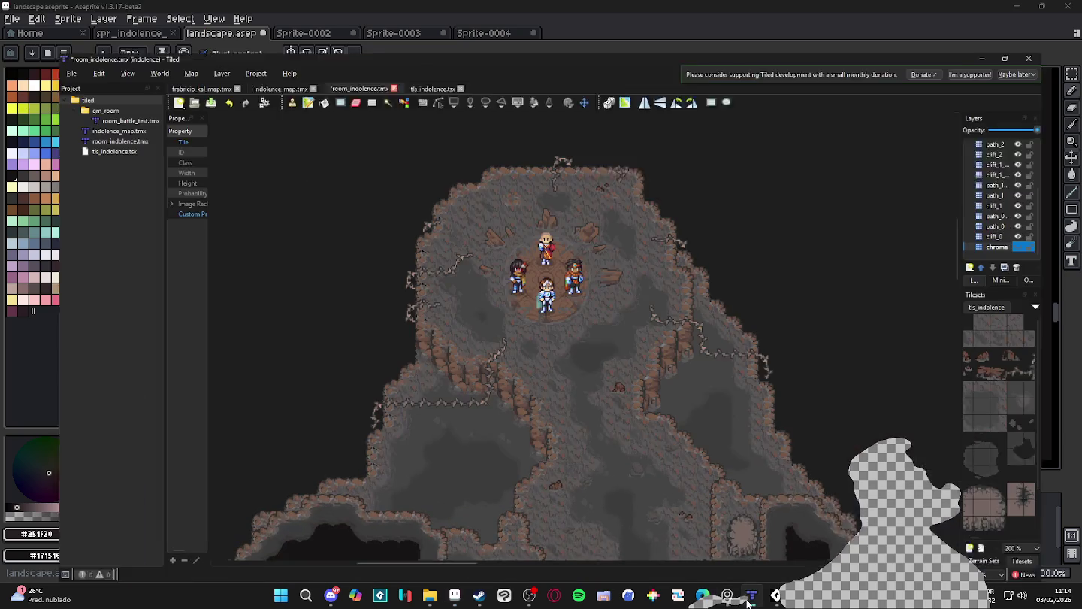
Zoom and pan around the room_indolence.tmx cave map in Tiled
{"action": "scroll", "coordinate": [564, 405], "scroll_direction": "down", "scroll_amount": 3}
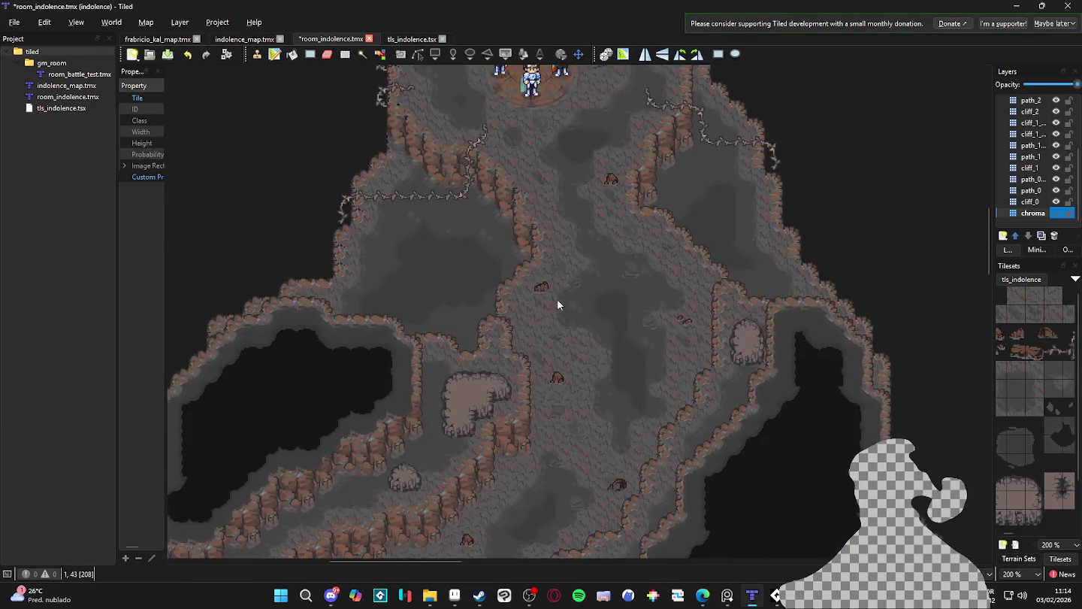
{"action": "scroll", "coordinate": [553, 408], "scroll_direction": "down", "scroll_amount": 2}
{"action": "scroll", "coordinate": [541, 215], "scroll_direction": "up", "scroll_amount": 1}
{"action": "left_click_drag", "start_coordinate": [540, 215], "coordinate": [535, 306]}
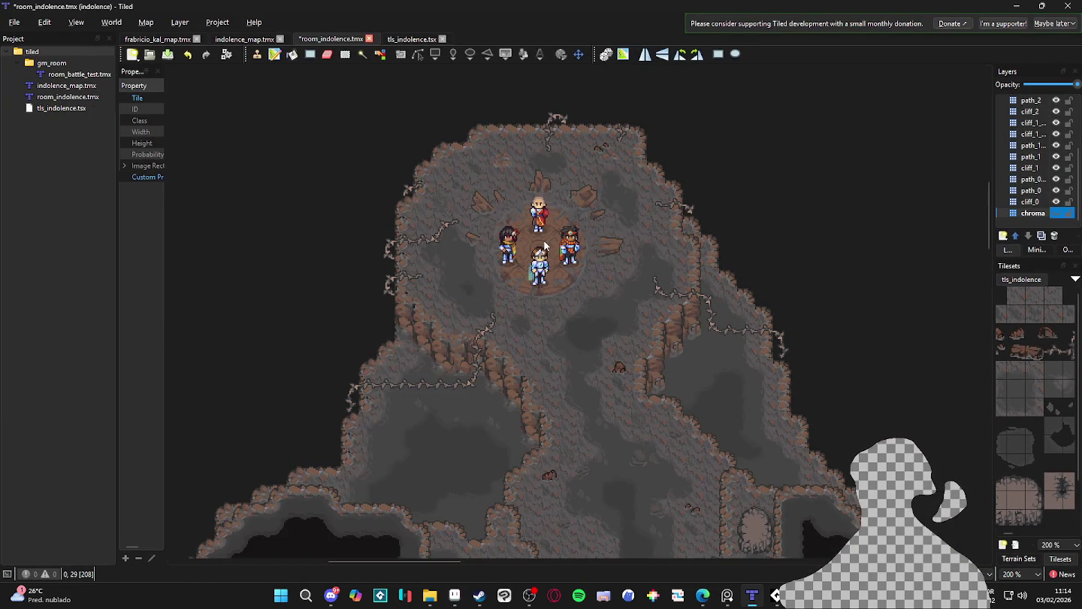
{"action": "scroll", "coordinate": [559, 218], "scroll_direction": "up", "scroll_amount": 1}
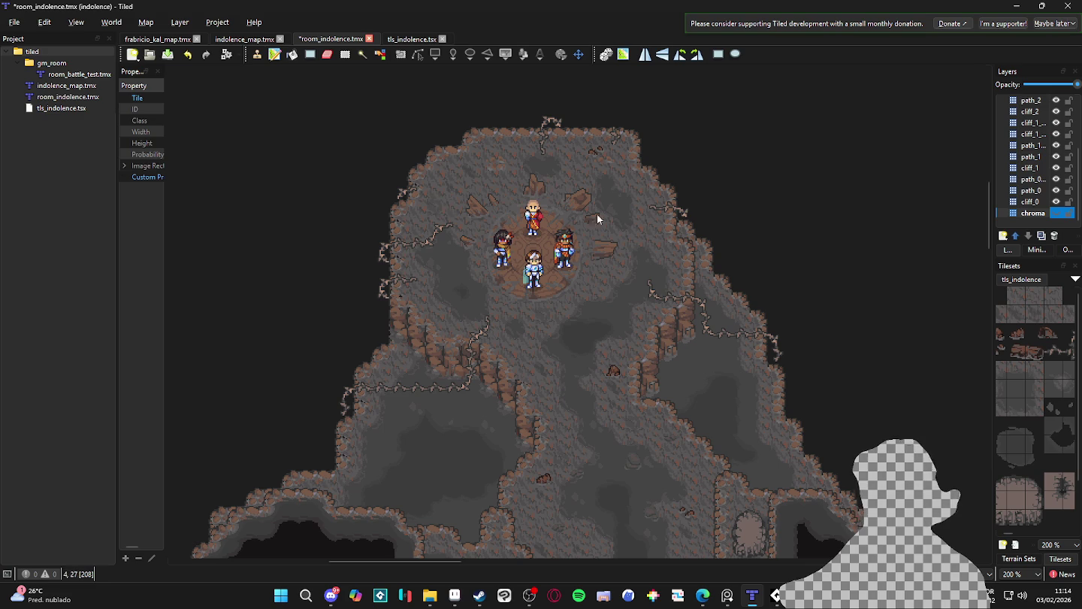
{"action": "scroll", "coordinate": [478, 375], "scroll_direction": "down", "scroll_amount": 3}
{"action": "scroll", "coordinate": [487, 353], "scroll_direction": "up", "scroll_amount": 1}
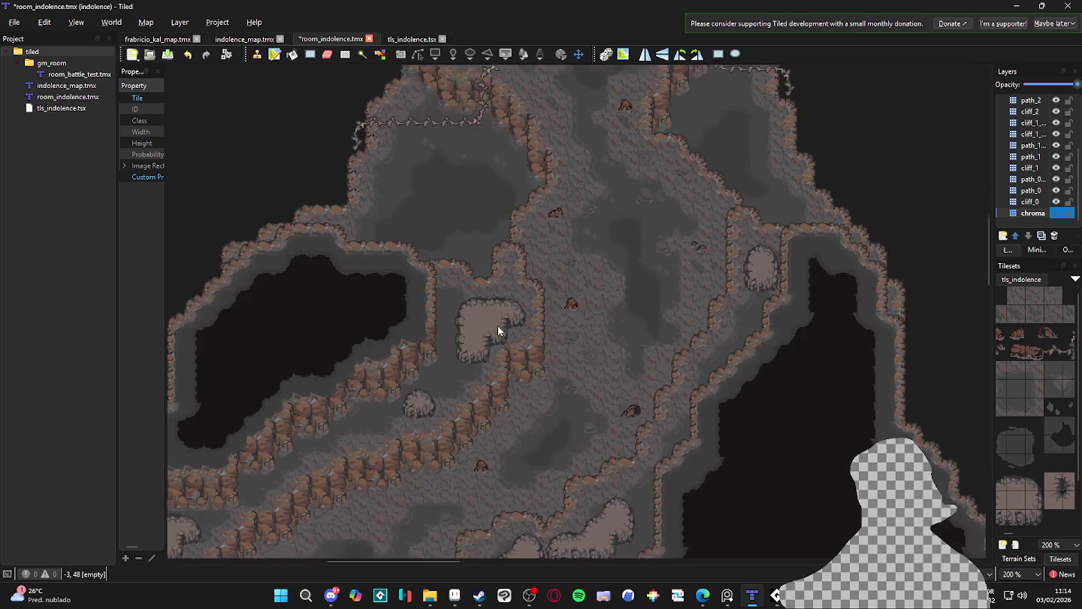
{"action": "scroll", "coordinate": [578, 346], "scroll_direction": "up", "scroll_amount": 2}
{"action": "scroll", "coordinate": [575, 291], "scroll_direction": "up", "scroll_amount": 2}
Pan to the cave top and characters, then return to landscape.aseprite in Aseprite
{"action": "scroll", "coordinate": [573, 376], "scroll_direction": "up", "scroll_amount": 1}
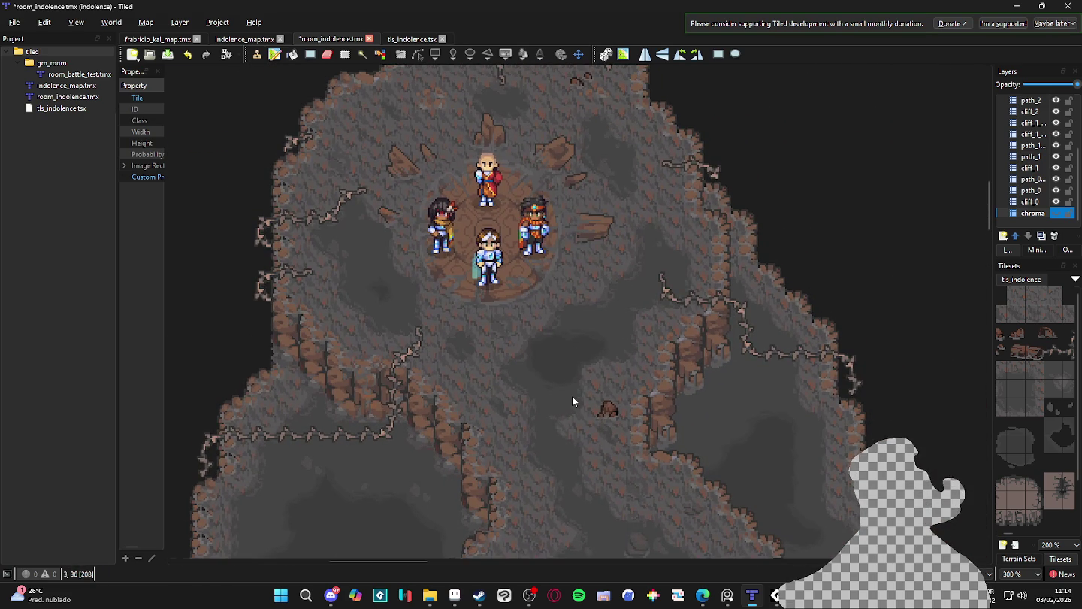
{"action": "scroll", "coordinate": [544, 399], "scroll_direction": "down", "scroll_amount": 1}
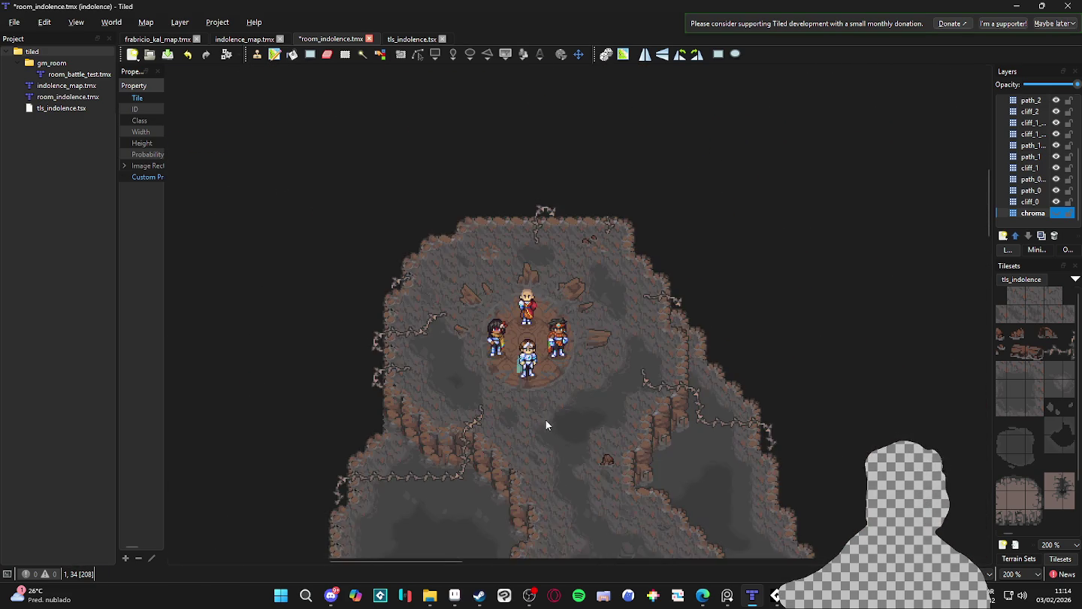
{"action": "scroll", "coordinate": [590, 447], "scroll_direction": "down", "scroll_amount": 2}
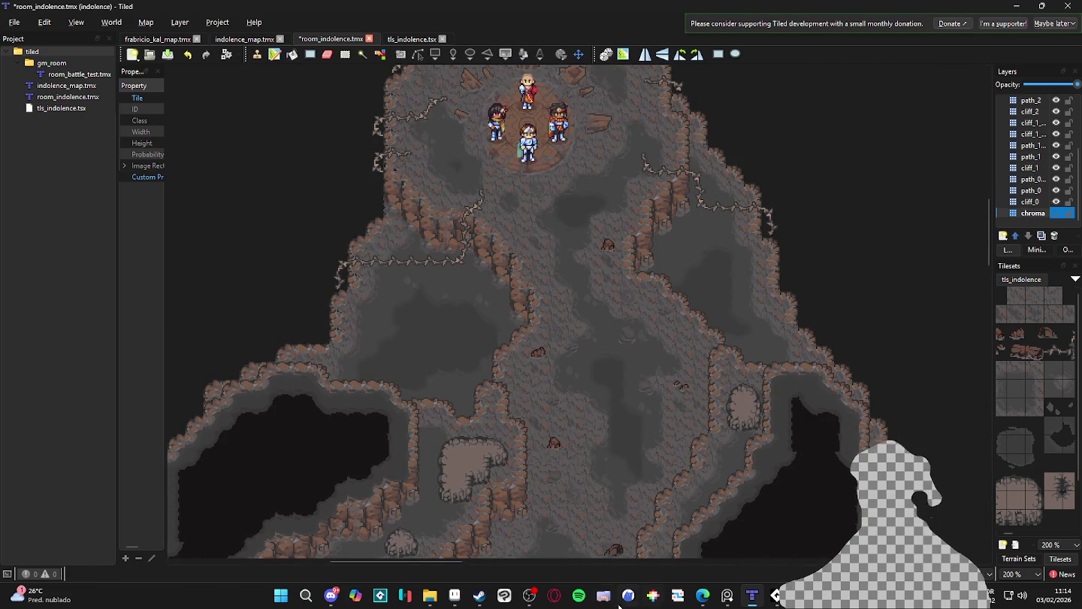
{"action": "scroll", "coordinate": [571, 317], "scroll_direction": "up", "scroll_amount": 1}
{"action": "left_click_drag", "start_coordinate": [571, 318], "coordinate": [579, 464]}
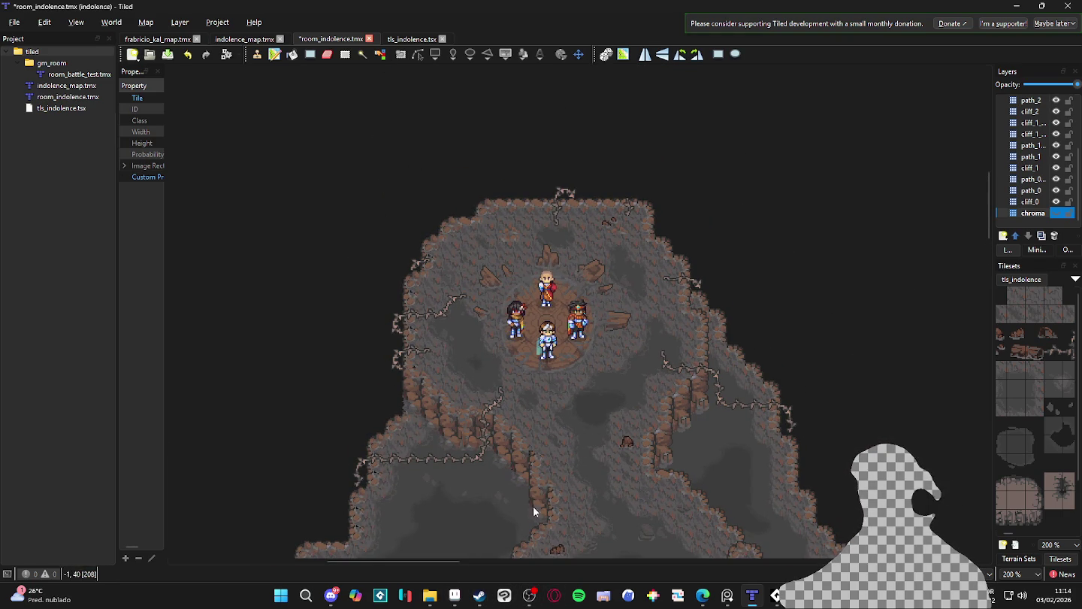
{"action": "left_click", "coordinate": [454, 595]}
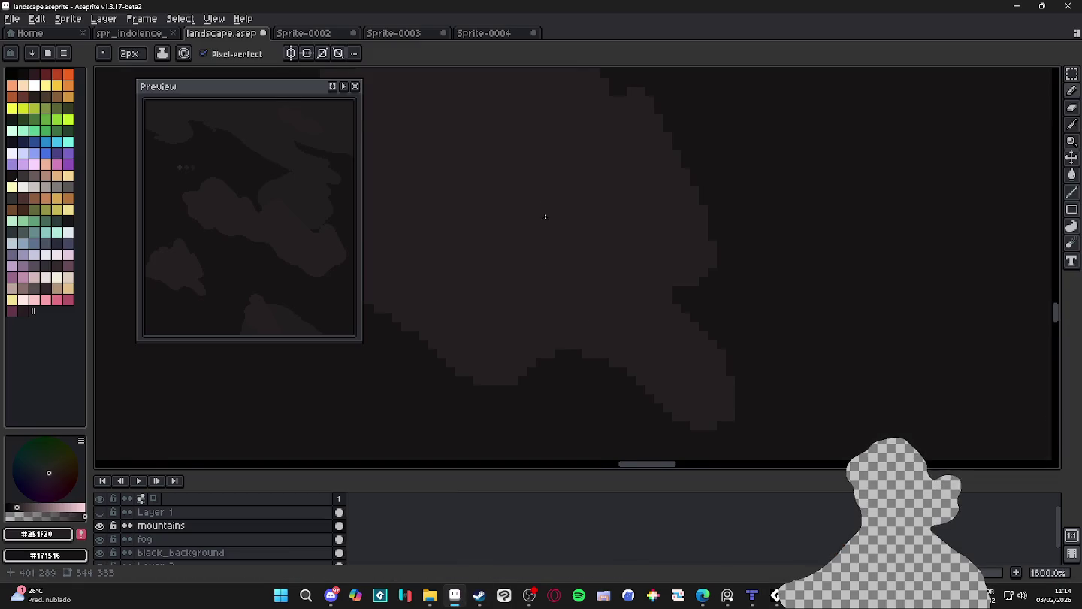
{"action": "scroll", "coordinate": [526, 225], "scroll_direction": "down", "scroll_amount": 3}
{"action": "left_click_drag", "start_coordinate": [502, 266], "coordinate": [543, 292]}
{"action": "scroll", "coordinate": [526, 272], "scroll_direction": "down", "scroll_amount": 3}
{"action": "scroll", "coordinate": [564, 286], "scroll_direction": "down", "scroll_amount": 2}
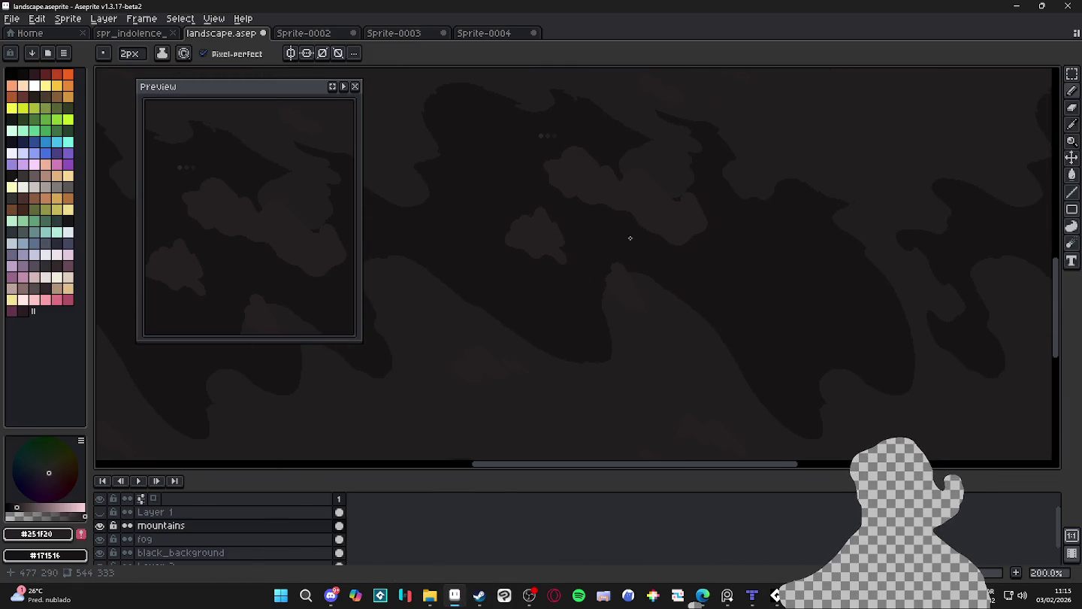
{"action": "scroll", "coordinate": [646, 218], "scroll_direction": "up", "scroll_amount": 1}
{"action": "scroll", "coordinate": [623, 207], "scroll_direction": "up", "scroll_amount": 1}
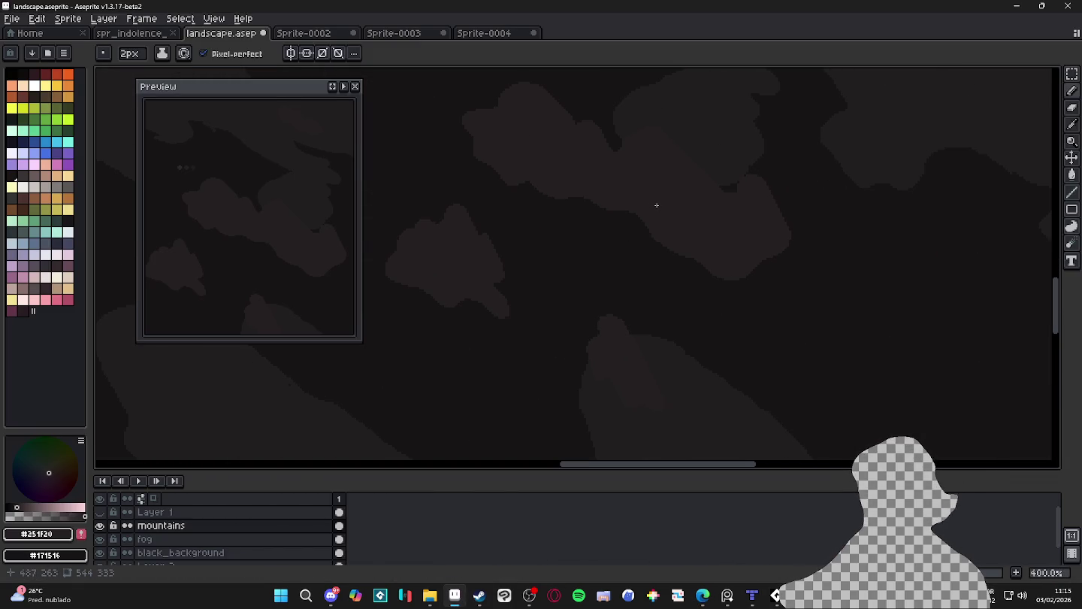
{"action": "left_click_drag", "start_coordinate": [652, 210], "coordinate": [661, 241]}
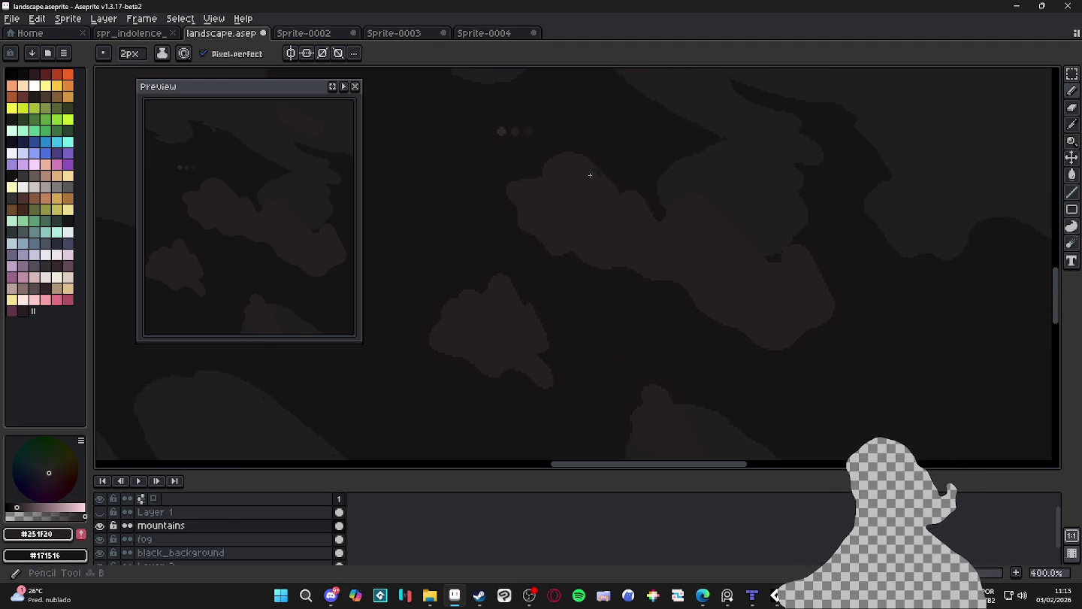
{"action": "scroll", "coordinate": [614, 182], "scroll_direction": "down", "scroll_amount": 1}
{"action": "scroll", "coordinate": [608, 183], "scroll_direction": "up", "scroll_amount": 1}
{"action": "scroll", "coordinate": [601, 183], "scroll_direction": "up", "scroll_amount": 1}
{"action": "scroll", "coordinate": [597, 183], "scroll_direction": "up", "scroll_amount": 2}
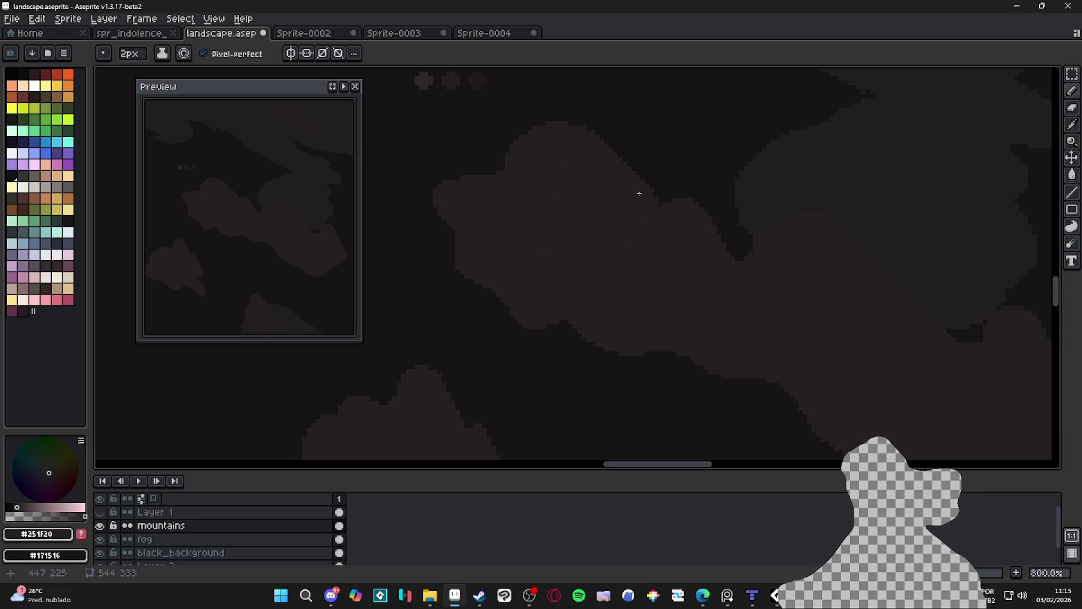
{"action": "scroll", "coordinate": [583, 271], "scroll_direction": "down", "scroll_amount": 3}
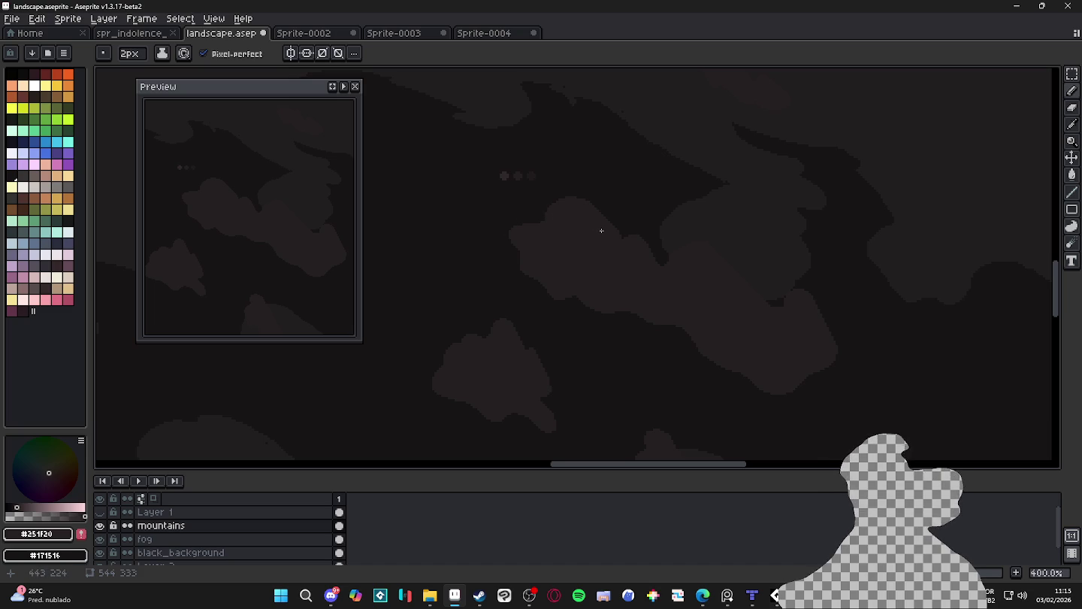
{"action": "scroll", "coordinate": [522, 175], "scroll_direction": "up", "scroll_amount": 2}
Switch to the Magic Wand and zoom and pan around the main cloud
{"action": "scroll", "coordinate": [523, 175], "scroll_direction": "up", "scroll_amount": 1}
{"action": "key", "text": "w"}
{"action": "scroll", "coordinate": [602, 307], "scroll_direction": "down", "scroll_amount": 3}
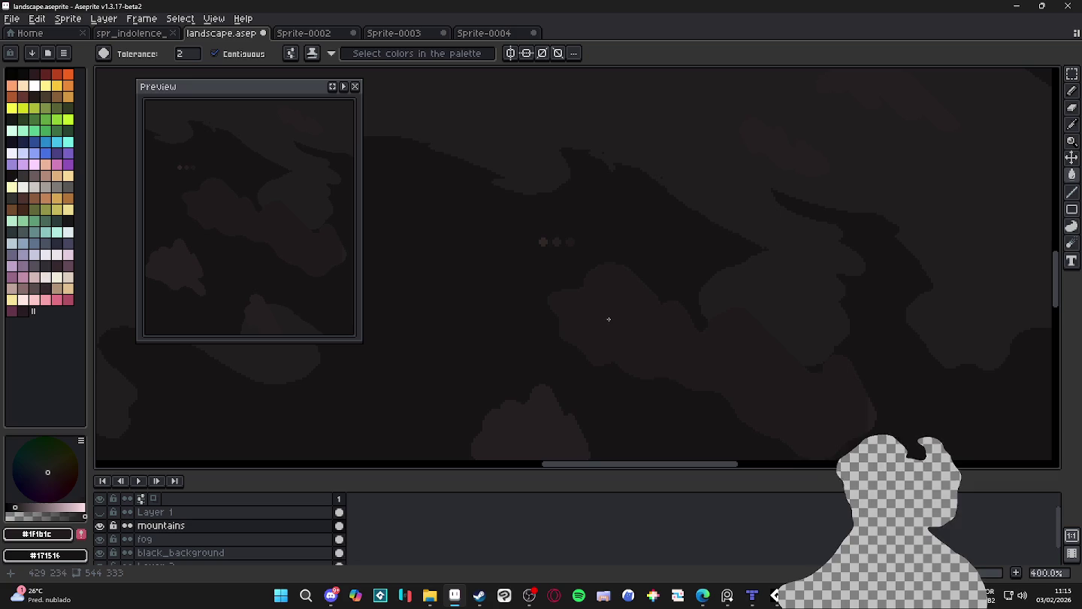
{"action": "scroll", "coordinate": [617, 304], "scroll_direction": "down", "scroll_amount": 1}
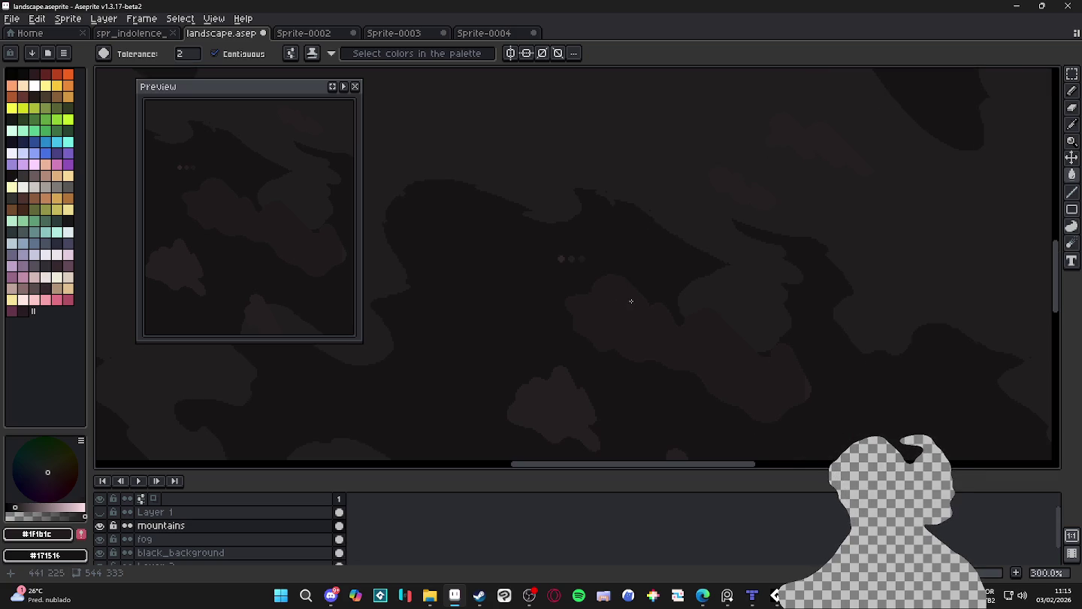
{"action": "scroll", "coordinate": [610, 291], "scroll_direction": "up", "scroll_amount": 1}
{"action": "scroll", "coordinate": [626, 310], "scroll_direction": "down", "scroll_amount": 1}
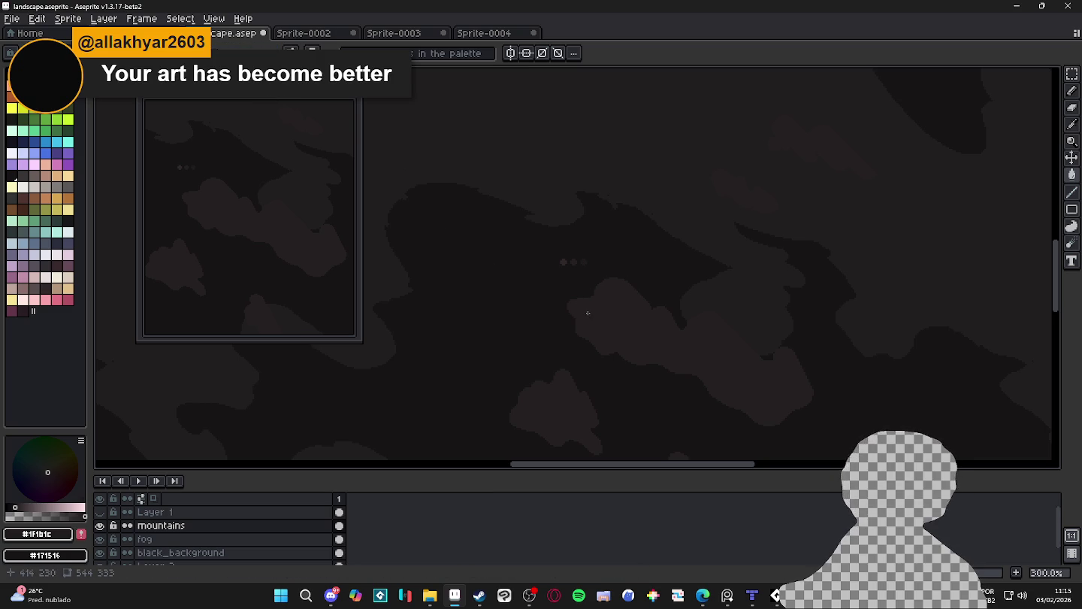
{"action": "scroll", "coordinate": [639, 328], "scroll_direction": "up", "scroll_amount": 2}
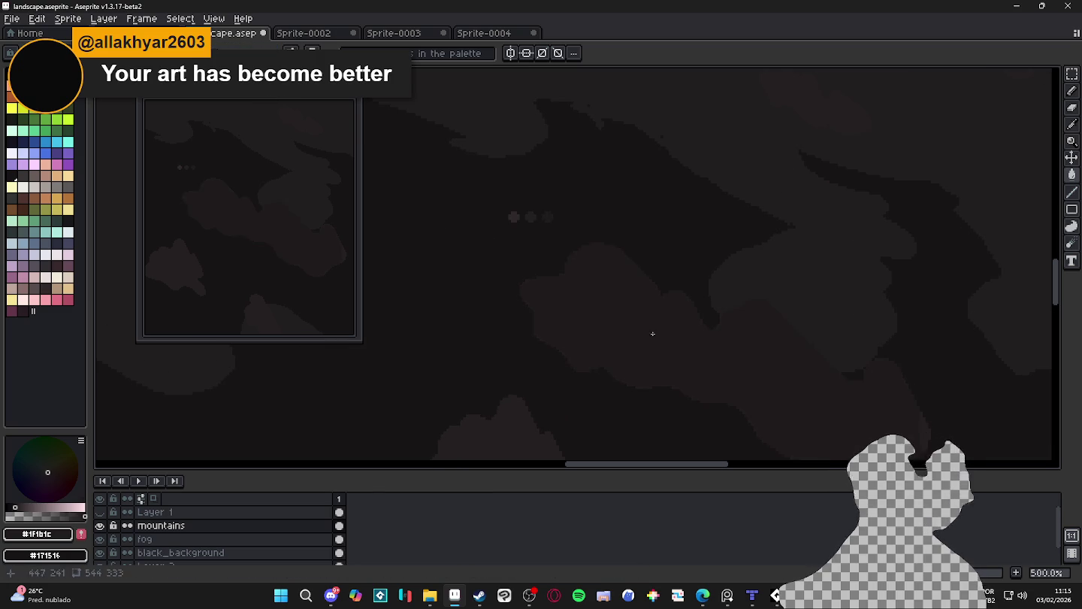
{"action": "left_click_drag", "start_coordinate": [747, 385], "coordinate": [668, 324]}
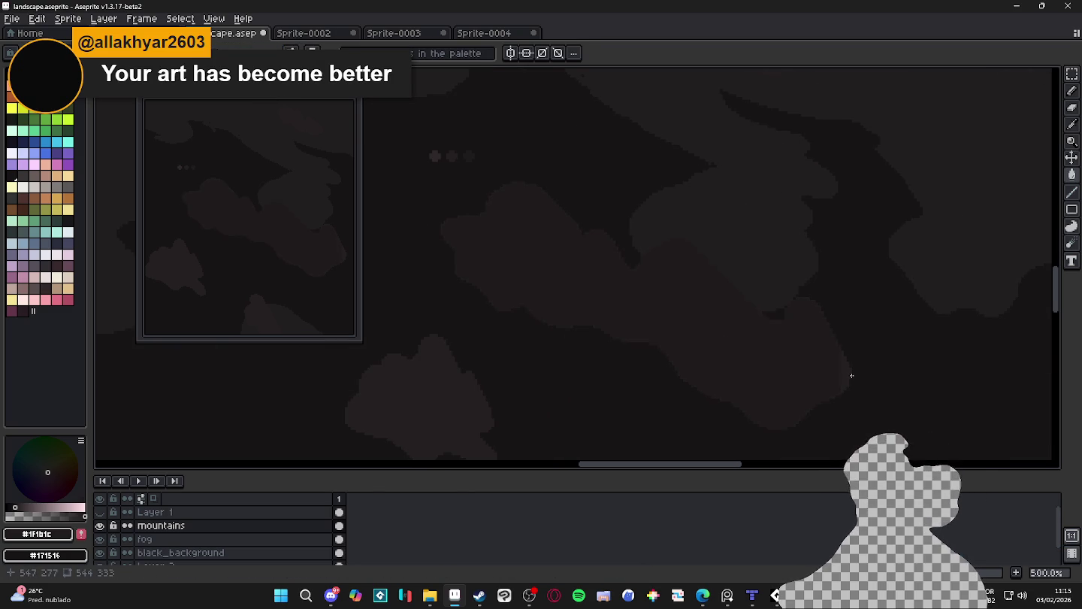
{"action": "scroll", "coordinate": [660, 345], "scroll_direction": "down", "scroll_amount": 2}
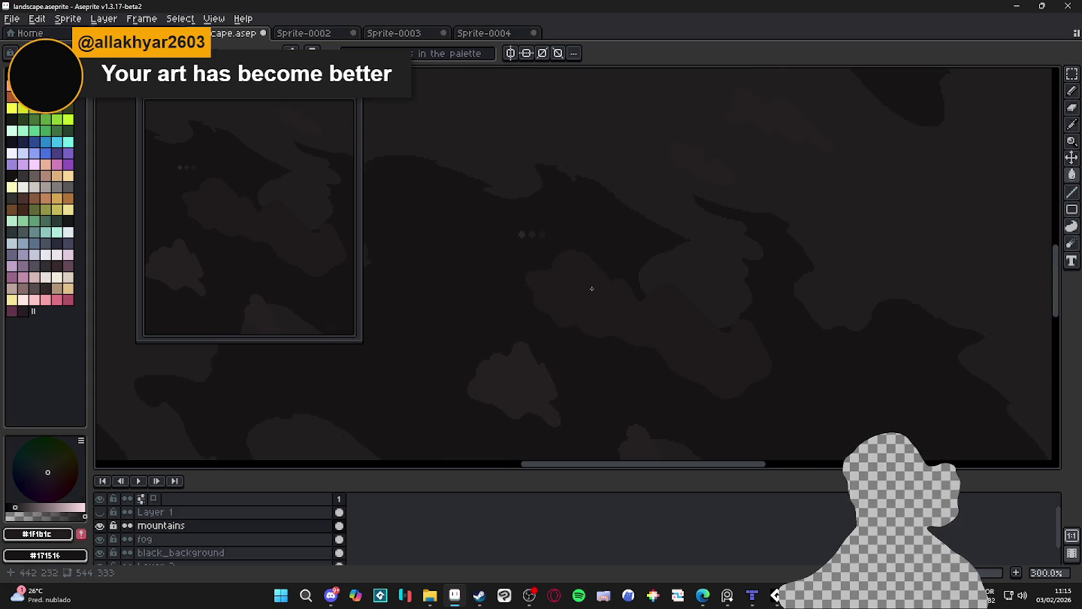
{"action": "scroll", "coordinate": [562, 277], "scroll_direction": "up", "scroll_amount": 2}
{"action": "scroll", "coordinate": [556, 260], "scroll_direction": "up", "scroll_amount": 2}
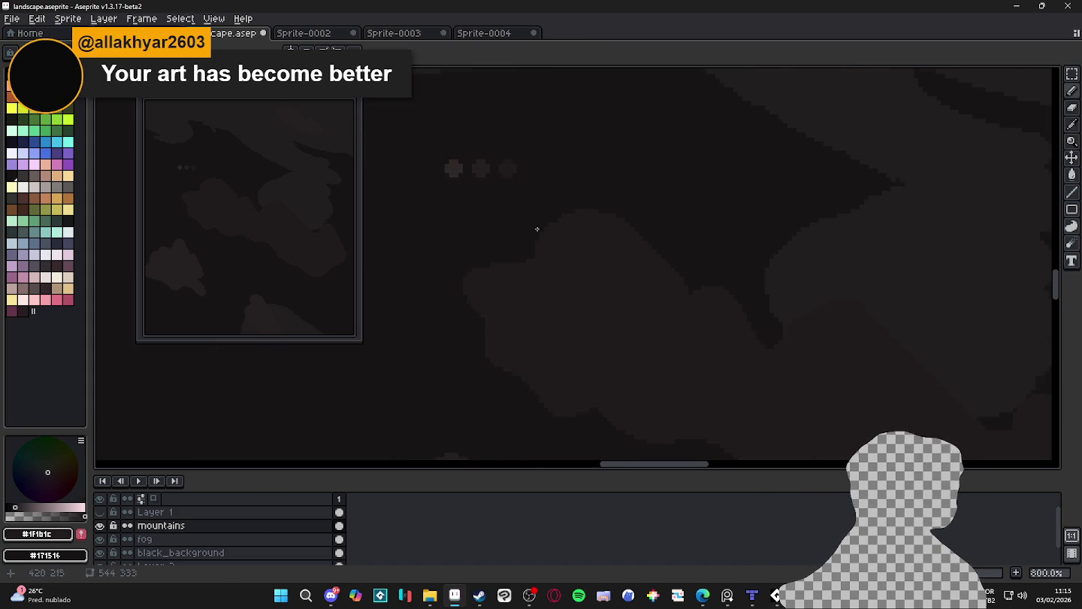
Zoom around the cloud and select the Pencil tool, drawing with #251F20
{"action": "scroll", "coordinate": [556, 259], "scroll_direction": "up", "scroll_amount": 3}
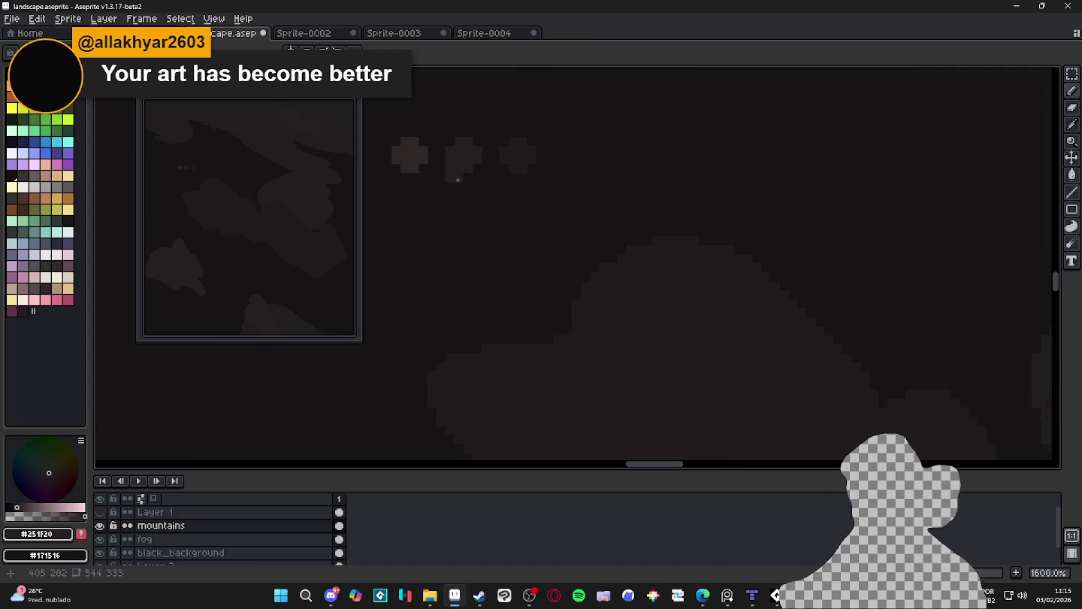
{"action": "scroll", "coordinate": [691, 336], "scroll_direction": "down", "scroll_amount": 4}
{"action": "scroll", "coordinate": [695, 360], "scroll_direction": "down", "scroll_amount": 1}
{"action": "scroll", "coordinate": [676, 316], "scroll_direction": "down", "scroll_amount": 2}
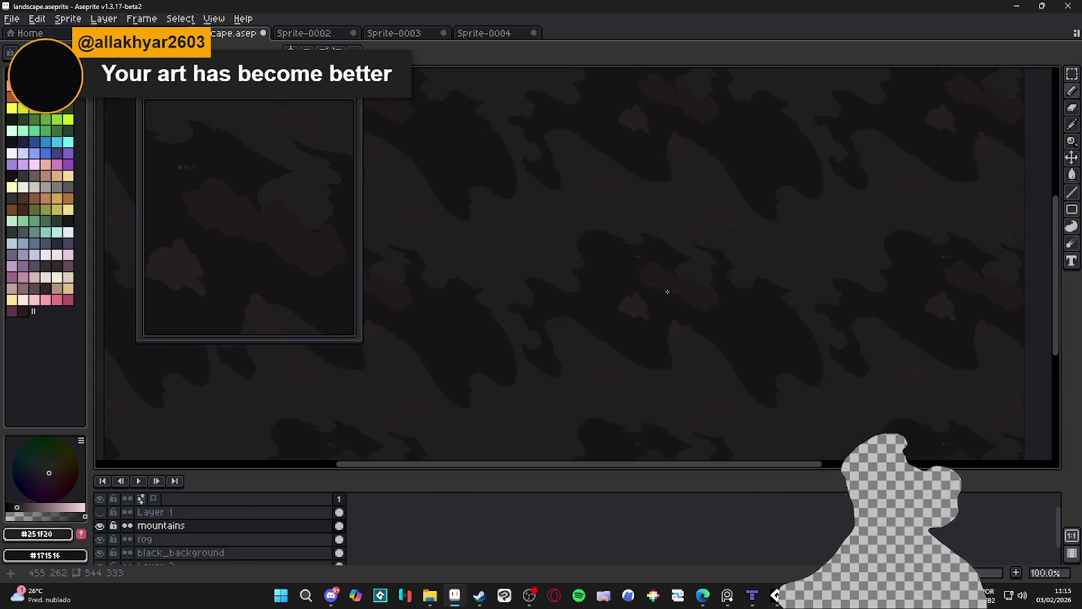
{"action": "scroll", "coordinate": [664, 296], "scroll_direction": "down", "scroll_amount": 1}
{"action": "scroll", "coordinate": [664, 299], "scroll_direction": "up", "scroll_amount": 1}
{"action": "scroll", "coordinate": [614, 288], "scroll_direction": "up", "scroll_amount": 3}
{"action": "scroll", "coordinate": [659, 237], "scroll_direction": "up", "scroll_amount": 2}
{"action": "scroll", "coordinate": [593, 233], "scroll_direction": "down", "scroll_amount": 1}
{"action": "scroll", "coordinate": [605, 252], "scroll_direction": "down", "scroll_amount": 2}
{"action": "key", "text": "b"}
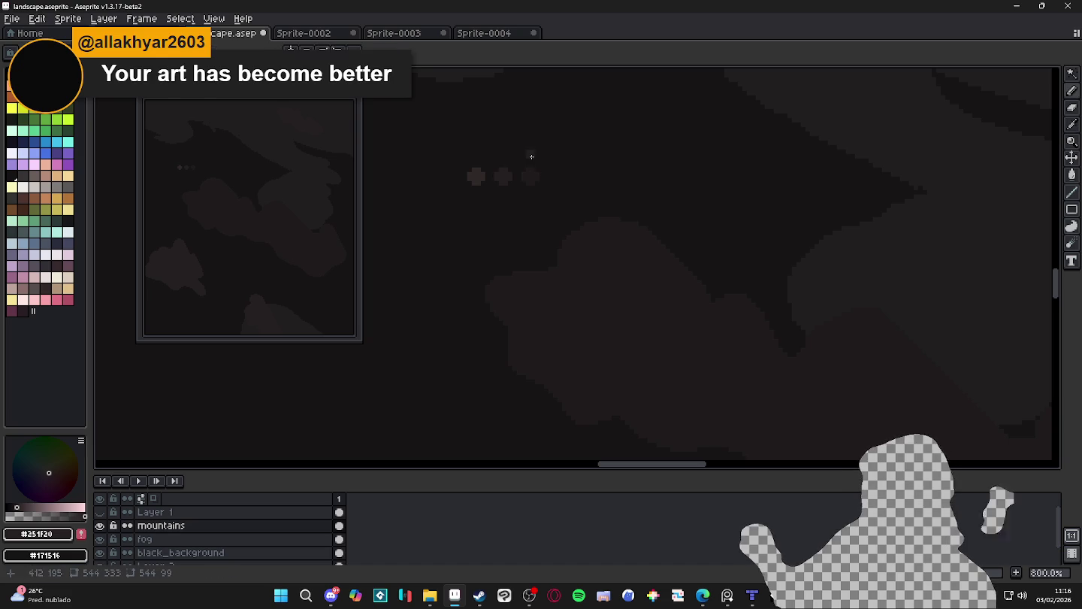
{"action": "mouse_move", "coordinate": [778, 294]}
{"action": "left_mouse_down"}
{"action": "mouse_move", "coordinate": [762, 282]}
{"action": "mouse_move", "coordinate": [852, 297]}
{"action": "left_mouse_up"}
{"action": "scroll", "coordinate": [850, 253], "scroll_direction": "down", "scroll_amount": 1}
{"action": "left_click_drag", "start_coordinate": [850, 253], "coordinate": [871, 259]}
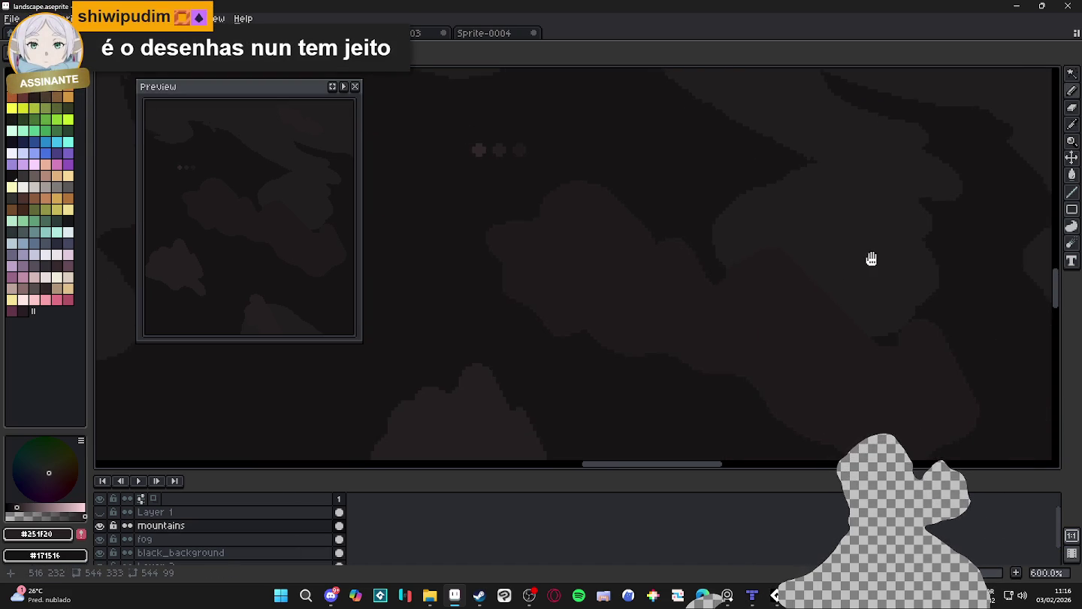
{"action": "left_click_drag", "start_coordinate": [969, 380], "coordinate": [902, 427]}
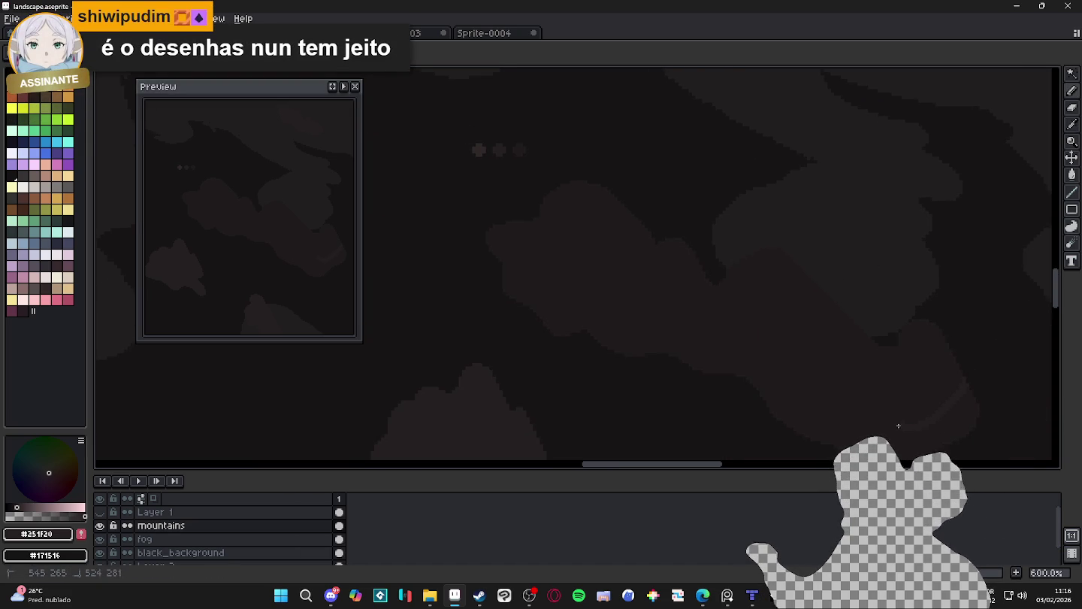
{"action": "mouse_move", "coordinate": [720, 351]}
{"action": "left_mouse_down"}
{"action": "mouse_move", "coordinate": [674, 307]}
{"action": "mouse_move", "coordinate": [623, 300]}
{"action": "mouse_move", "coordinate": [566, 271]}
{"action": "left_mouse_up"}
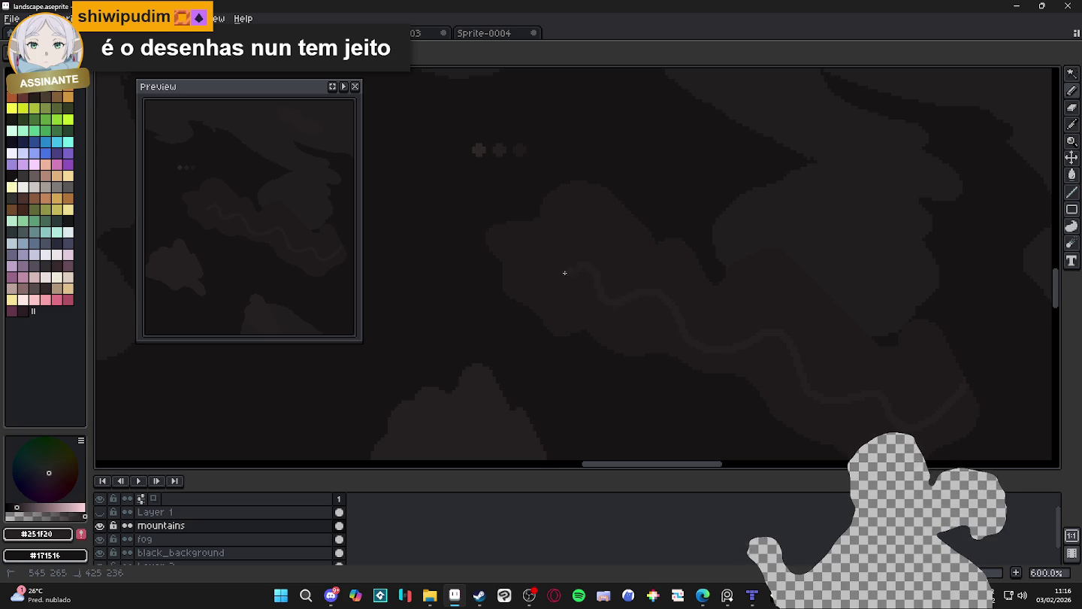
{"action": "key", "text": "ctrl+z"}
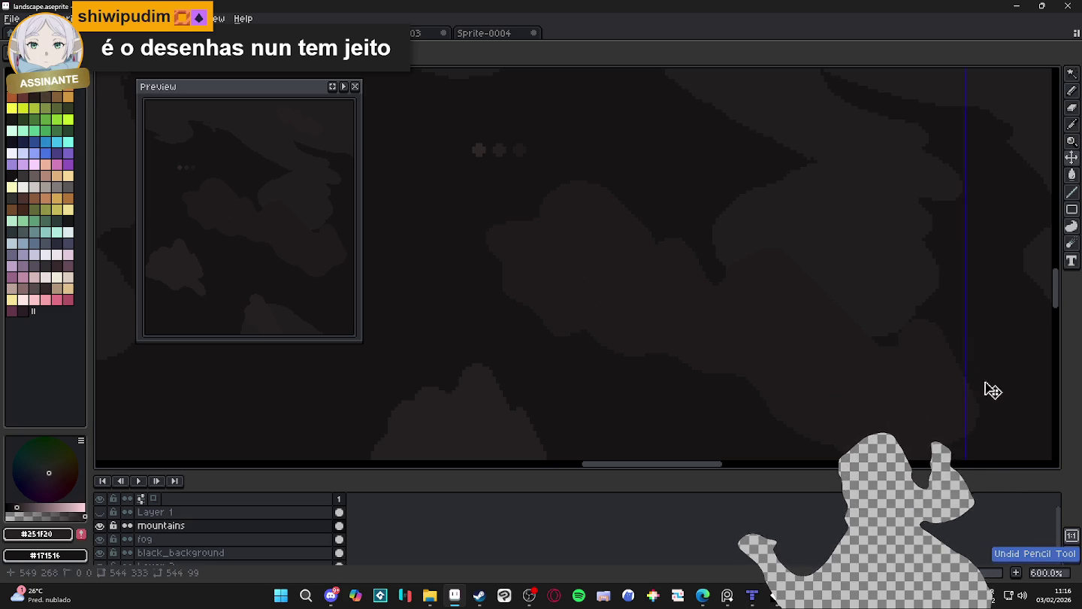
{"action": "mouse_move", "coordinate": [883, 364]}
{"action": "left_mouse_down"}
{"action": "mouse_move", "coordinate": [768, 367]}
{"action": "mouse_move", "coordinate": [739, 333]}
{"action": "mouse_move", "coordinate": [704, 317]}
{"action": "mouse_move", "coordinate": [573, 268]}
{"action": "mouse_move", "coordinate": [502, 257]}
{"action": "left_mouse_up"}
{"action": "key", "text": "ctrl+z"}
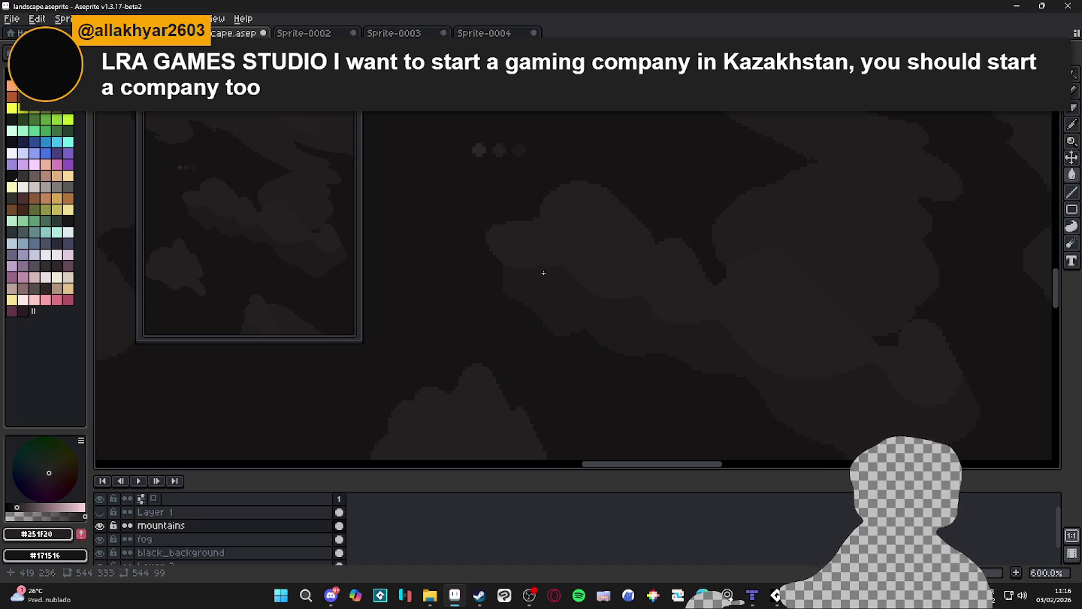
{"action": "scroll", "coordinate": [544, 257], "scroll_direction": "up", "scroll_amount": 2}
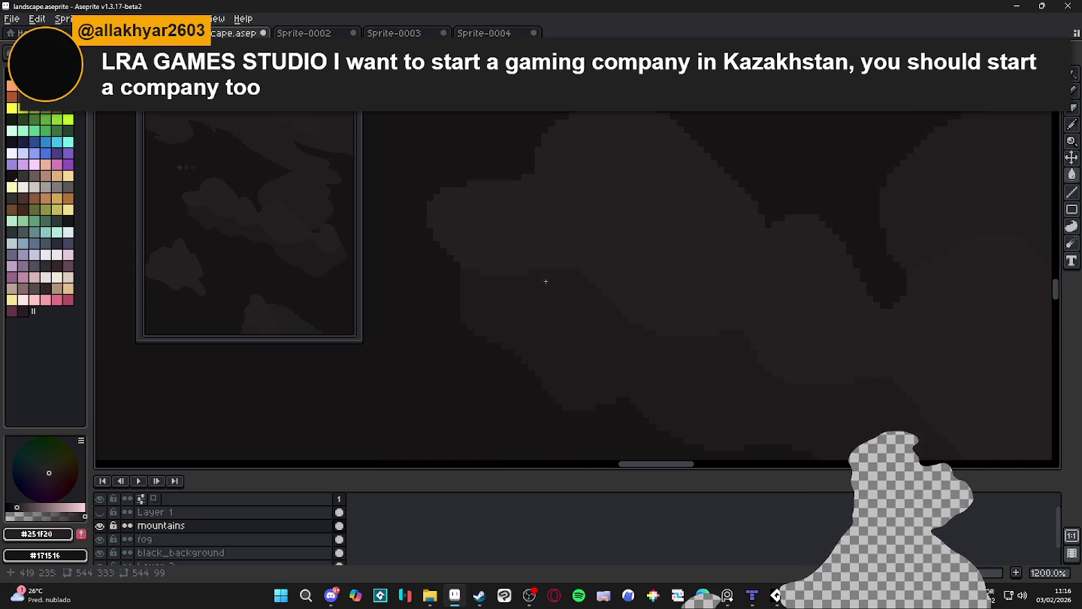
{"action": "scroll", "coordinate": [575, 267], "scroll_direction": "up", "scroll_amount": 2}
{"action": "left_click", "coordinate": [594, 266], "text": "alt"}
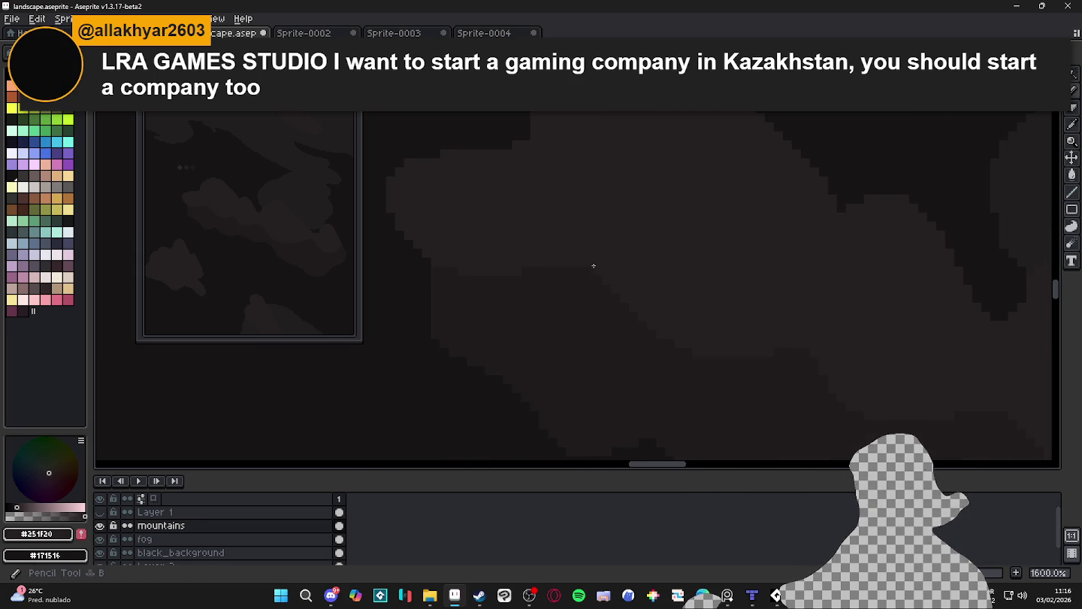
{"action": "scroll", "coordinate": [607, 280], "scroll_direction": "down", "scroll_amount": 3}
{"action": "scroll", "coordinate": [605, 280], "scroll_direction": "up", "scroll_amount": 5}
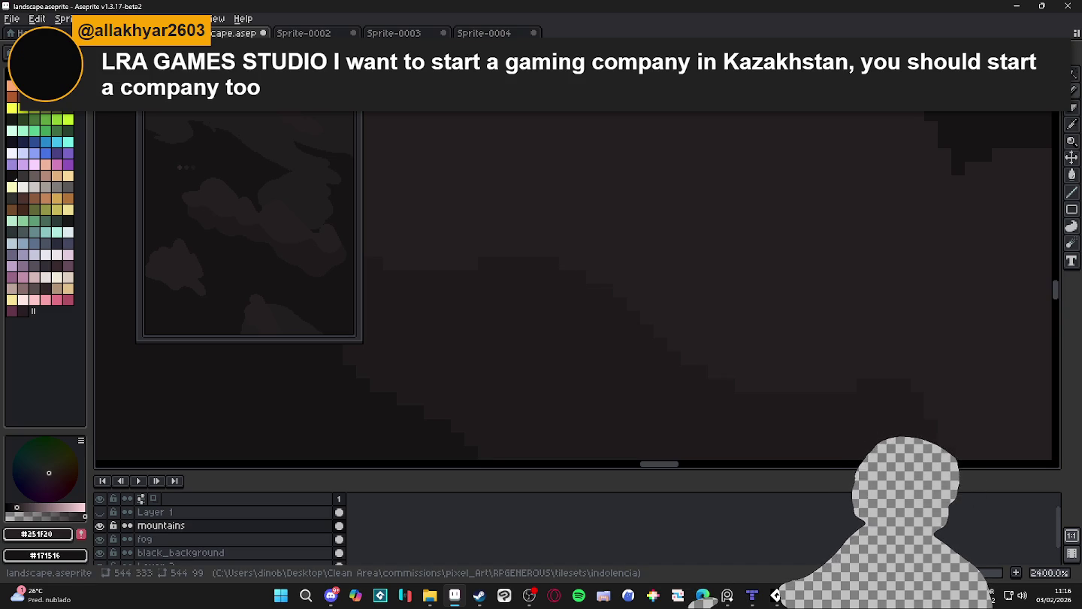
{"action": "left_click", "coordinate": [703, 595]}
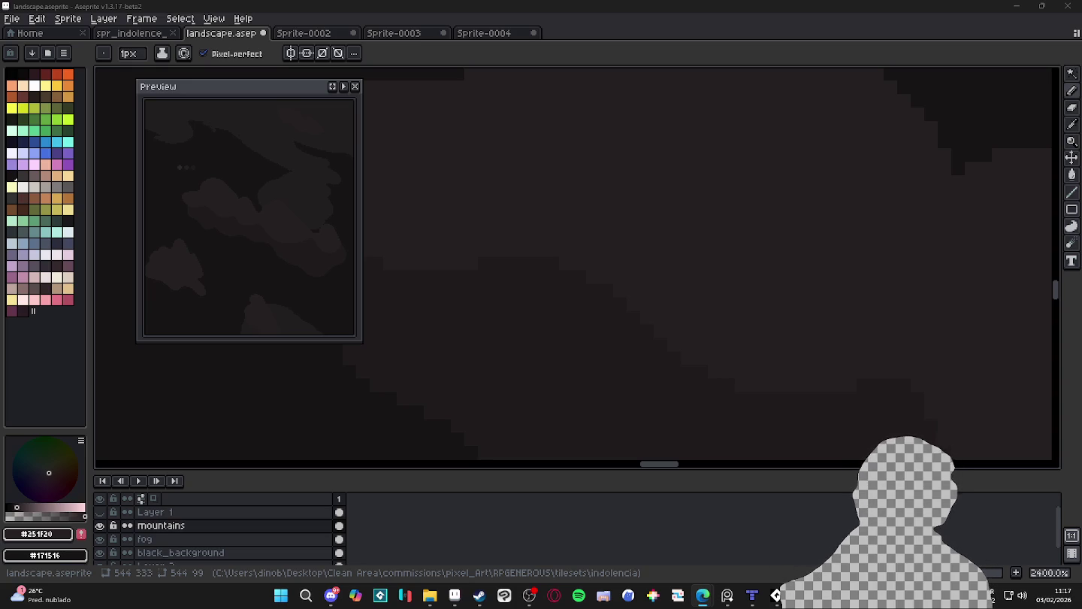
{"action": "scroll", "coordinate": [577, 244], "scroll_direction": "down", "scroll_amount": 2}
{"action": "scroll", "coordinate": [536, 280], "scroll_direction": "down", "scroll_amount": 2}
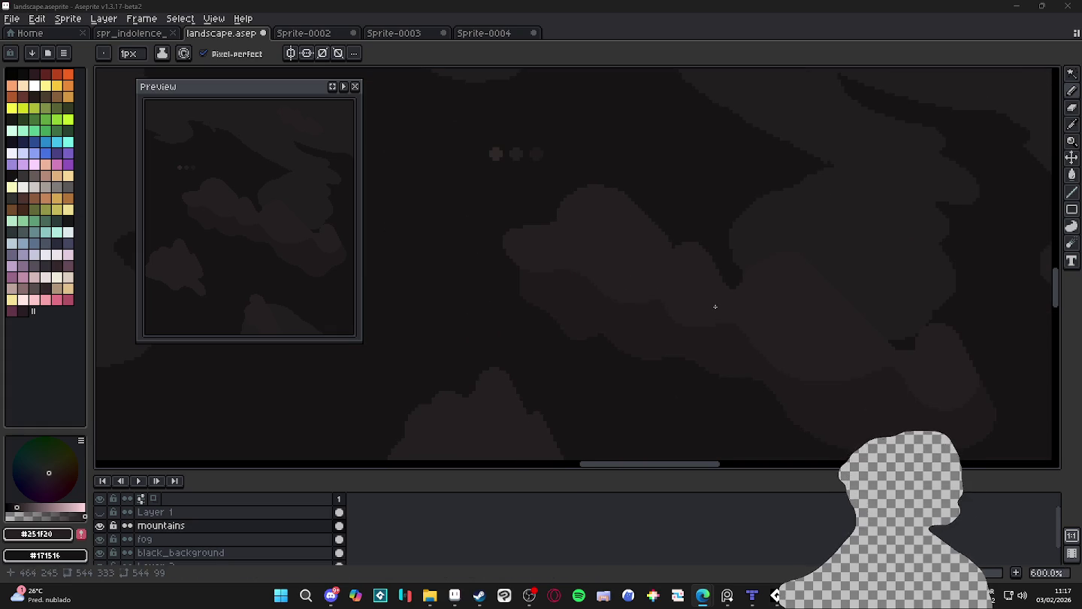
{"action": "scroll", "coordinate": [715, 348], "scroll_direction": "up", "scroll_amount": 4}
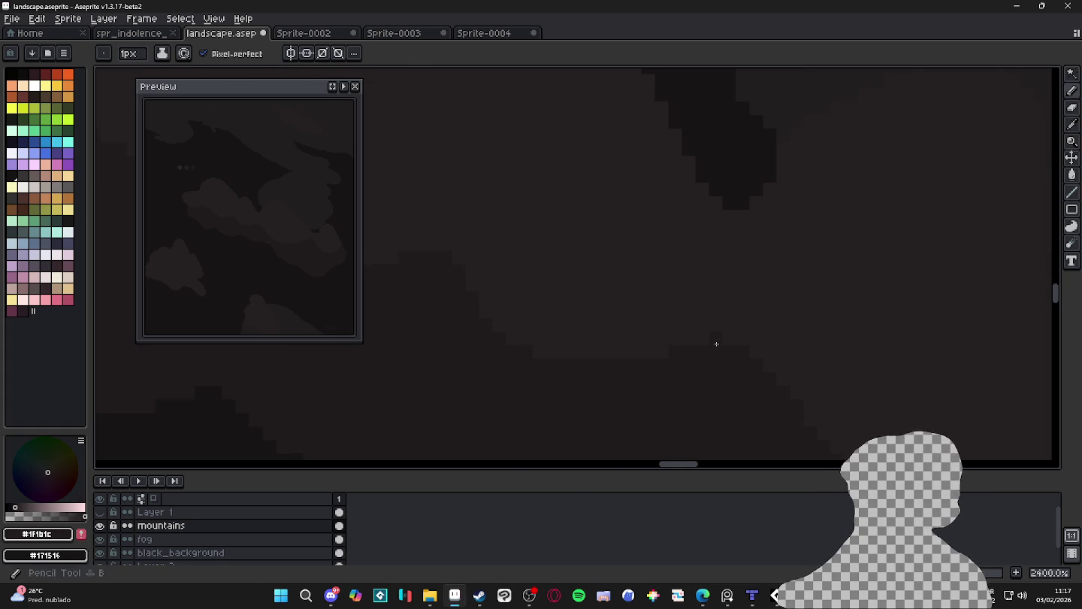
{"action": "key", "text": "alt"}
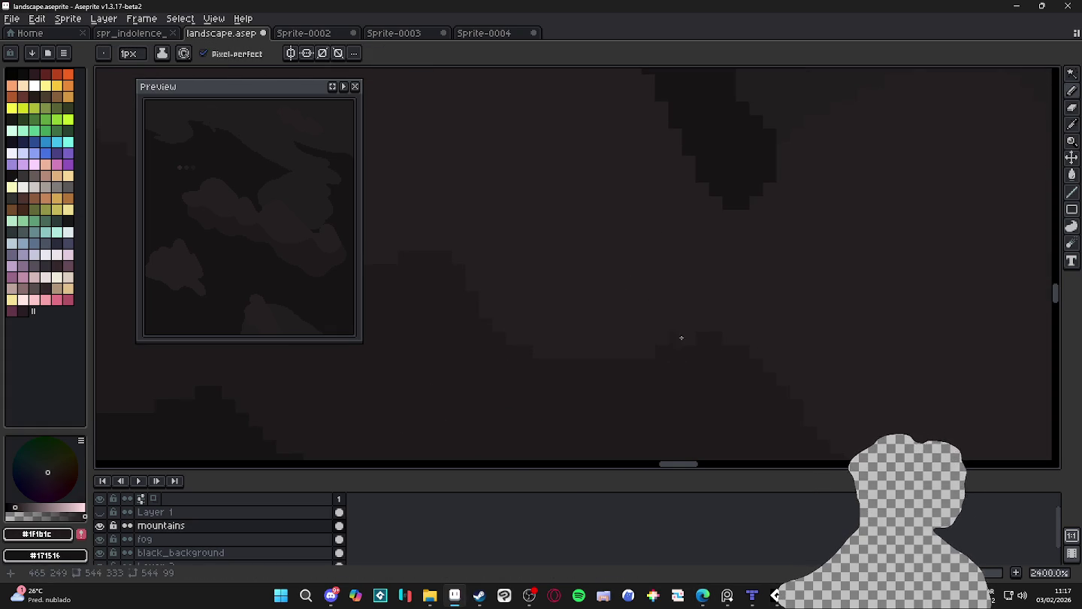
{"action": "scroll", "coordinate": [675, 344], "scroll_direction": "down", "scroll_amount": 1}
{"action": "scroll", "coordinate": [672, 345], "scroll_direction": "down", "scroll_amount": 1}
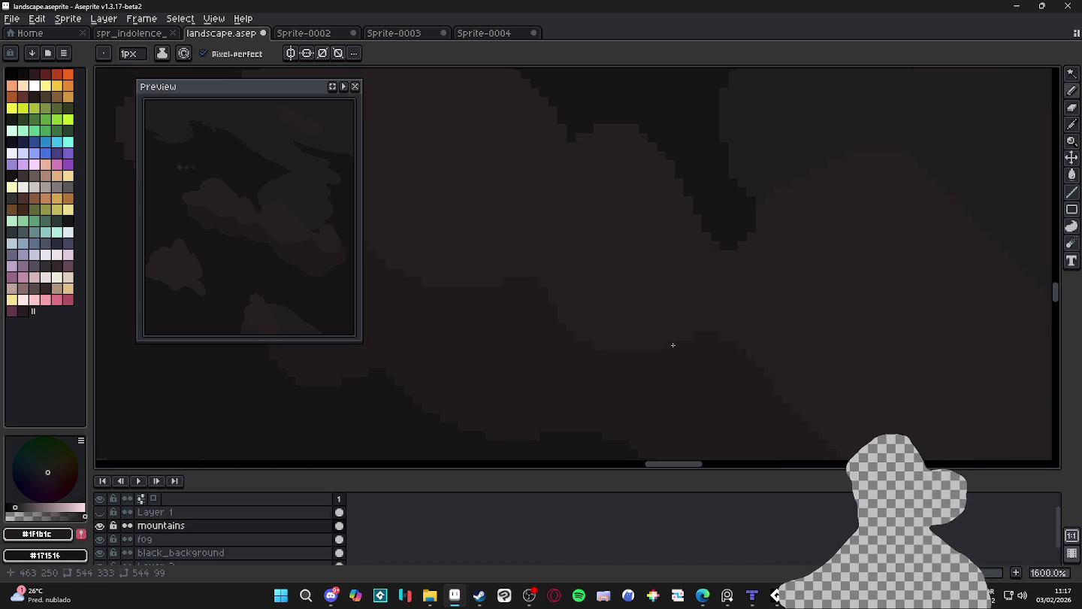
{"action": "left_click", "coordinate": [635, 354], "text": "alt"}
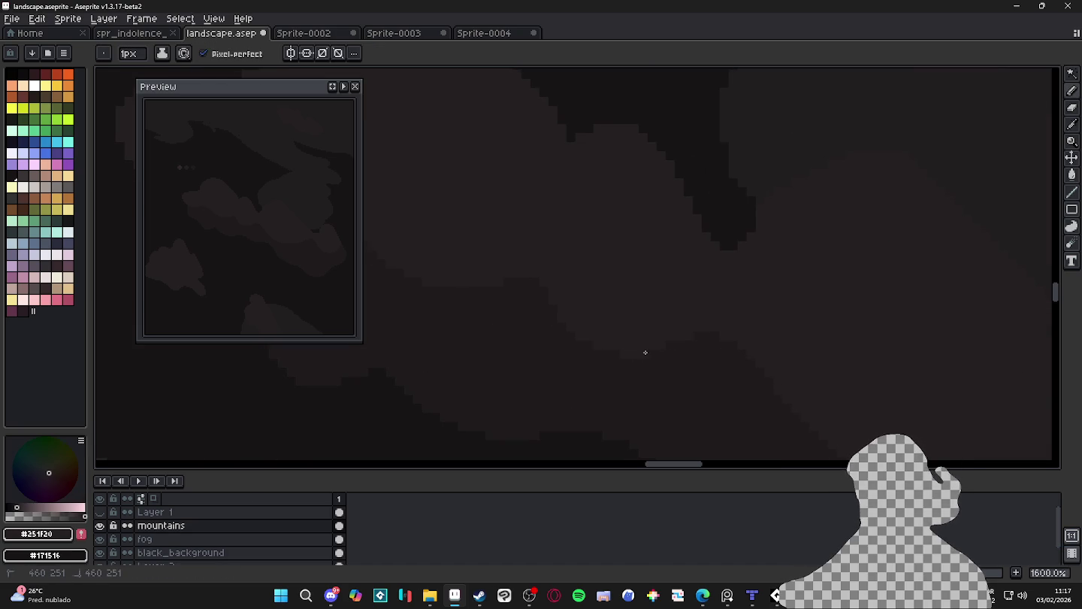
{"action": "scroll", "coordinate": [613, 350], "scroll_direction": "down", "scroll_amount": 5}
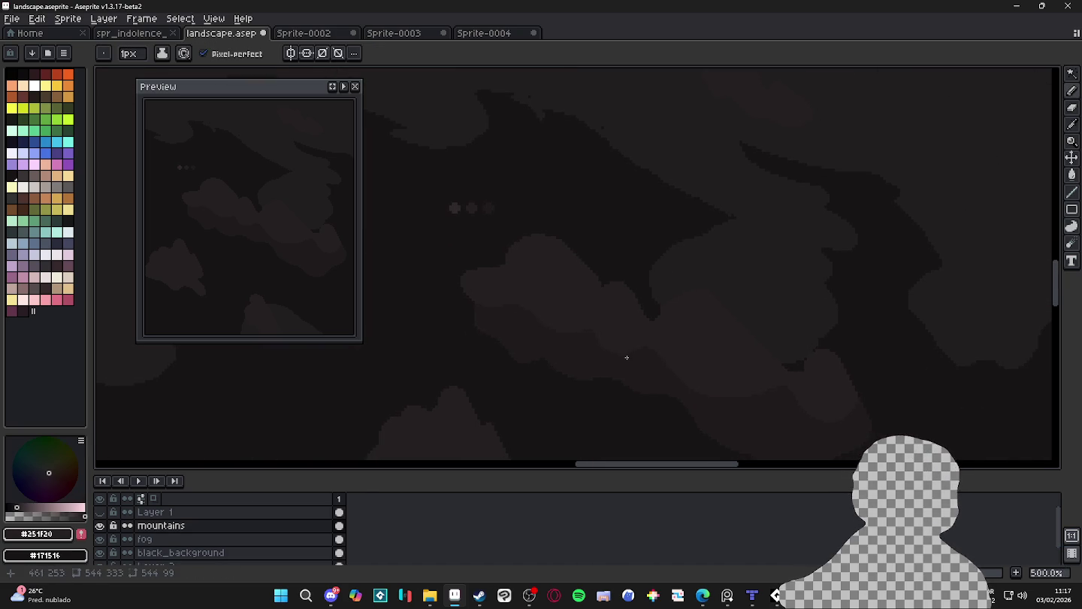
{"action": "left_click", "coordinate": [703, 595]}
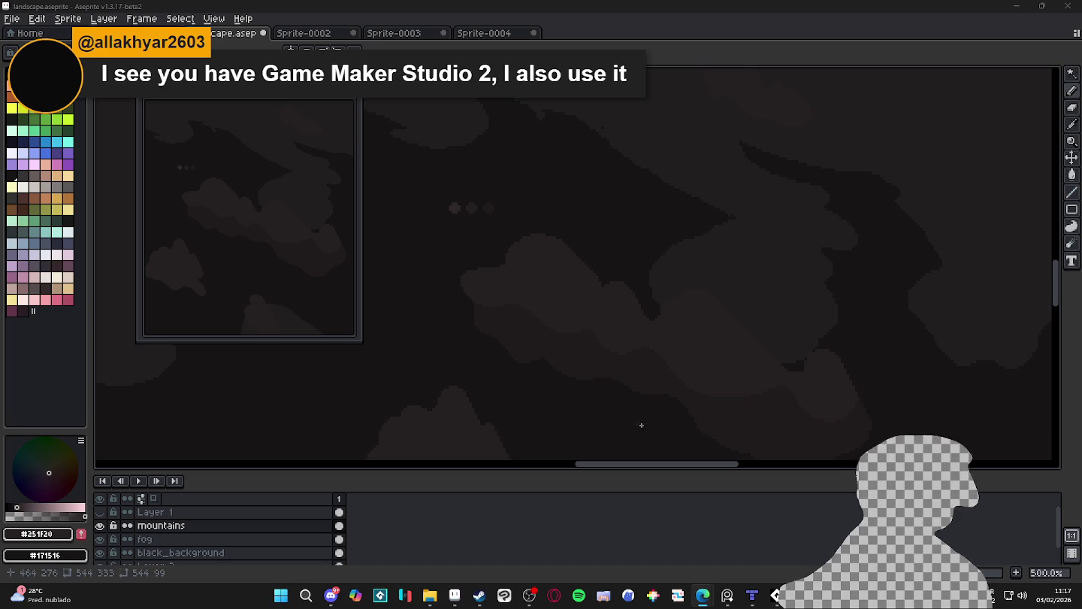
{"action": "scroll", "coordinate": [518, 318], "scroll_direction": "down", "scroll_amount": 3}
{"action": "scroll", "coordinate": [576, 355], "scroll_direction": "up", "scroll_amount": 2}
{"action": "scroll", "coordinate": [584, 351], "scroll_direction": "up", "scroll_amount": 1}
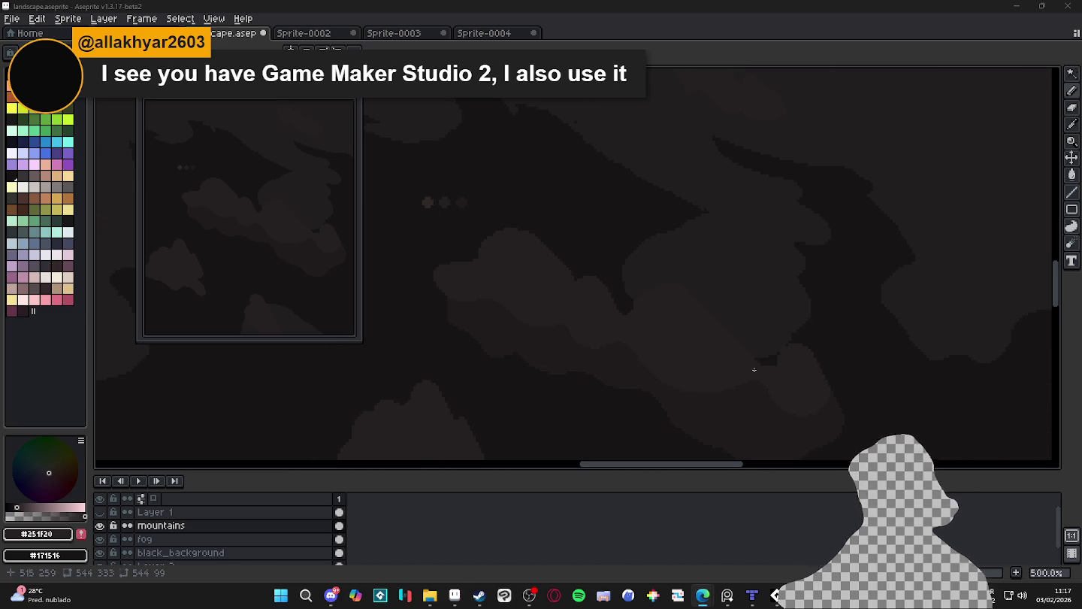
{"action": "scroll", "coordinate": [737, 353], "scroll_direction": "up", "scroll_amount": 2}
{"action": "scroll", "coordinate": [740, 346], "scroll_direction": "up", "scroll_amount": 2}
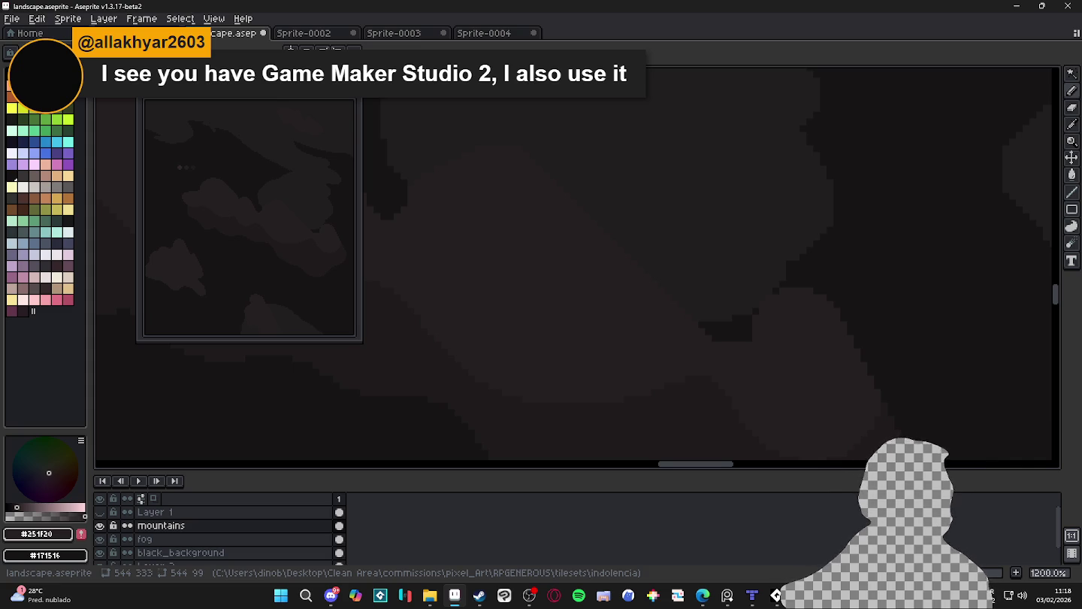
{"action": "scroll", "coordinate": [601, 369], "scroll_direction": "down", "scroll_amount": 2}
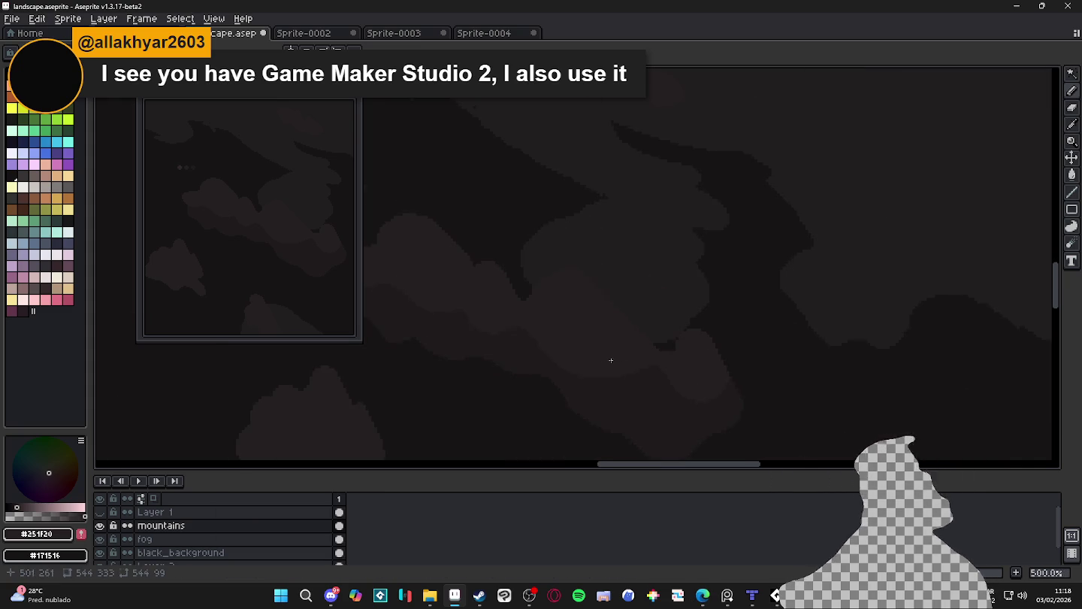
{"action": "scroll", "coordinate": [709, 323], "scroll_direction": "down", "scroll_amount": 2}
{"action": "scroll", "coordinate": [636, 290], "scroll_direction": "up", "scroll_amount": 2}
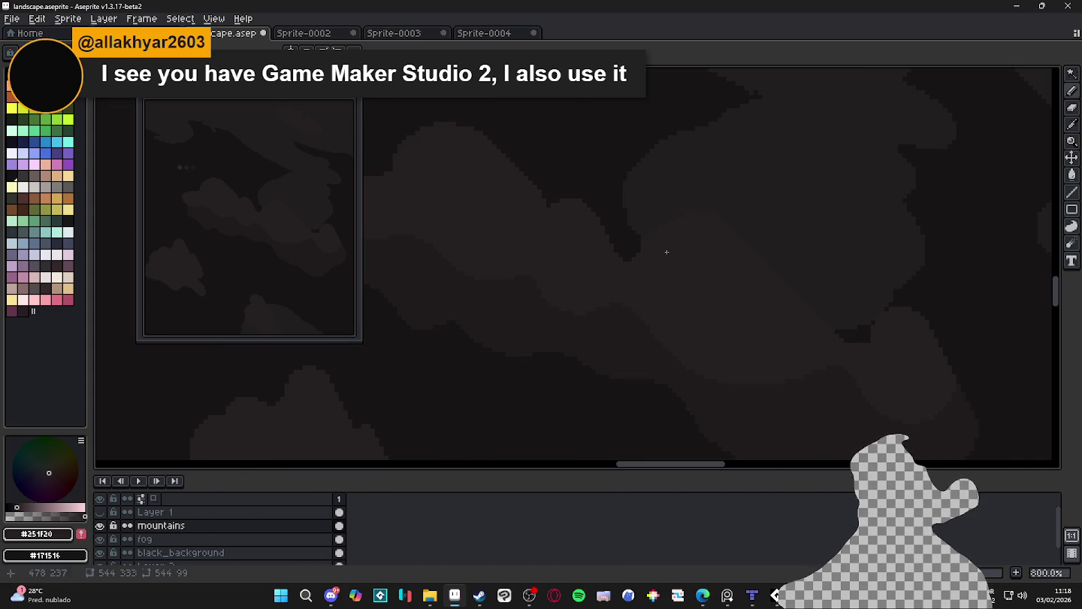
{"action": "scroll", "coordinate": [678, 247], "scroll_direction": "down", "scroll_amount": 1}
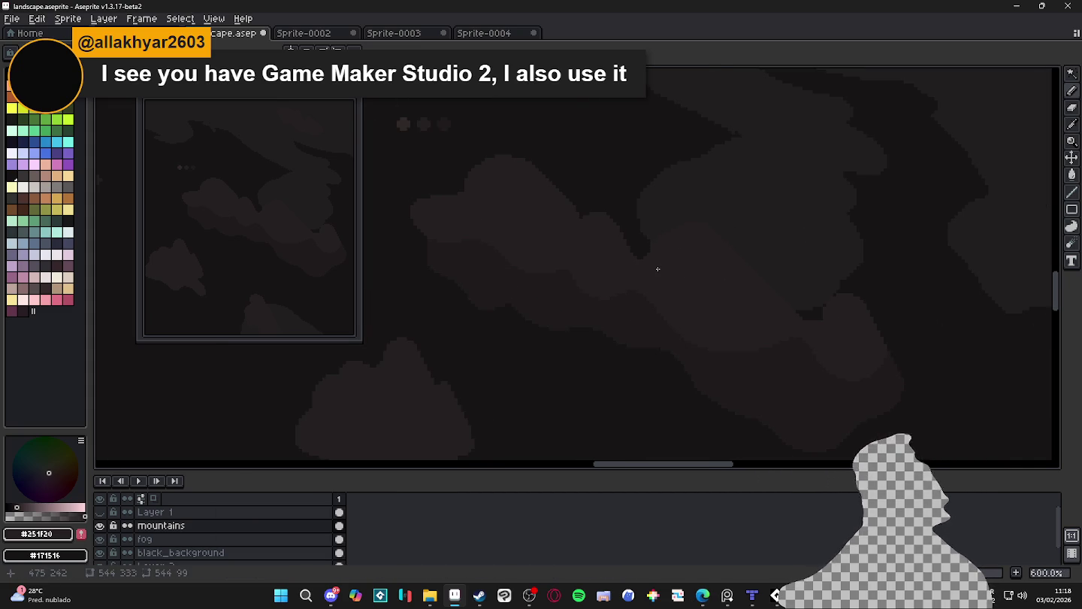
{"action": "scroll", "coordinate": [657, 271], "scroll_direction": "up", "scroll_amount": 2}
{"action": "scroll", "coordinate": [666, 279], "scroll_direction": "up", "scroll_amount": 1}
{"action": "key", "text": "w"}
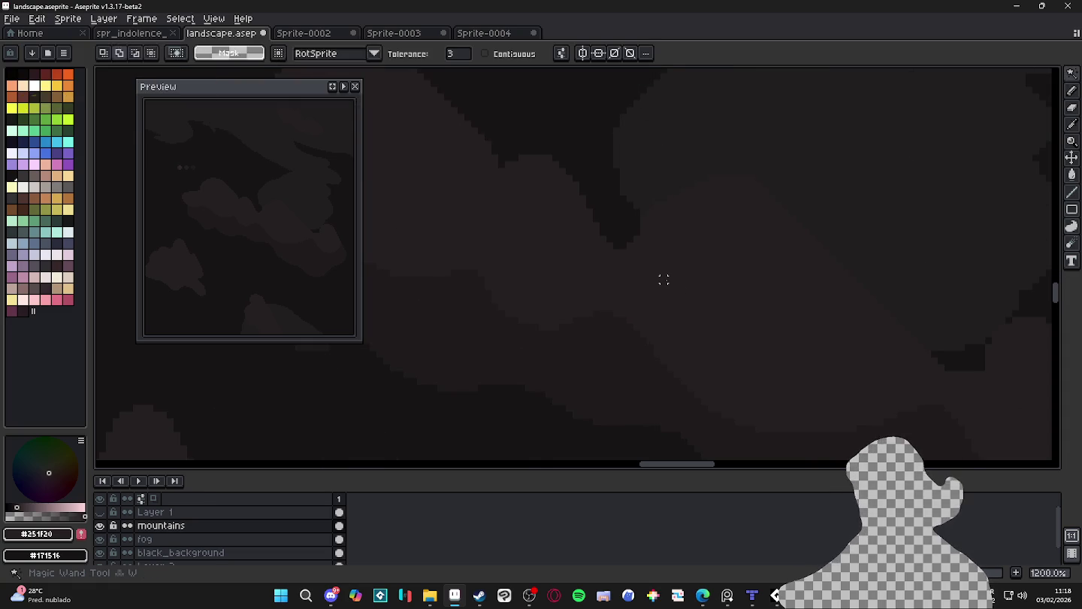
{"action": "left_click", "coordinate": [662, 278]}
{"action": "key", "text": "ctrl+d"}
{"action": "scroll", "coordinate": [654, 300], "scroll_direction": "down", "scroll_amount": 2}
{"action": "scroll", "coordinate": [650, 233], "scroll_direction": "up", "scroll_amount": 3}
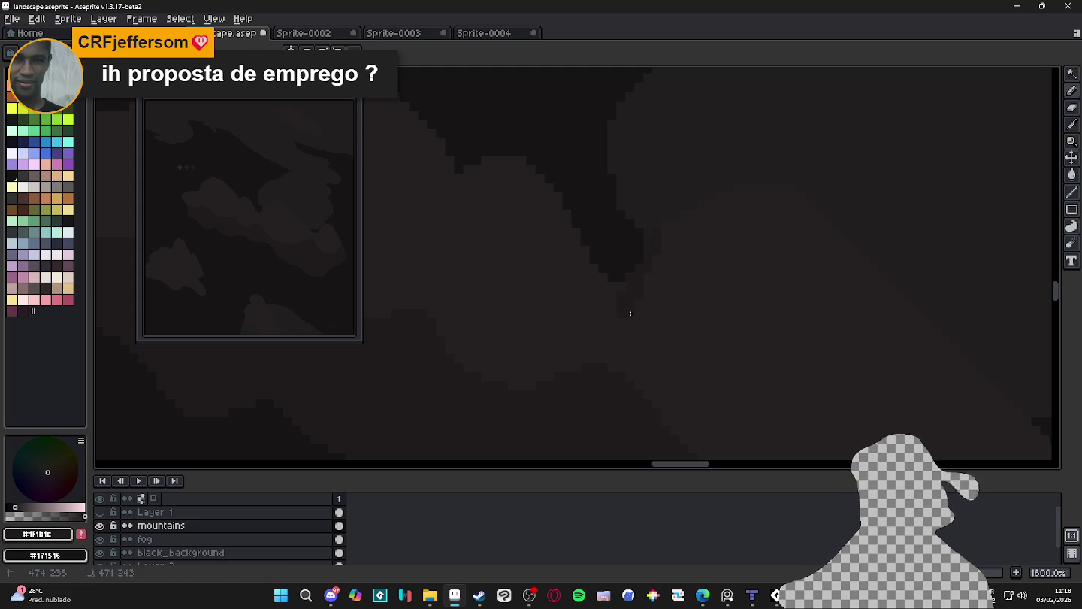
{"action": "scroll", "coordinate": [621, 309], "scroll_direction": "down", "scroll_amount": 1}
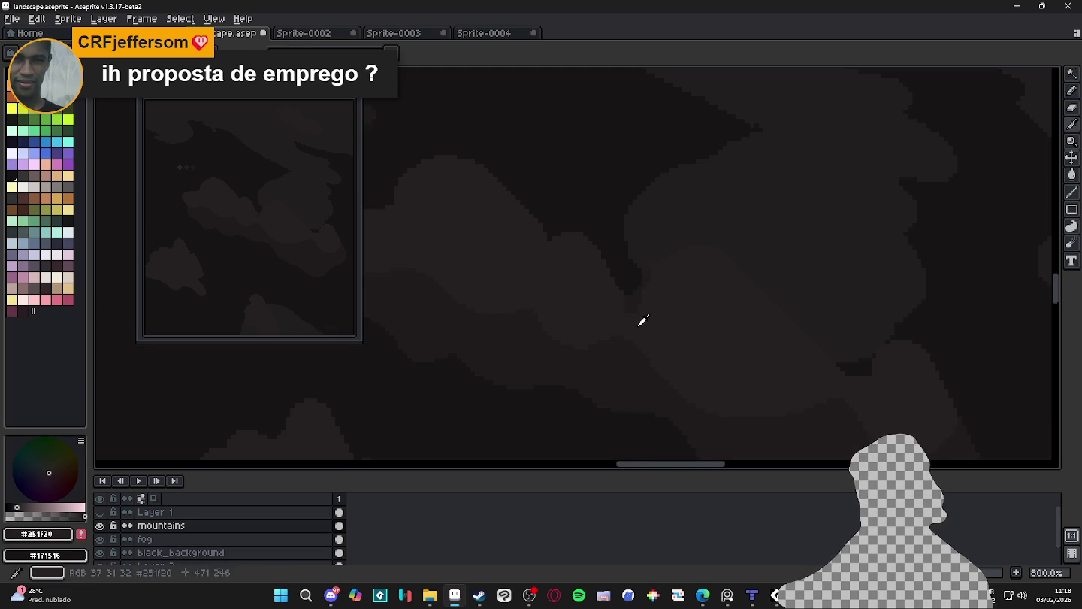
{"action": "scroll", "coordinate": [623, 309], "scroll_direction": "up", "scroll_amount": 1}
{"action": "scroll", "coordinate": [643, 302], "scroll_direction": "up", "scroll_amount": 2}
{"action": "scroll", "coordinate": [671, 254], "scroll_direction": "up", "scroll_amount": 1}
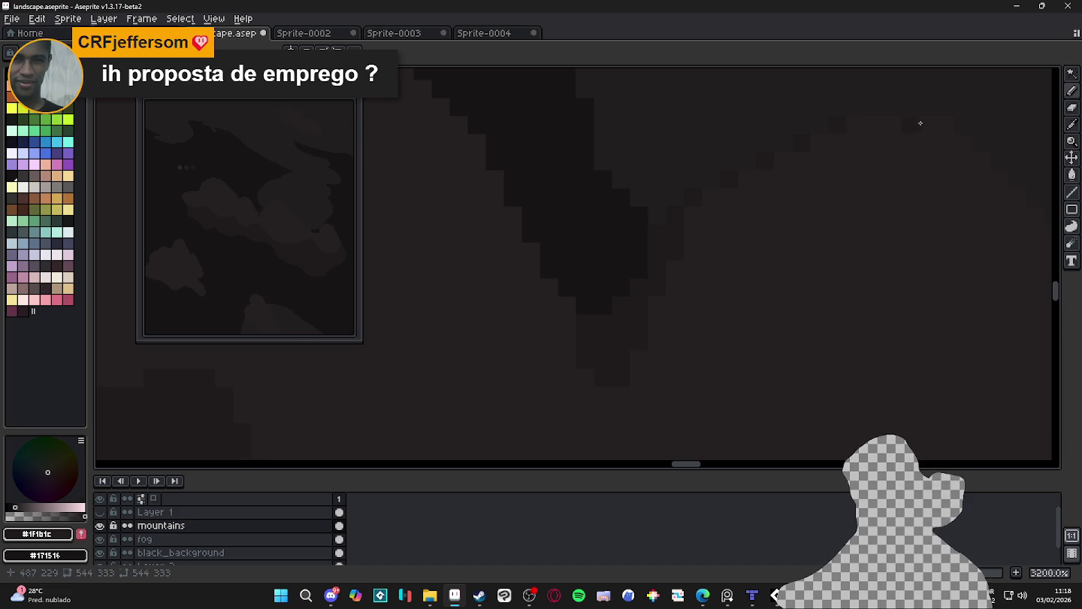
{"action": "scroll", "coordinate": [961, 217], "scroll_direction": "down", "scroll_amount": 1}
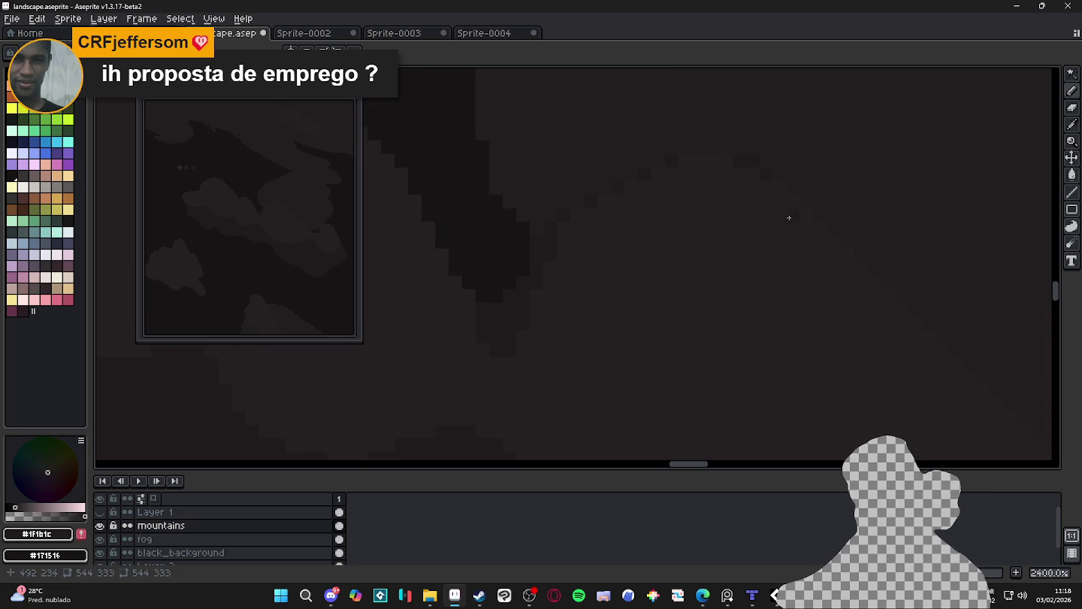
{"action": "scroll", "coordinate": [783, 185], "scroll_direction": "down", "scroll_amount": 2}
{"action": "scroll", "coordinate": [592, 299], "scroll_direction": "down", "scroll_amount": 1}
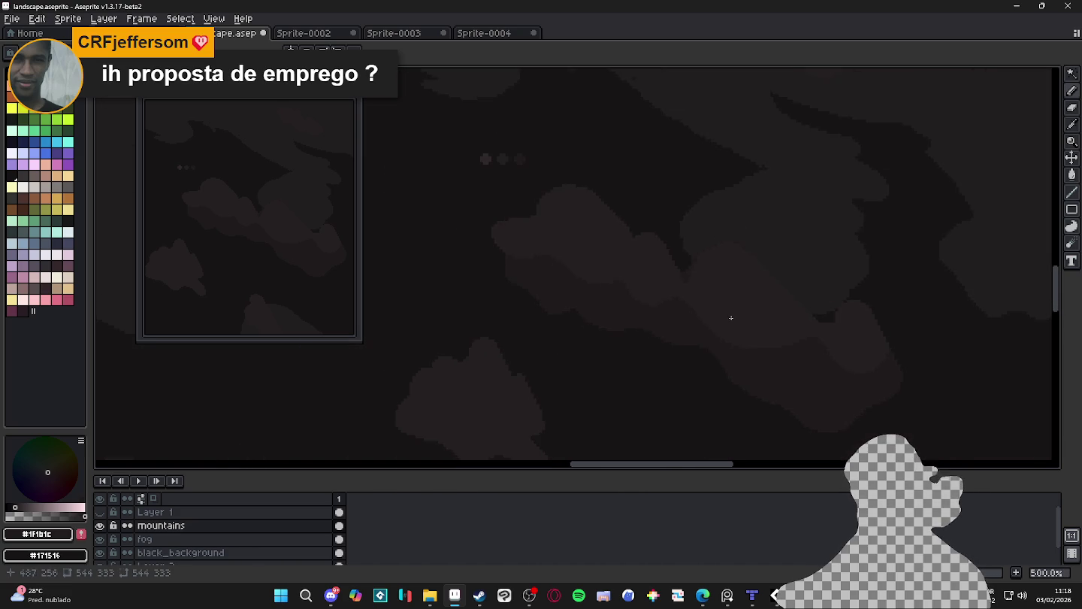
{"action": "scroll", "coordinate": [710, 268], "scroll_direction": "up", "scroll_amount": 2}
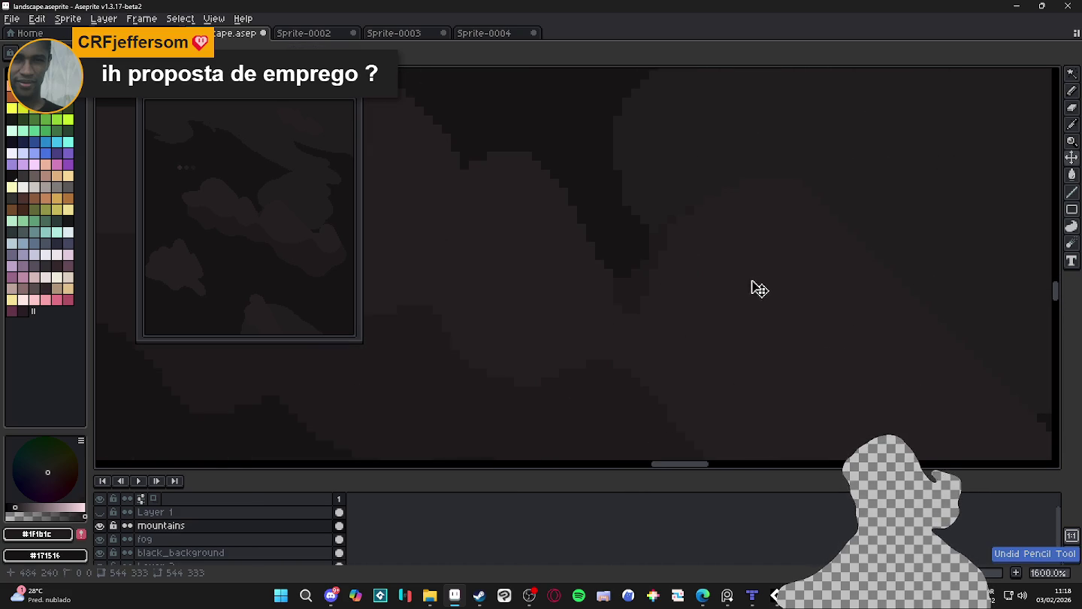
{"action": "scroll", "coordinate": [595, 322], "scroll_direction": "down", "scroll_amount": 2}
{"action": "scroll", "coordinate": [596, 322], "scroll_direction": "down", "scroll_amount": 1}
{"action": "scroll", "coordinate": [605, 323], "scroll_direction": "down", "scroll_amount": 1}
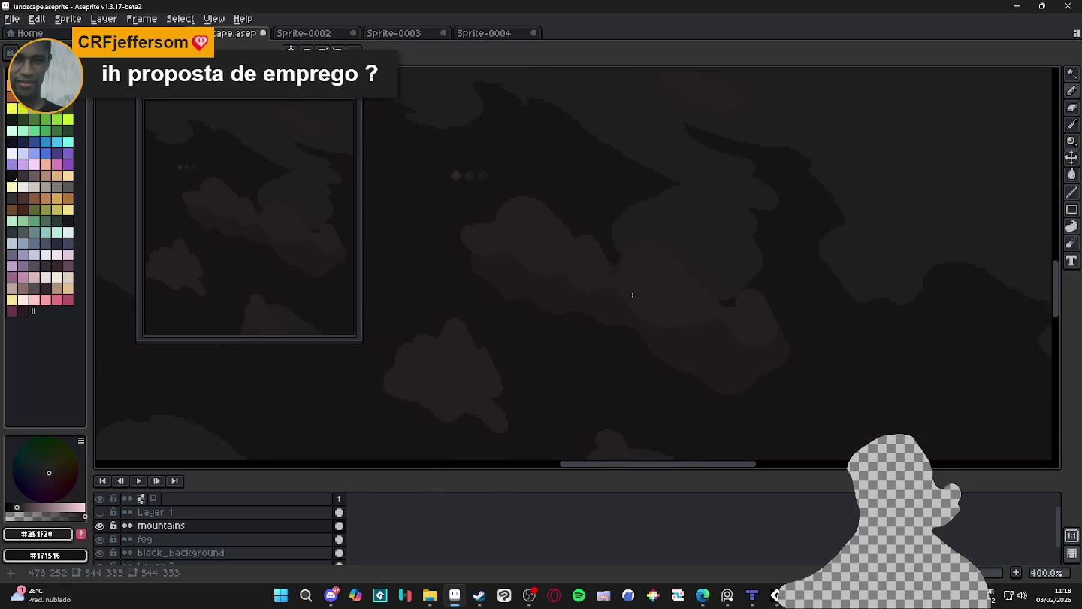
{"action": "scroll", "coordinate": [545, 281], "scroll_direction": "up", "scroll_amount": 1}
{"action": "scroll", "coordinate": [586, 275], "scroll_direction": "down", "scroll_amount": 1}
{"action": "scroll", "coordinate": [570, 268], "scroll_direction": "down", "scroll_amount": 1}
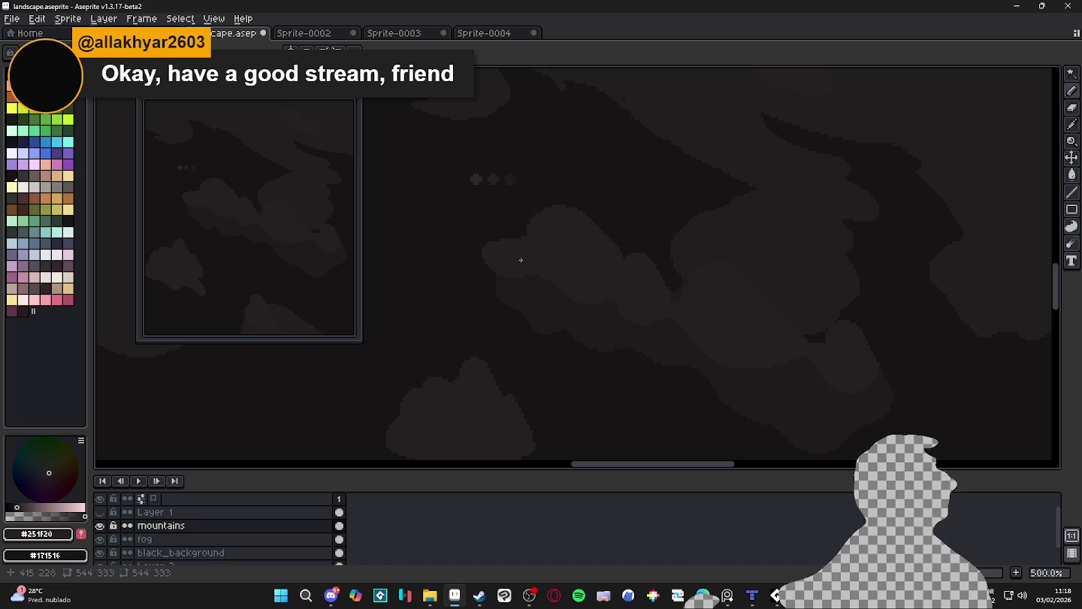
{"action": "scroll", "coordinate": [664, 293], "scroll_direction": "up", "scroll_amount": 1}
{"action": "scroll", "coordinate": [699, 308], "scroll_direction": "up", "scroll_amount": 2}
{"action": "scroll", "coordinate": [680, 297], "scroll_direction": "up", "scroll_amount": 2}
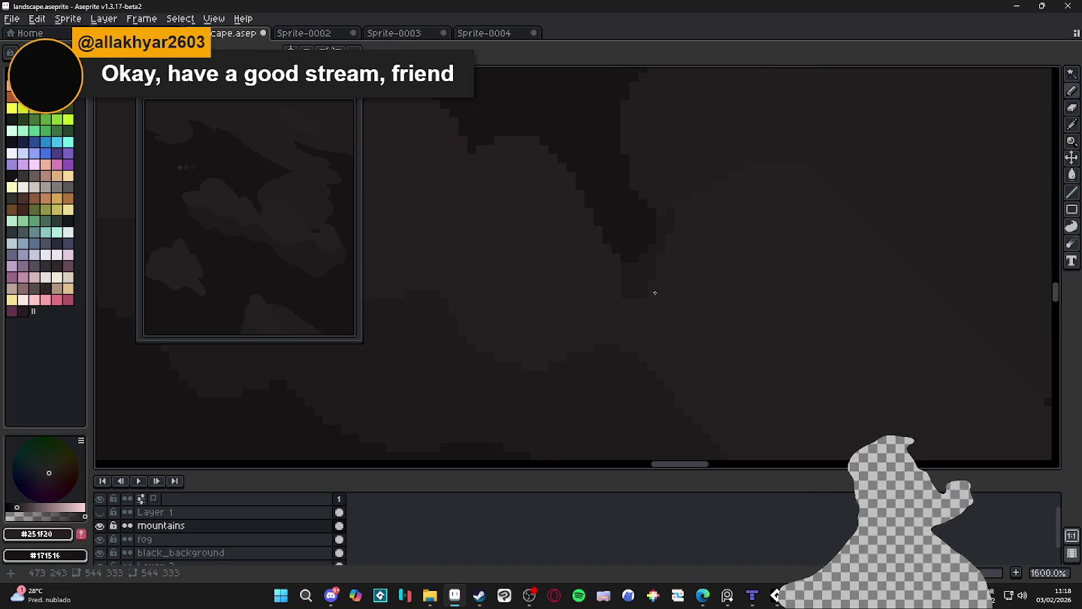
{"action": "scroll", "coordinate": [663, 264], "scroll_direction": "down", "scroll_amount": 4}
{"action": "scroll", "coordinate": [527, 233], "scroll_direction": "up", "scroll_amount": 3}
{"action": "scroll", "coordinate": [511, 222], "scroll_direction": "down", "scroll_amount": 2}
{"action": "scroll", "coordinate": [510, 223], "scroll_direction": "down", "scroll_amount": 1}
{"action": "scroll", "coordinate": [481, 188], "scroll_direction": "up", "scroll_amount": 3}
Eyedrop the #302828 colour and zoom in on the main cloud's top
{"action": "left_click", "coordinate": [643, 288], "text": "alt"}
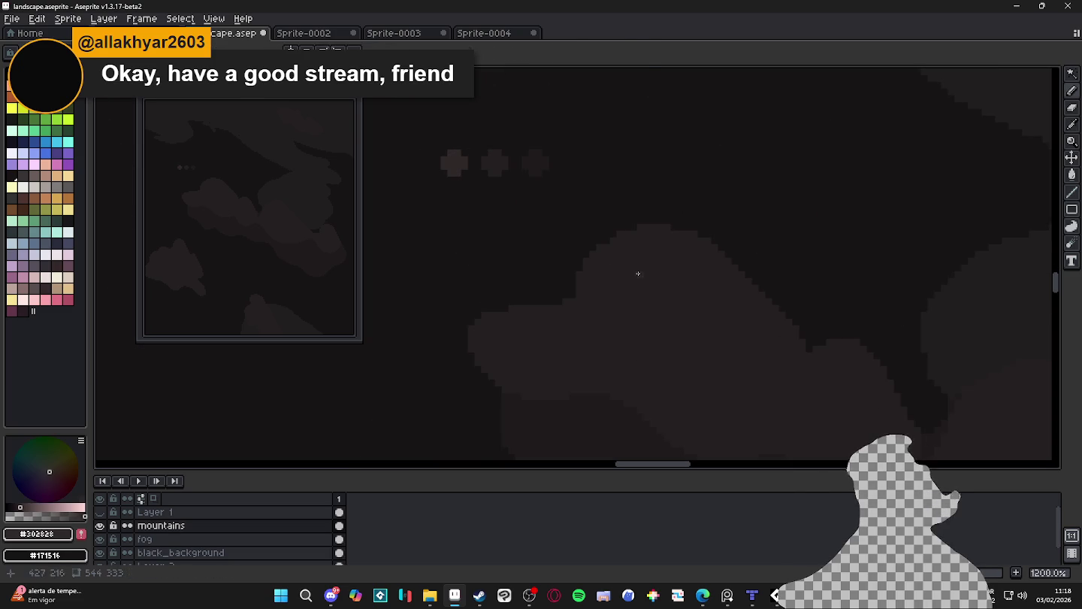
{"action": "scroll", "coordinate": [643, 270], "scroll_direction": "up", "scroll_amount": 1}
{"action": "scroll", "coordinate": [645, 265], "scroll_direction": "down", "scroll_amount": 4}
{"action": "scroll", "coordinate": [644, 277], "scroll_direction": "right", "scroll_amount": 2}
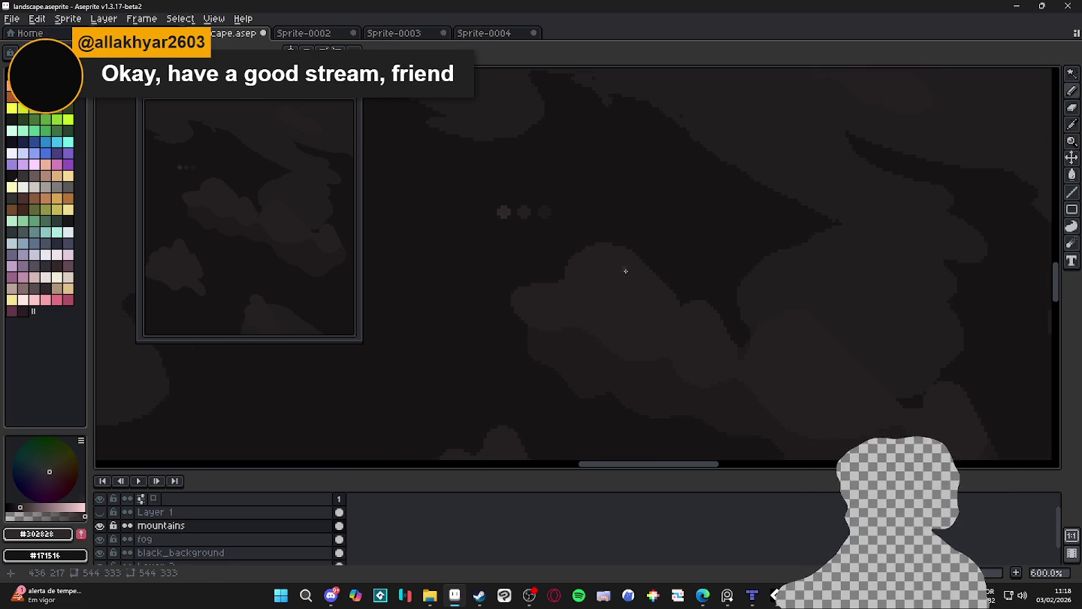
{"action": "scroll", "coordinate": [610, 257], "scroll_direction": "up", "scroll_amount": 1}
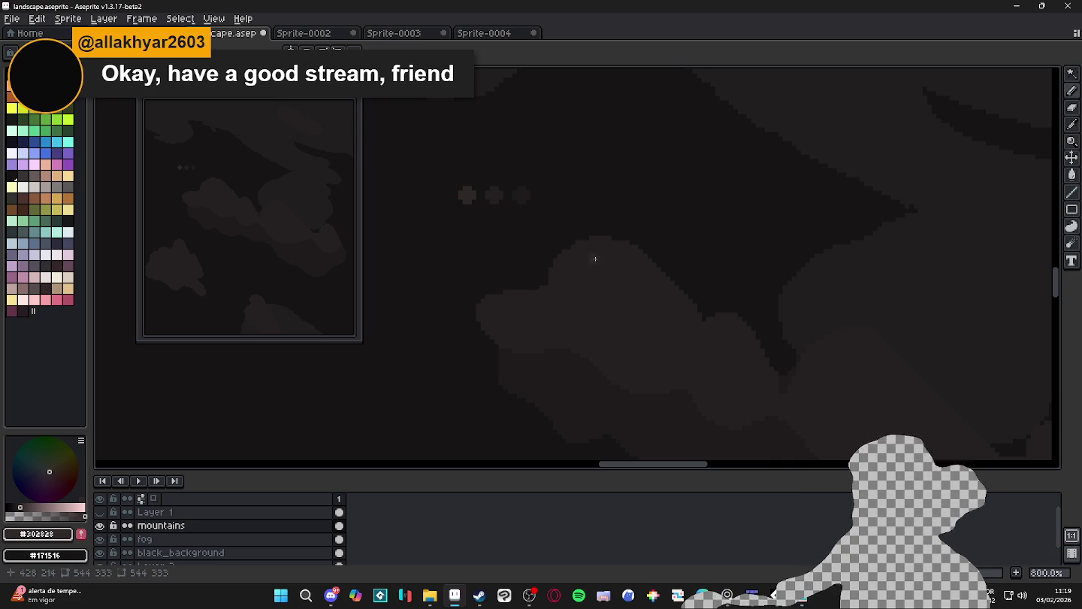
{"action": "scroll", "coordinate": [596, 257], "scroll_direction": "down", "scroll_amount": 2}
{"action": "scroll", "coordinate": [684, 283], "scroll_direction": "down", "scroll_amount": 2}
{"action": "left_click_drag", "start_coordinate": [740, 300], "coordinate": [689, 266]}
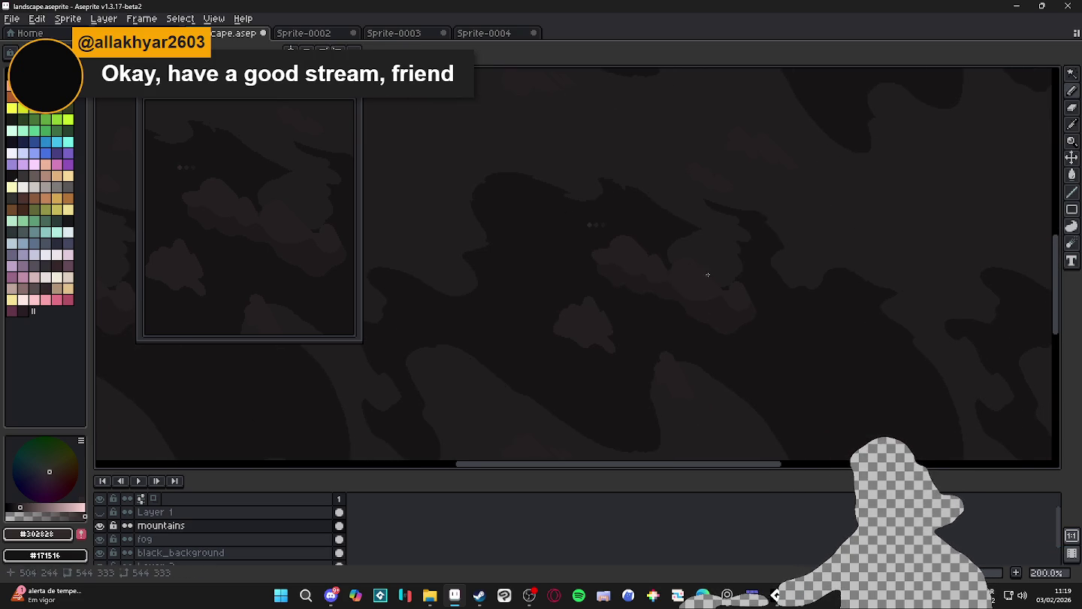
{"action": "scroll", "coordinate": [703, 290], "scroll_direction": "up", "scroll_amount": 1}
{"action": "scroll", "coordinate": [700, 293], "scroll_direction": "up", "scroll_amount": 2}
{"action": "scroll", "coordinate": [714, 261], "scroll_direction": "up", "scroll_amount": 1}
{"action": "scroll", "coordinate": [545, 199], "scroll_direction": "down", "scroll_amount": 1}
{"action": "scroll", "coordinate": [576, 227], "scroll_direction": "up", "scroll_amount": 4}
Outline and fill a #302828 loop on the cloud top
{"action": "mouse_move", "coordinate": [593, 150]}
{"action": "left_mouse_down"}
{"action": "mouse_move", "coordinate": [662, 225]}
{"action": "mouse_move", "coordinate": [521, 213]}
{"action": "mouse_move", "coordinate": [517, 152]}
{"action": "mouse_move", "coordinate": [578, 172]}
{"action": "left_mouse_up"}
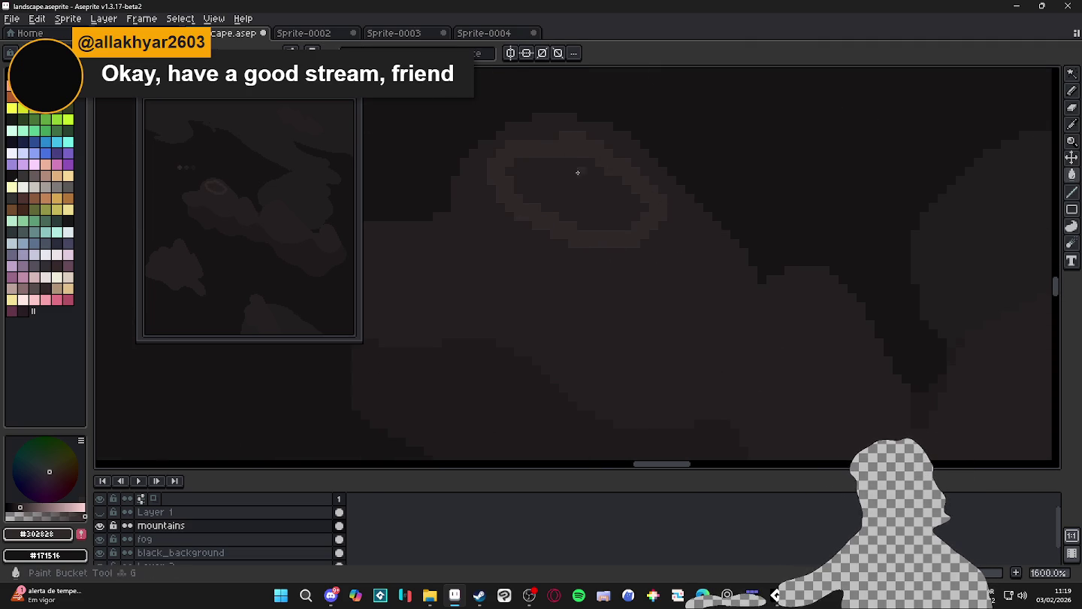
{"action": "left_click", "coordinate": [578, 173]}
{"action": "scroll", "coordinate": [601, 272], "scroll_direction": "down", "scroll_amount": 1}
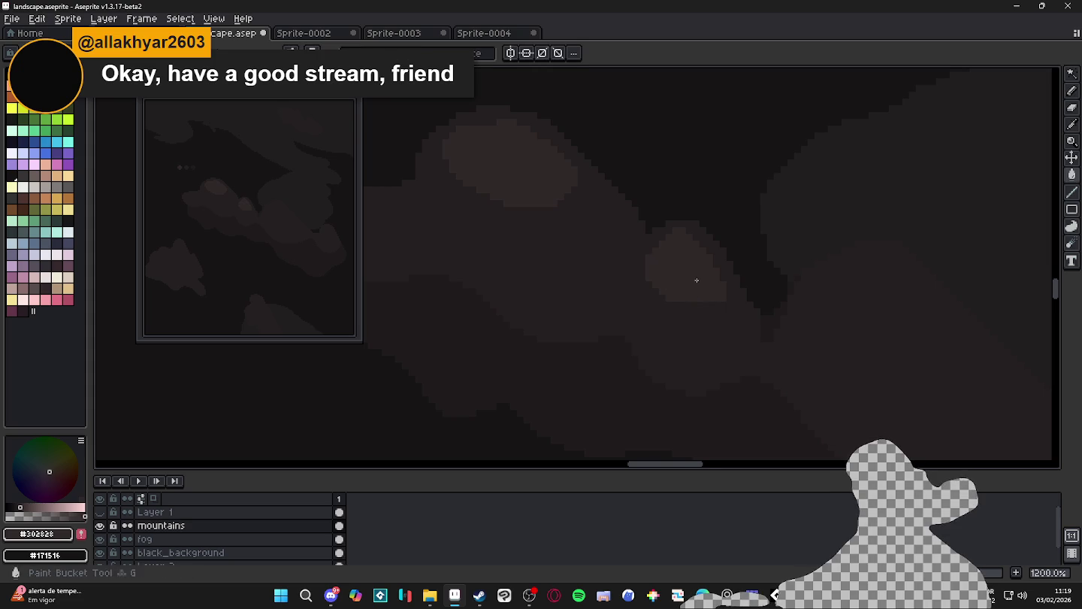
{"action": "scroll", "coordinate": [688, 282], "scroll_direction": "right", "scroll_amount": 2}
{"action": "scroll", "coordinate": [714, 255], "scroll_direction": "right", "scroll_amount": 1}
Outline and fill a second #302828 patch, then re-pick #251F20 and #302828
{"action": "left_click_drag", "start_coordinate": [684, 275], "coordinate": [719, 249]}
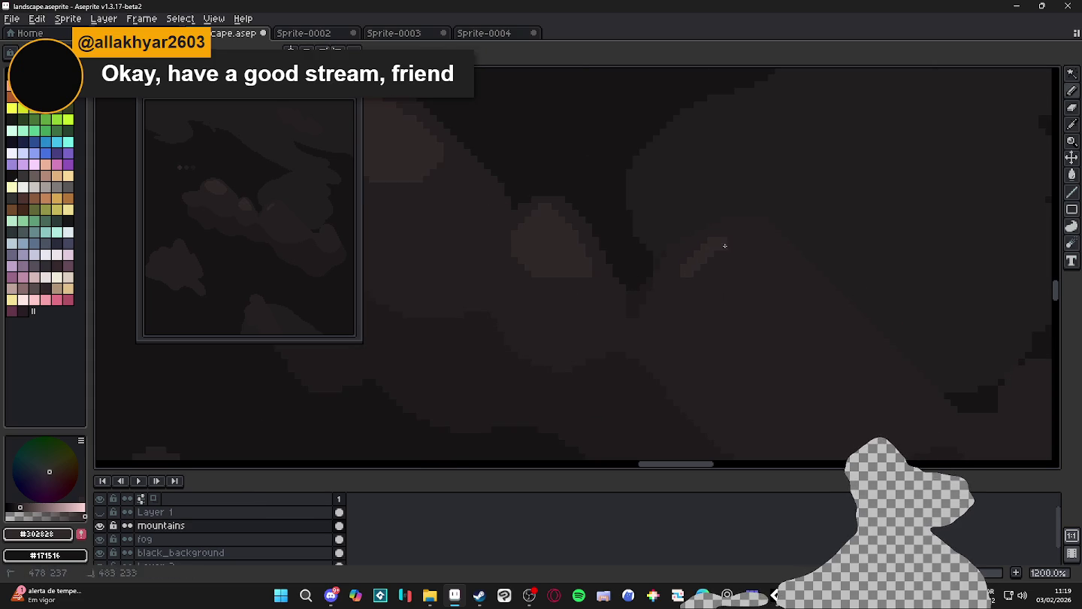
{"action": "mouse_move", "coordinate": [781, 262]}
{"action": "left_mouse_down"}
{"action": "mouse_move", "coordinate": [862, 355]}
{"action": "mouse_move", "coordinate": [761, 355]}
{"action": "mouse_move", "coordinate": [684, 291]}
{"action": "left_mouse_up"}
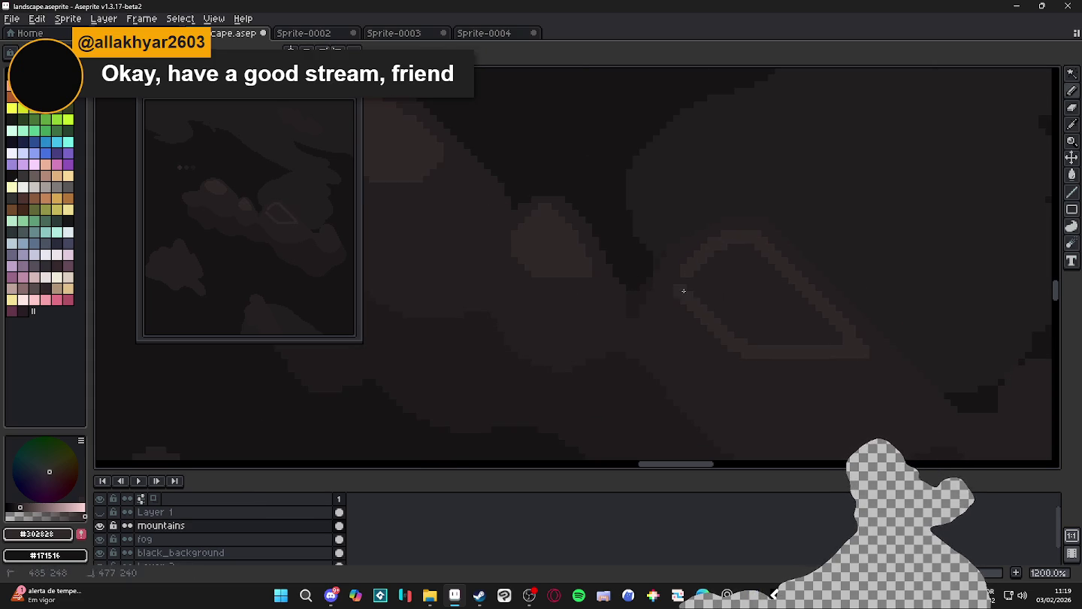
{"action": "left_click", "coordinate": [773, 308]}
{"action": "scroll", "coordinate": [773, 309], "scroll_direction": "up", "scroll_amount": 1}
{"action": "left_click", "coordinate": [895, 373], "text": "alt"}
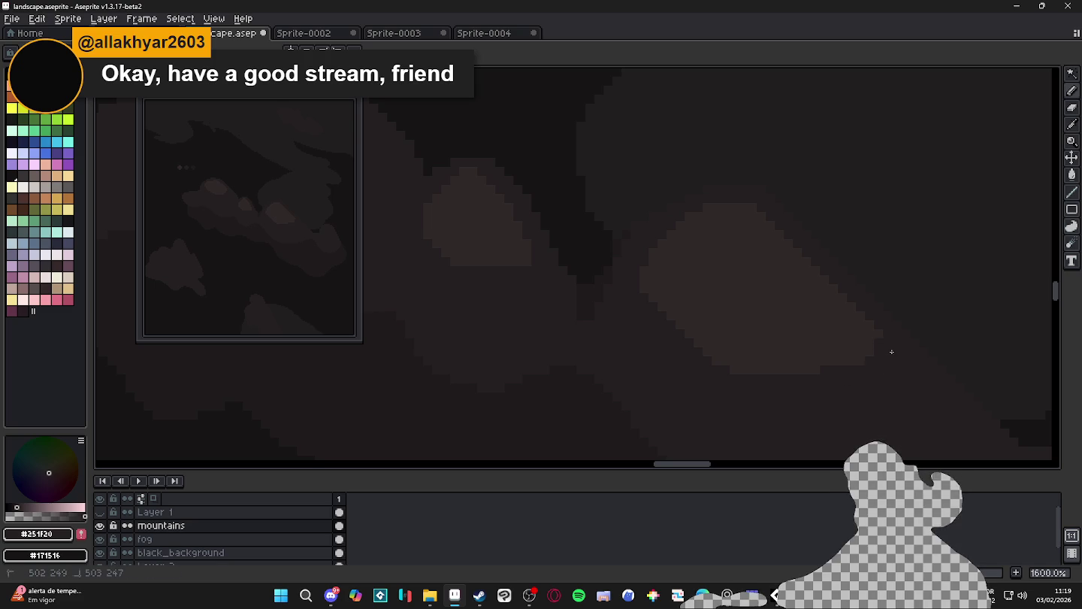
{"action": "left_click", "coordinate": [748, 336], "text": "alt"}
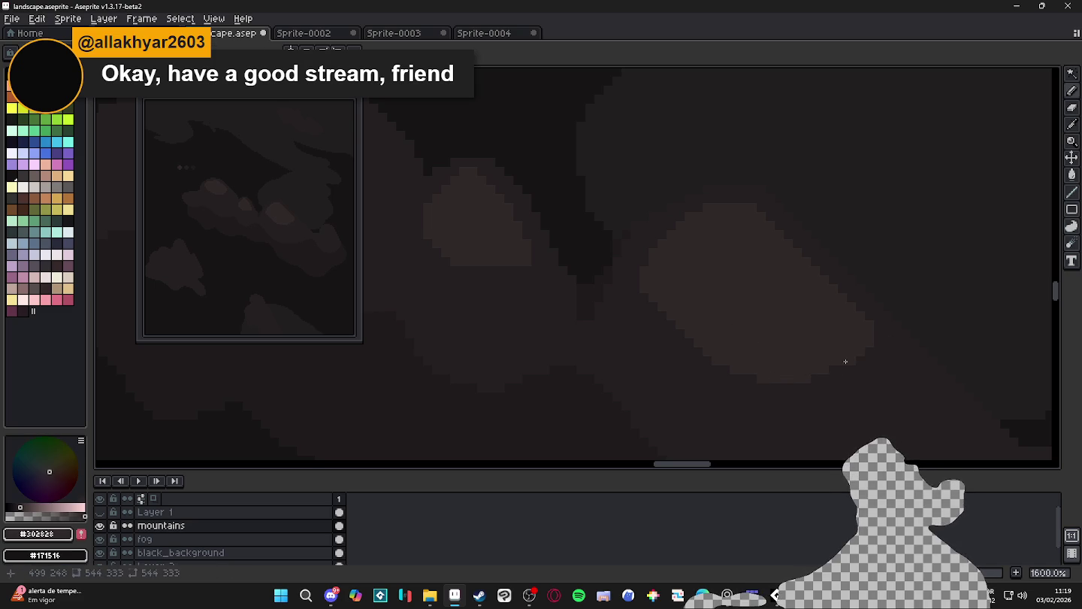
{"action": "scroll", "coordinate": [837, 368], "scroll_direction": "down", "scroll_amount": 2}
Extend the #302828 light patch downward and to the left on the cloud lump
{"action": "scroll", "coordinate": [822, 392], "scroll_direction": "down", "scroll_amount": 2}
{"action": "scroll", "coordinate": [710, 309], "scroll_direction": "down", "scroll_amount": 1}
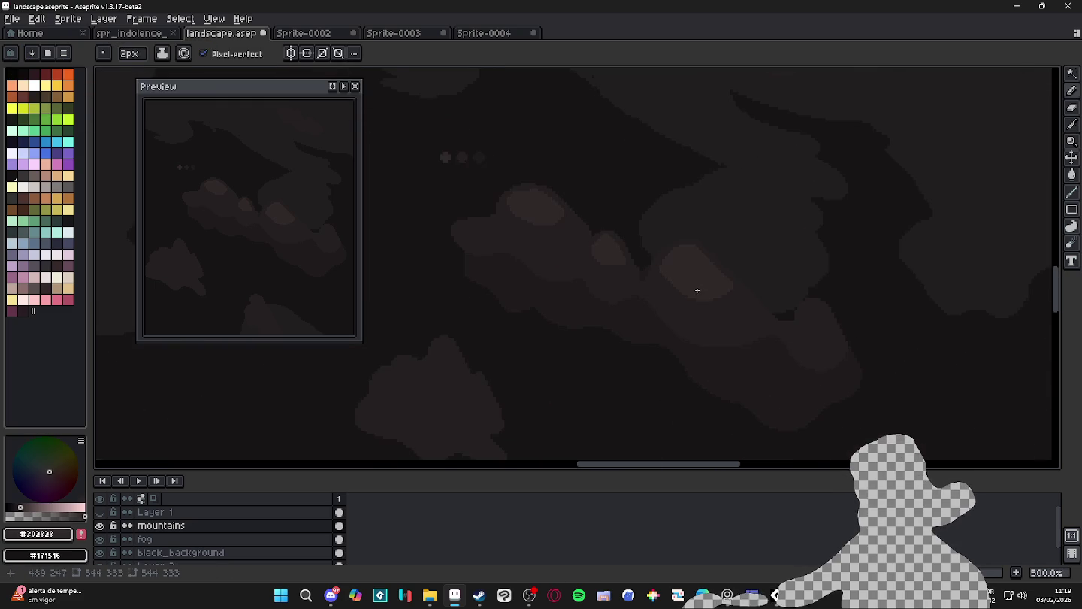
{"action": "scroll", "coordinate": [751, 300], "scroll_direction": "up", "scroll_amount": 2}
{"action": "scroll", "coordinate": [800, 301], "scroll_direction": "up", "scroll_amount": 3}
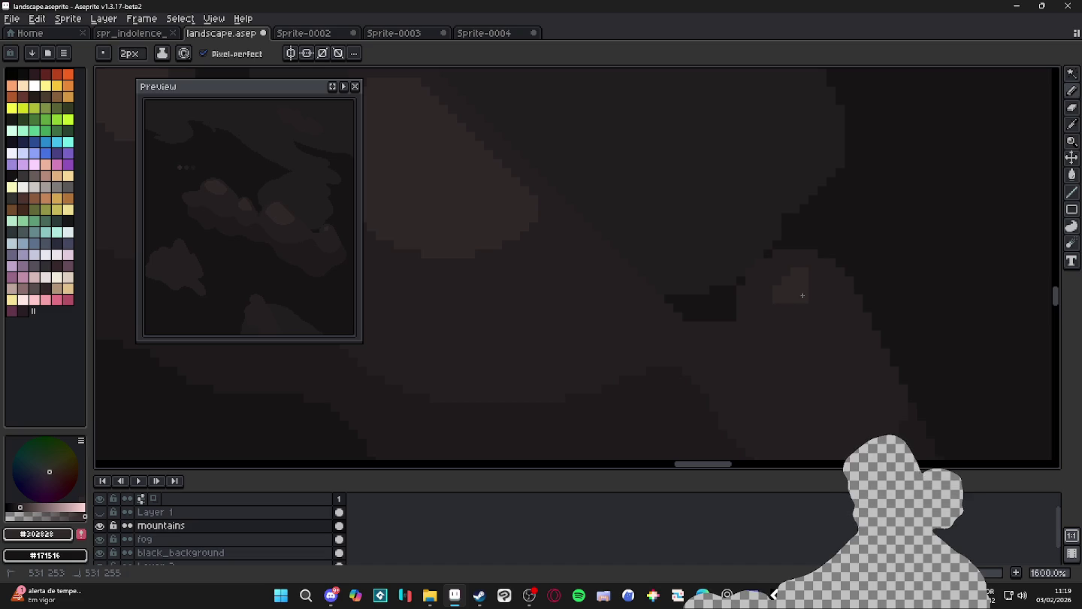
{"action": "left_click_drag", "start_coordinate": [781, 305], "coordinate": [783, 286]}
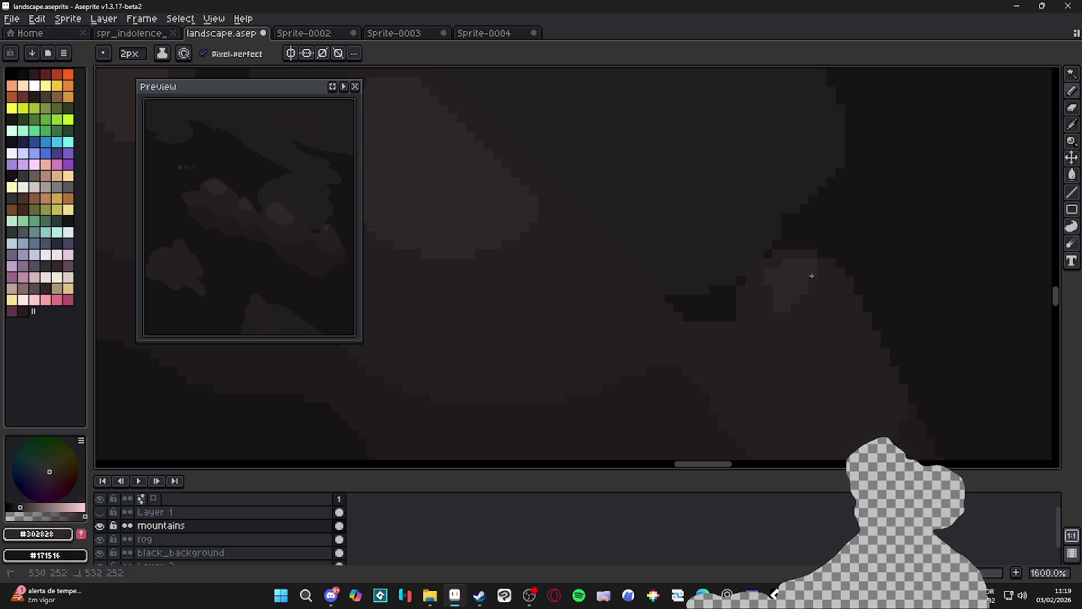
{"action": "mouse_move", "coordinate": [785, 311]}
{"action": "left_mouse_down"}
{"action": "mouse_move", "coordinate": [767, 294]}
{"action": "mouse_move", "coordinate": [819, 317]}
{"action": "left_mouse_up"}
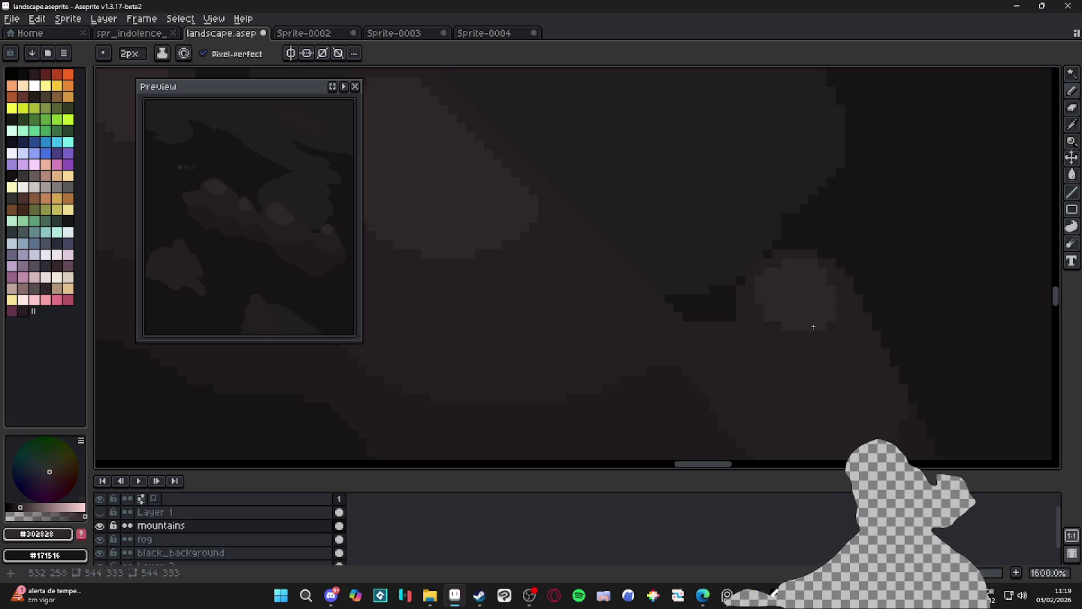
Zoom in closer and paint a lighter pixel on the cloud
{"action": "scroll", "coordinate": [813, 325], "scroll_direction": "down", "scroll_amount": 5}
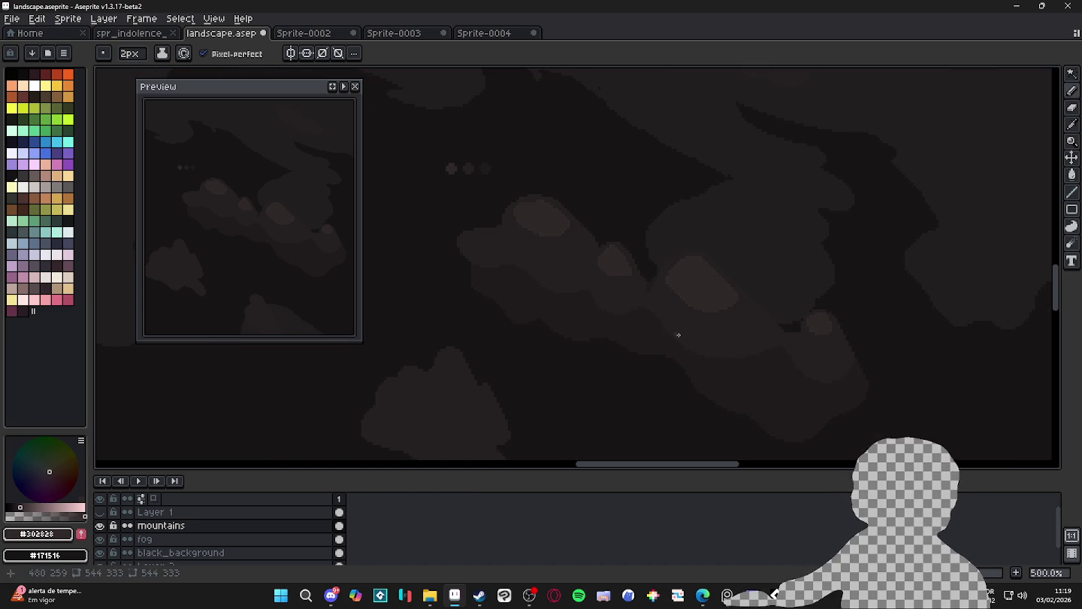
{"action": "scroll", "coordinate": [560, 210], "scroll_direction": "up", "scroll_amount": 1}
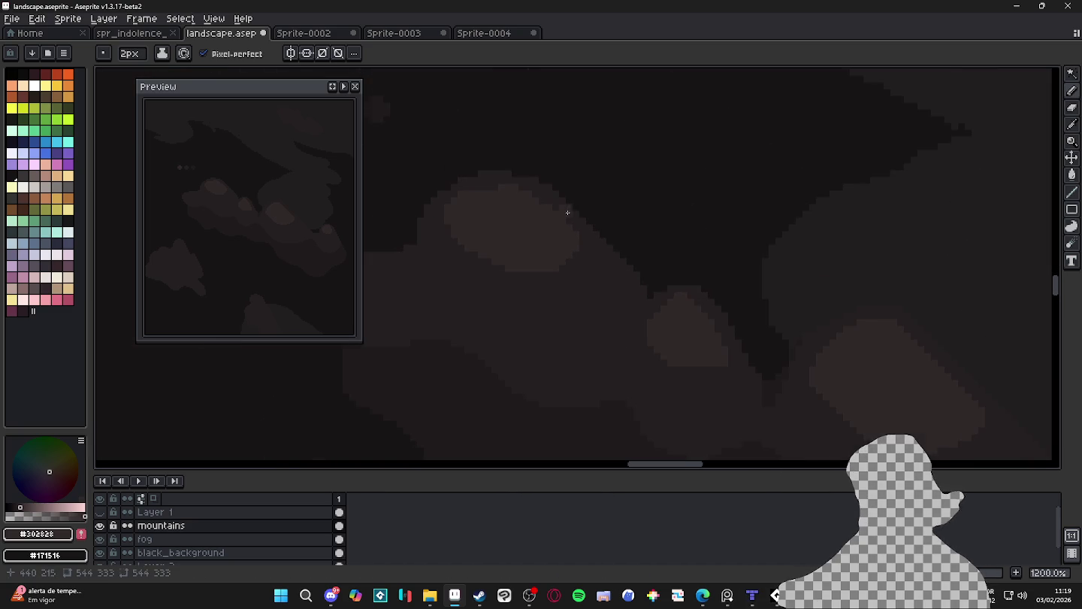
{"action": "scroll", "coordinate": [601, 259], "scroll_direction": "up", "scroll_amount": 1}
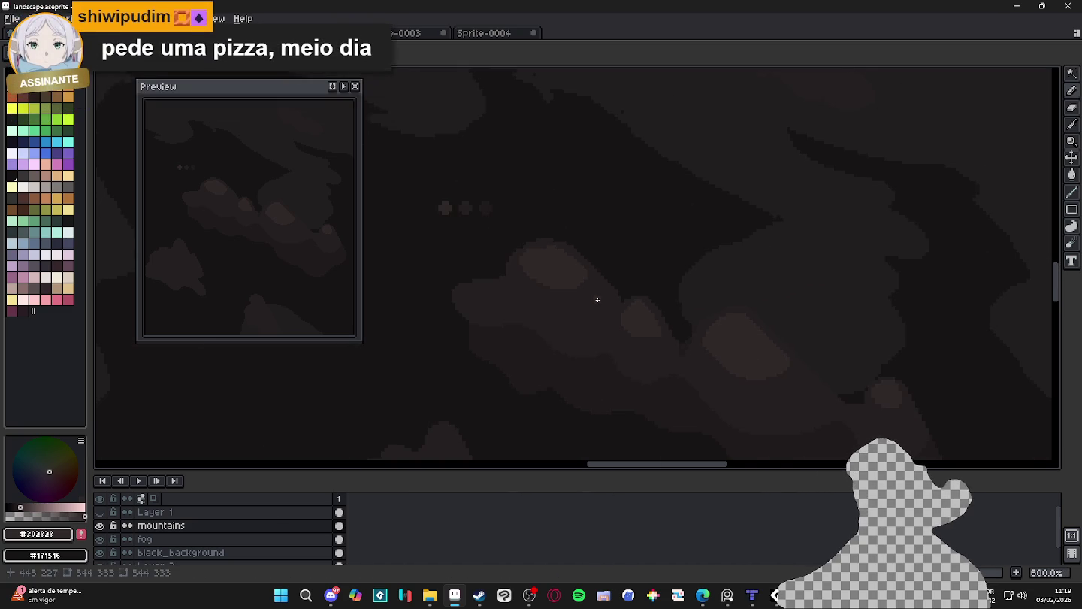
{"action": "scroll", "coordinate": [608, 304], "scroll_direction": "up", "scroll_amount": 1}
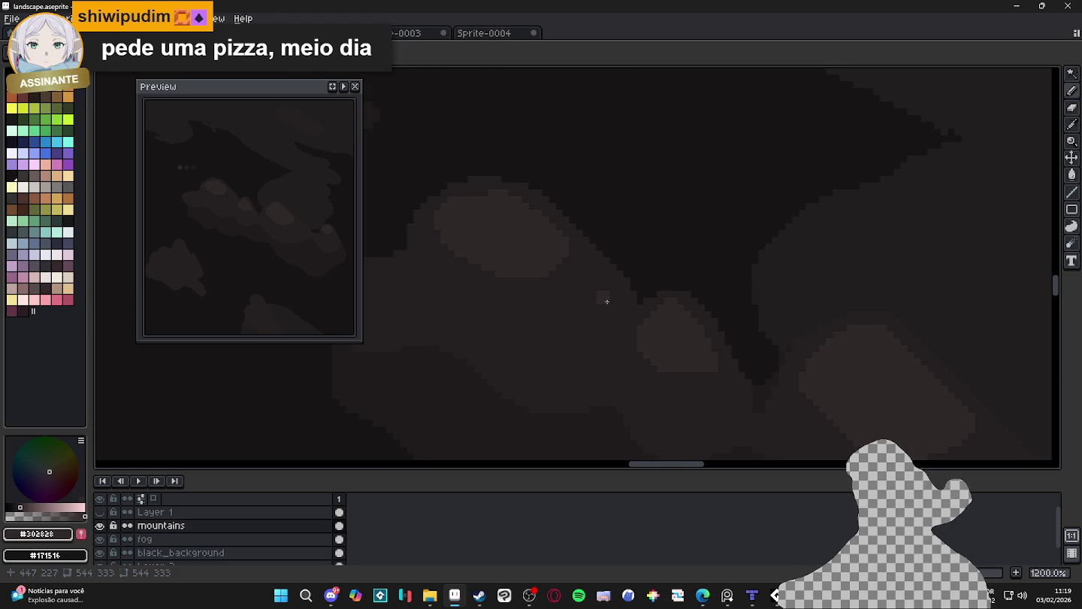
{"action": "scroll", "coordinate": [605, 301], "scroll_direction": "up", "scroll_amount": 1}
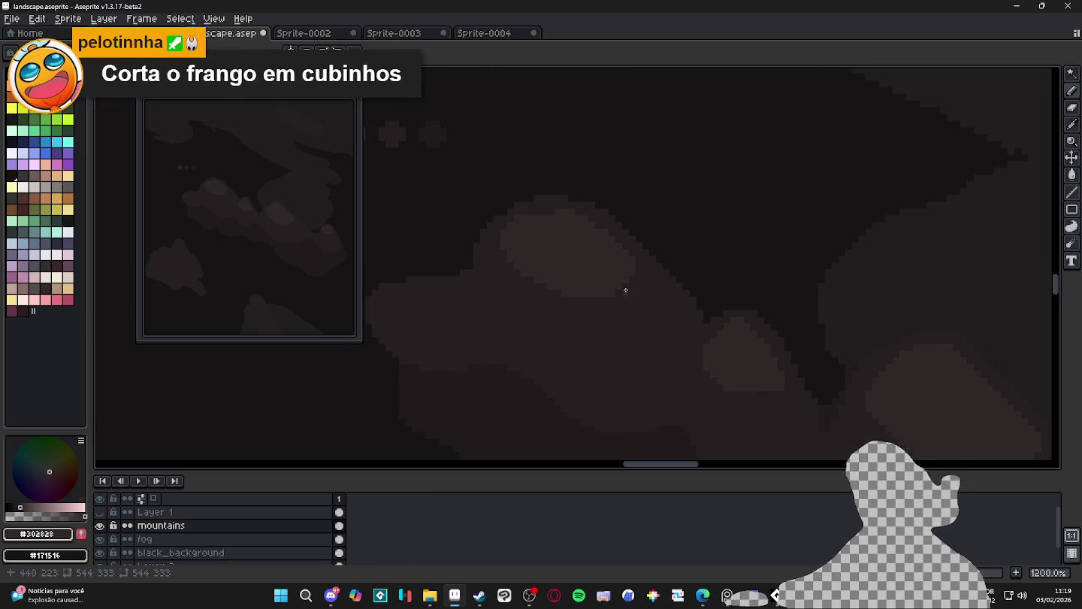
{"action": "scroll", "coordinate": [602, 264], "scroll_direction": "up", "scroll_amount": 1}
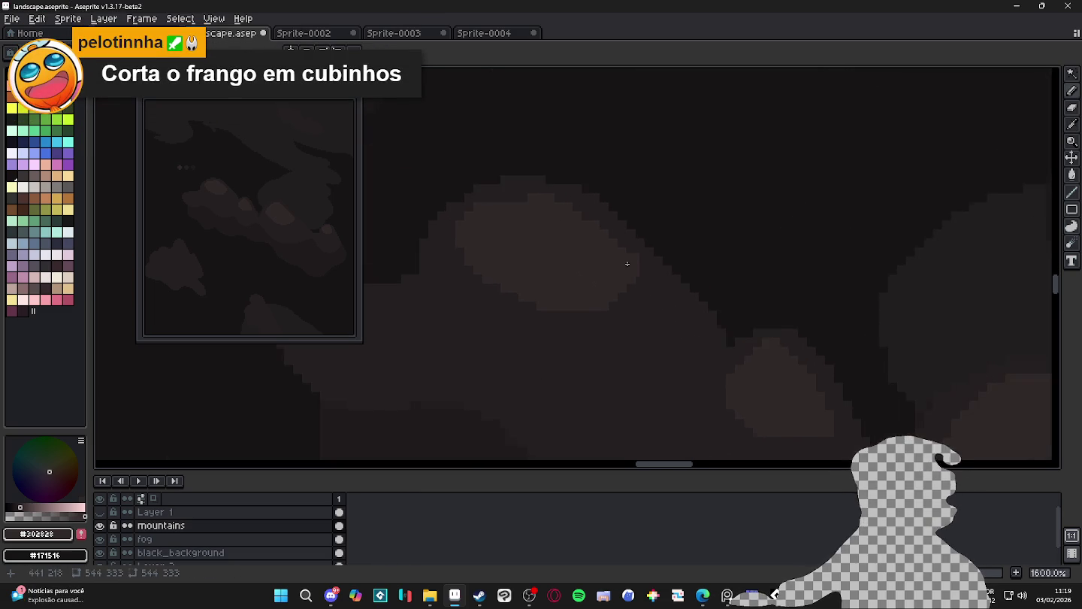
{"action": "scroll", "coordinate": [629, 259], "scroll_direction": "up", "scroll_amount": 1}
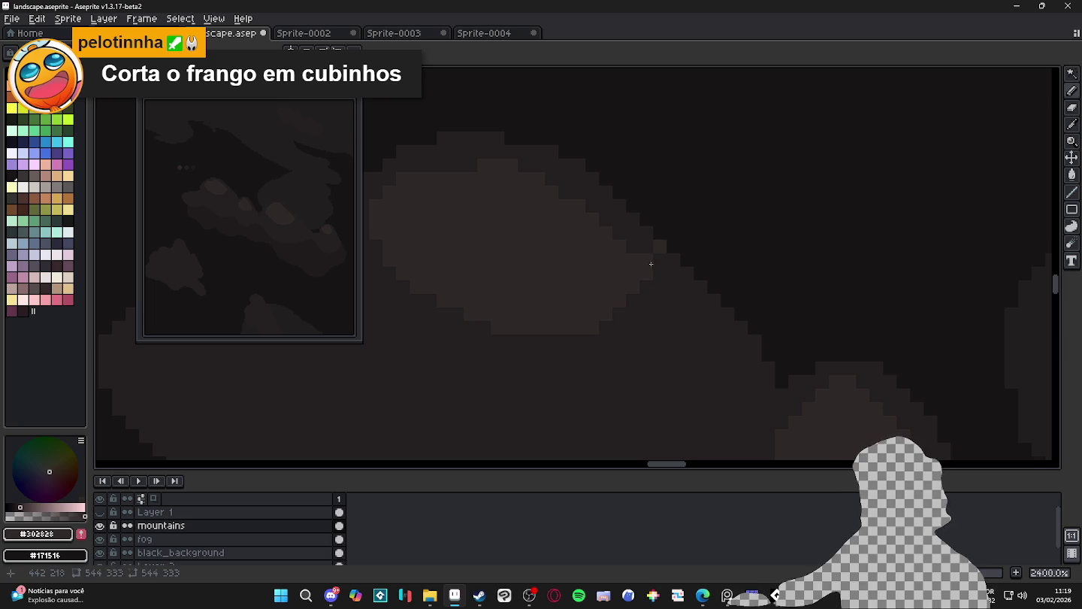
{"action": "left_click", "coordinate": [647, 234]}
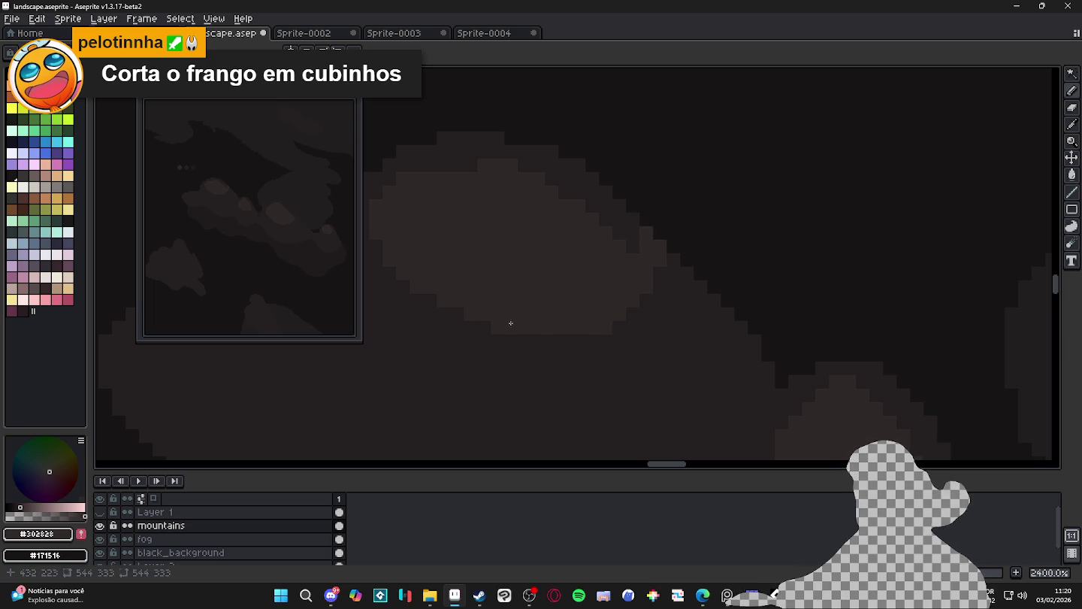
Paint a lighter stepped band across the cloud with two darker pixels beside it
{"action": "left_click_drag", "start_coordinate": [511, 323], "coordinate": [579, 341]}
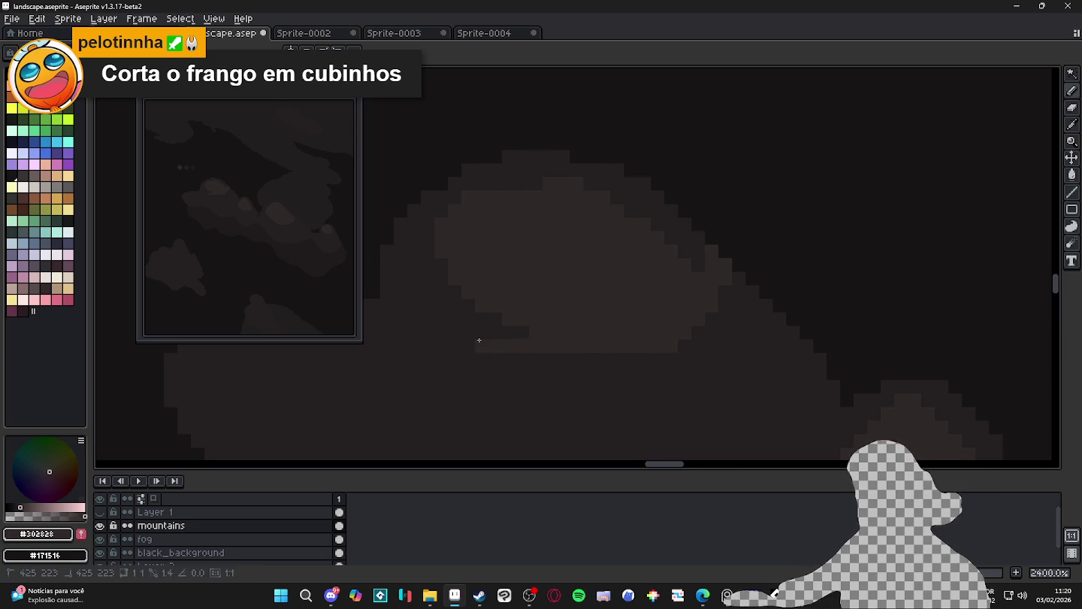
{"action": "left_click_drag", "start_coordinate": [479, 340], "coordinate": [579, 359]}
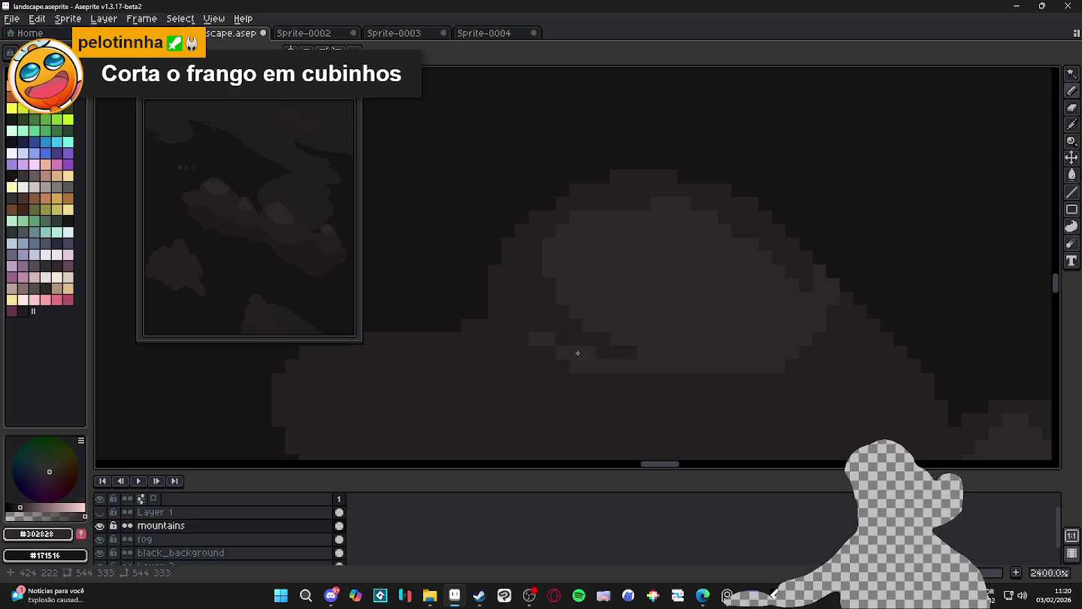
{"action": "left_click_drag", "start_coordinate": [530, 327], "coordinate": [497, 302]}
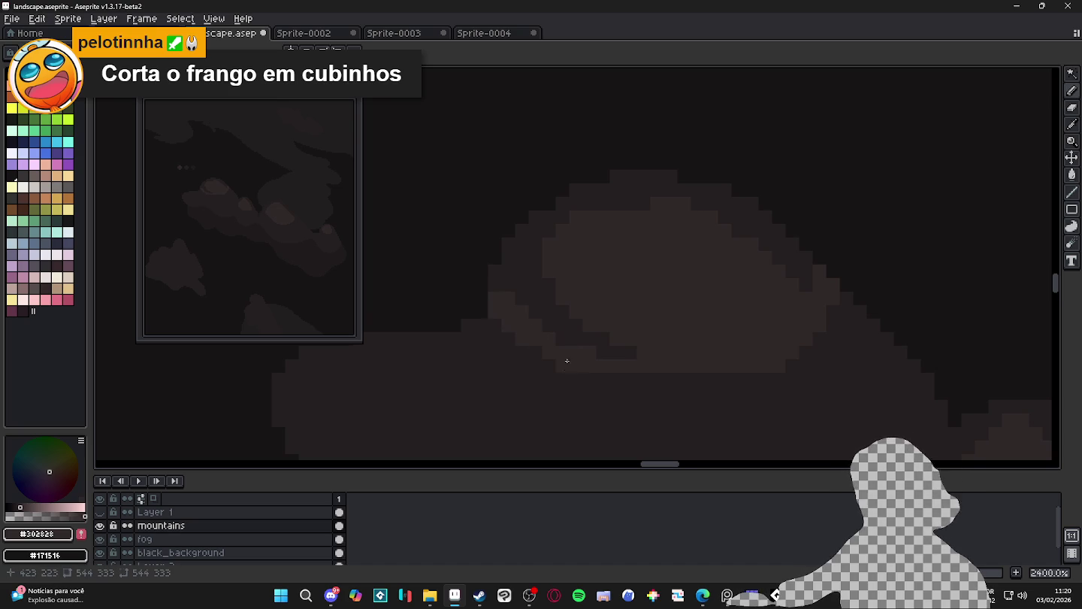
{"action": "scroll", "coordinate": [615, 355], "scroll_direction": "right", "scroll_amount": 3}
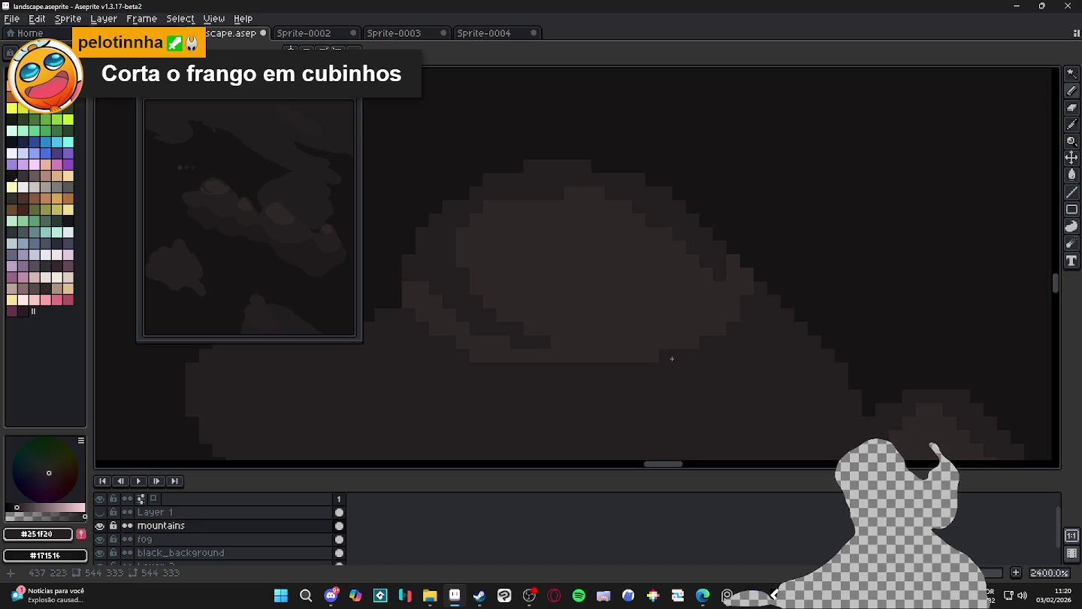
{"action": "left_click_drag", "start_coordinate": [569, 342], "coordinate": [552, 337]}
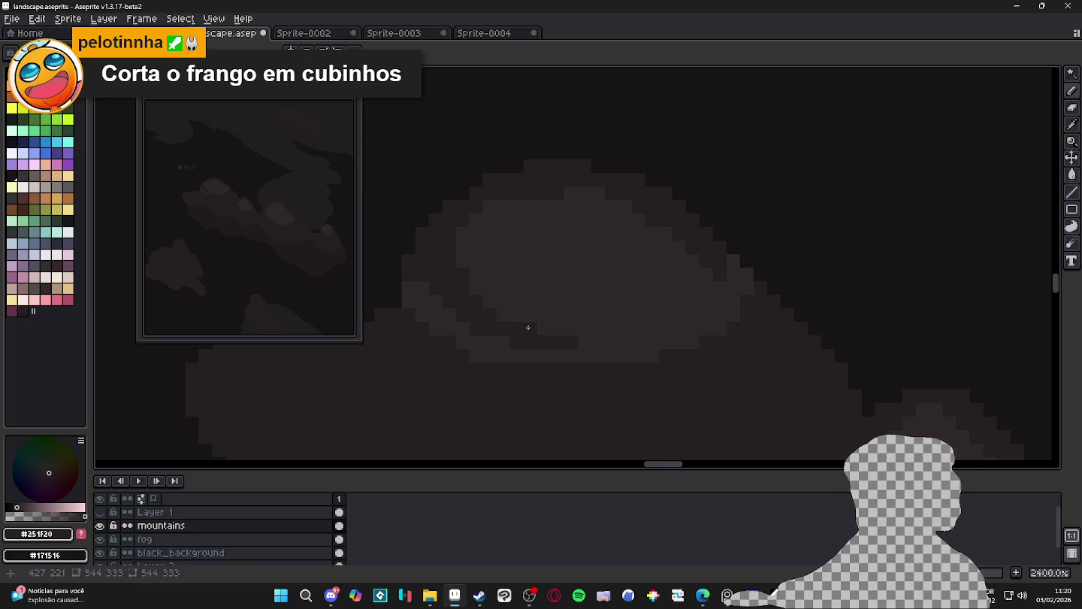
Eyedrop the #302828, #171516 and #251F20 shades in turn
{"action": "left_click", "coordinate": [619, 346], "text": "alt"}
{"action": "scroll", "coordinate": [720, 338], "scroll_direction": "up", "scroll_amount": 2}
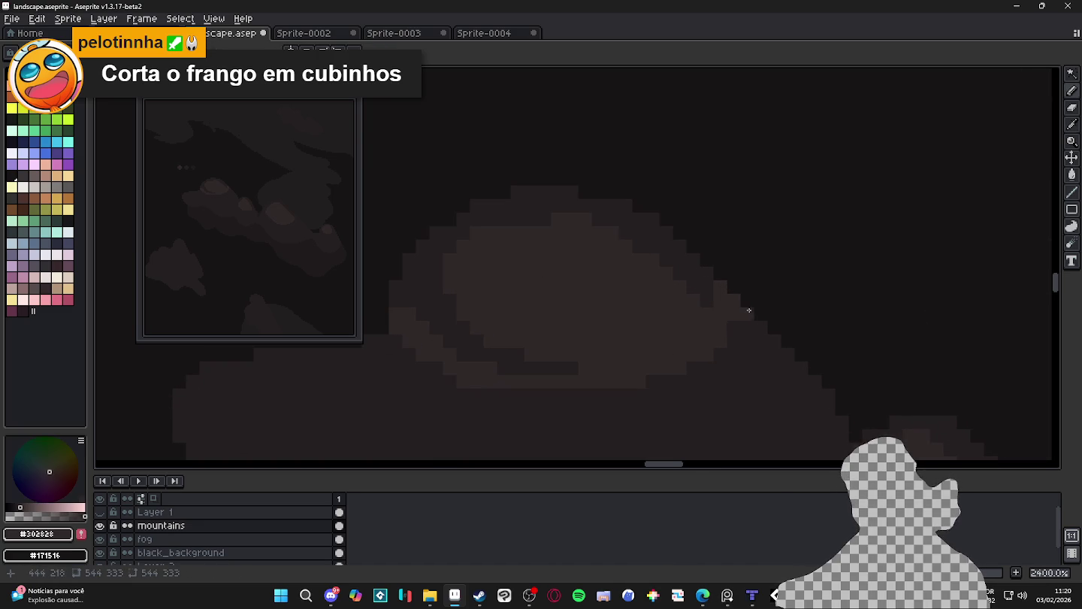
{"action": "left_click", "coordinate": [745, 315], "text": "alt"}
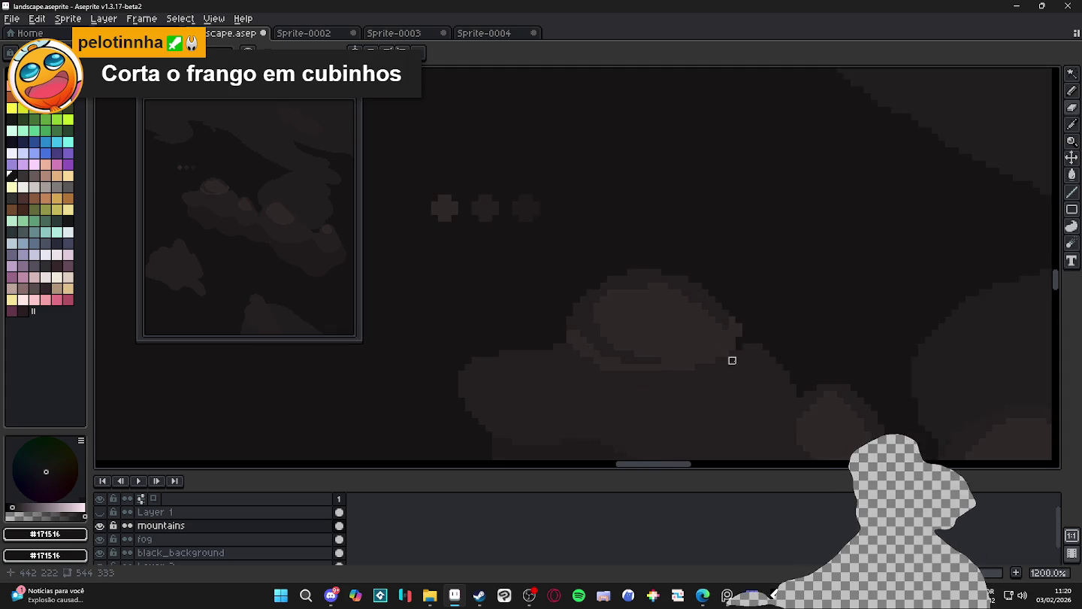
{"action": "left_click", "coordinate": [751, 344], "text": "alt"}
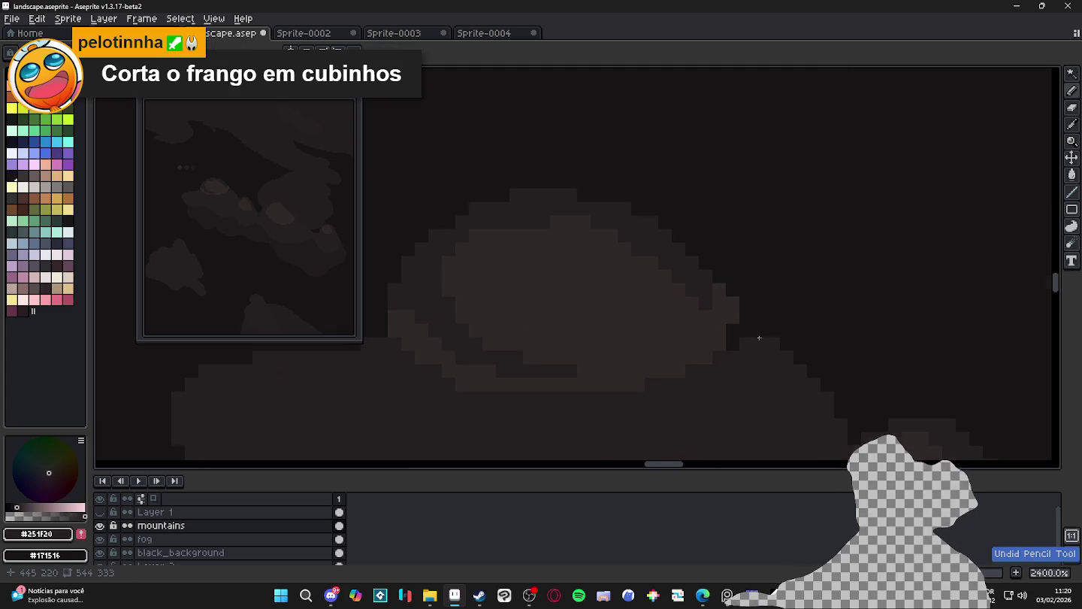
Add dark pixels along the cloud edge and right side, re-picking #302828
{"action": "left_click", "coordinate": [701, 302]}
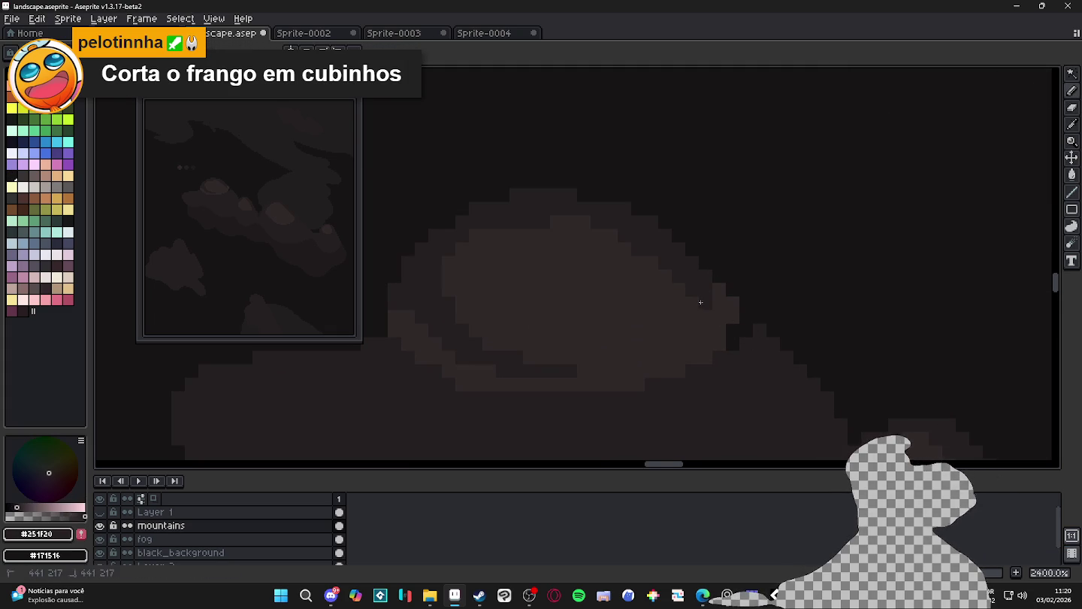
{"action": "left_click", "coordinate": [674, 333]}
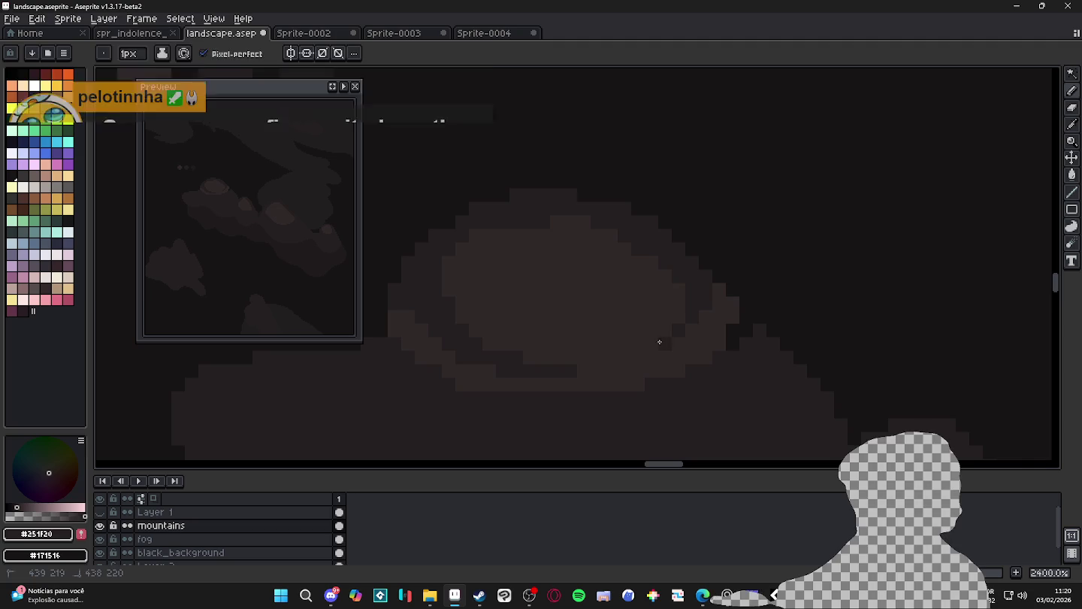
{"action": "left_click_drag", "start_coordinate": [662, 342], "coordinate": [670, 310]}
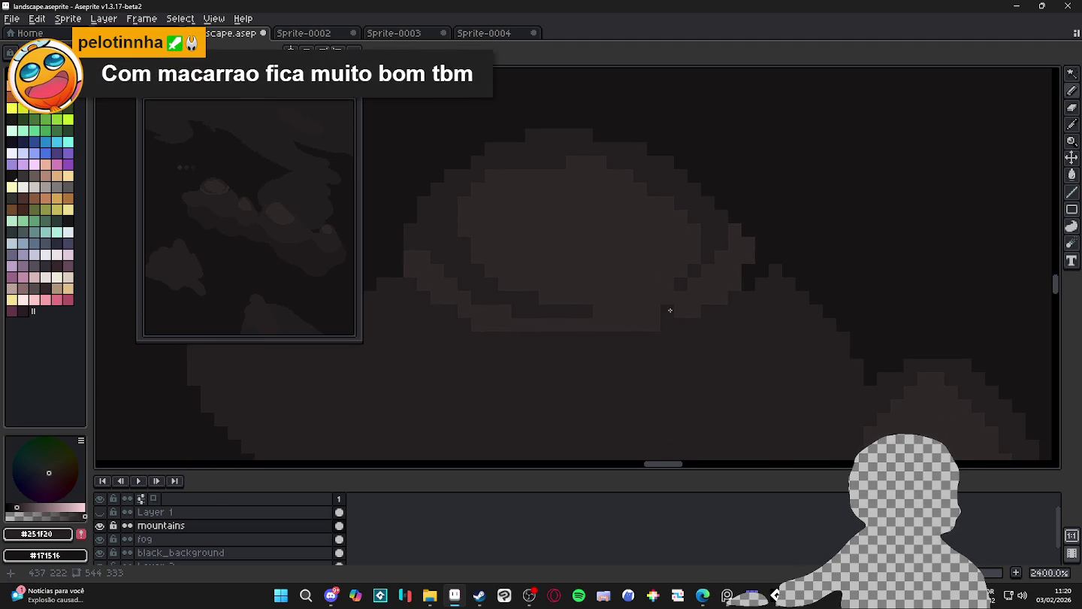
{"action": "left_click", "coordinate": [658, 309], "text": "alt"}
{"action": "left_click", "coordinate": [782, 306]}
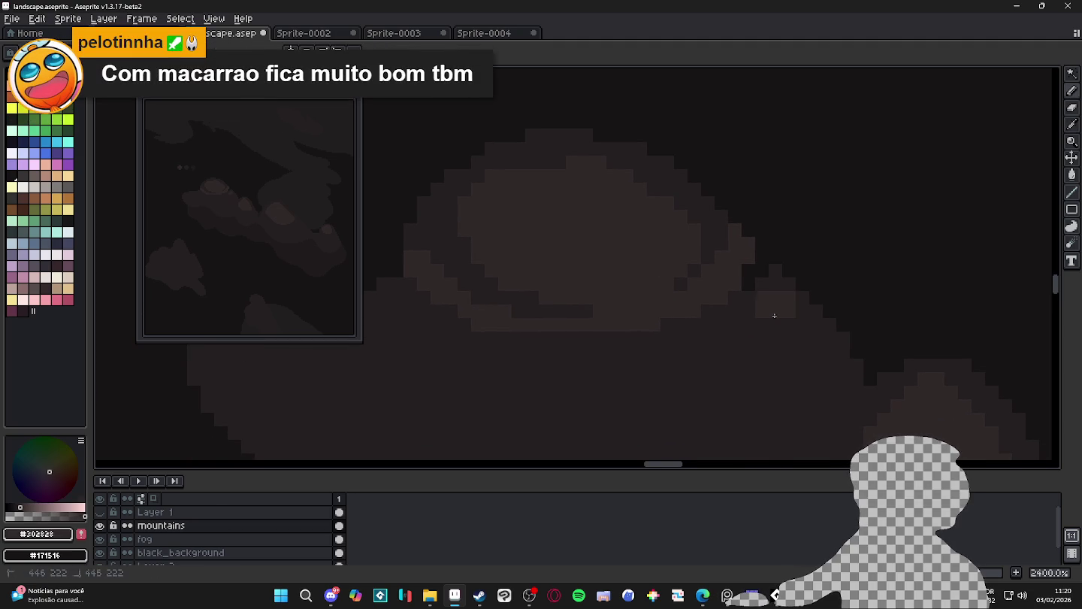
{"action": "left_click", "coordinate": [782, 283]}
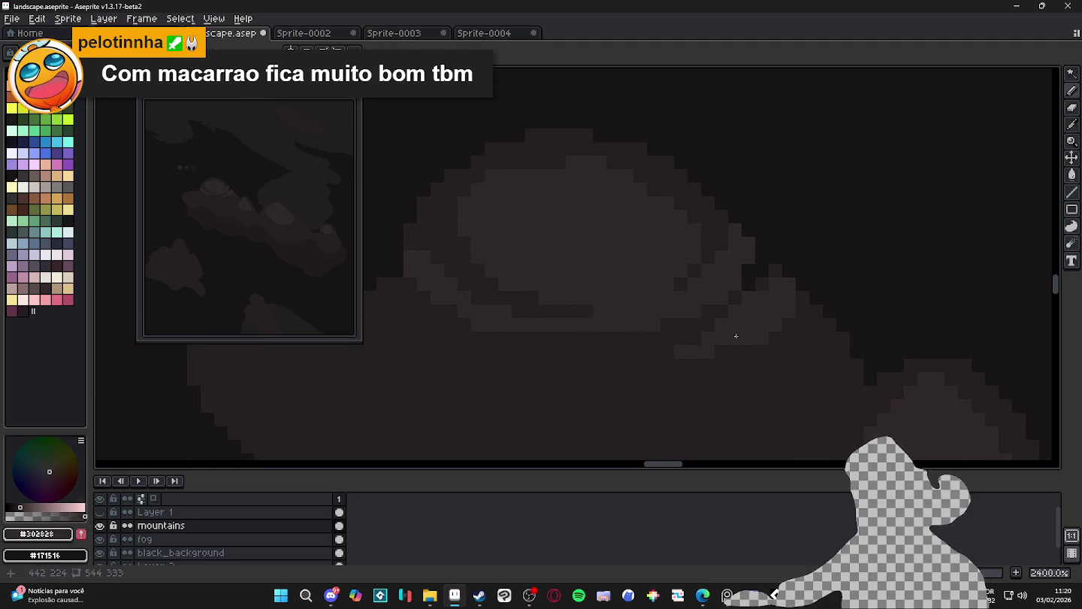
Paint a short lighter run along the lower ring, then re-pick #251F20
{"action": "left_click", "coordinate": [680, 361]}
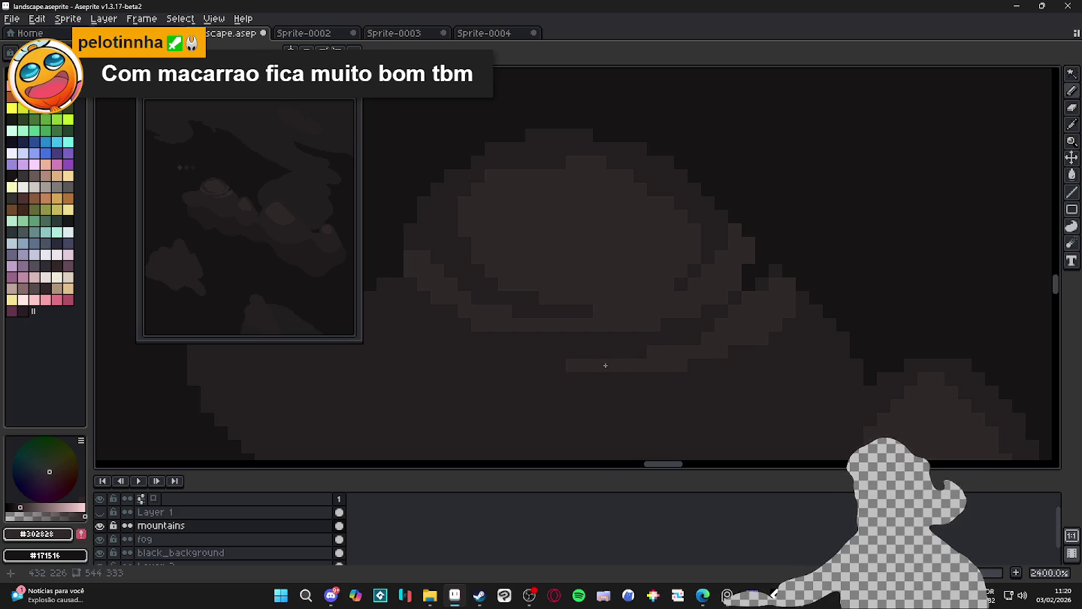
{"action": "scroll", "coordinate": [518, 365], "scroll_direction": "down", "scroll_amount": 2}
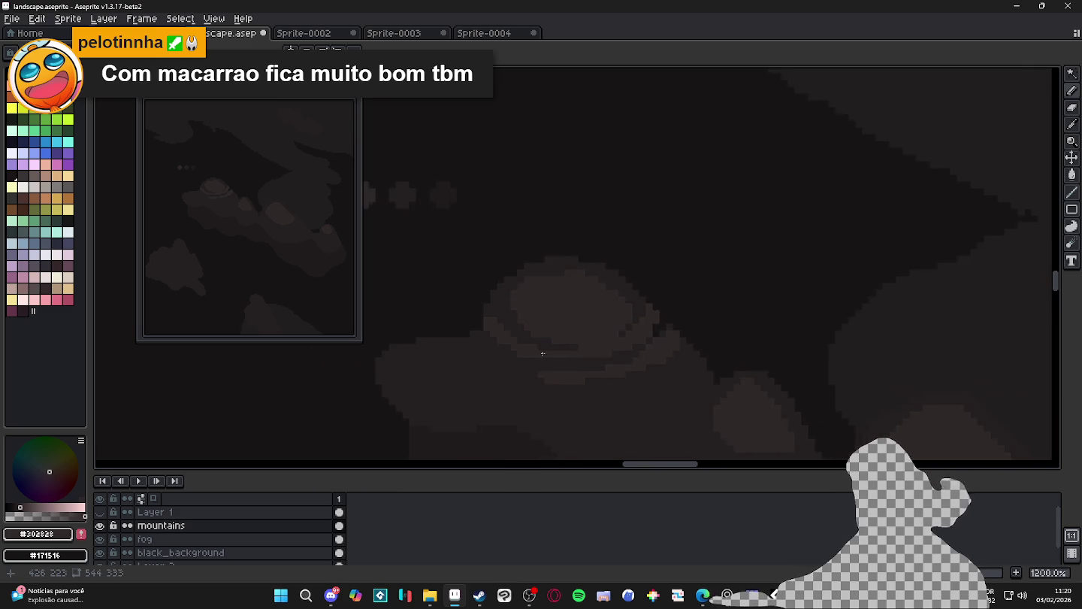
{"action": "scroll", "coordinate": [533, 336], "scroll_direction": "up", "scroll_amount": 1}
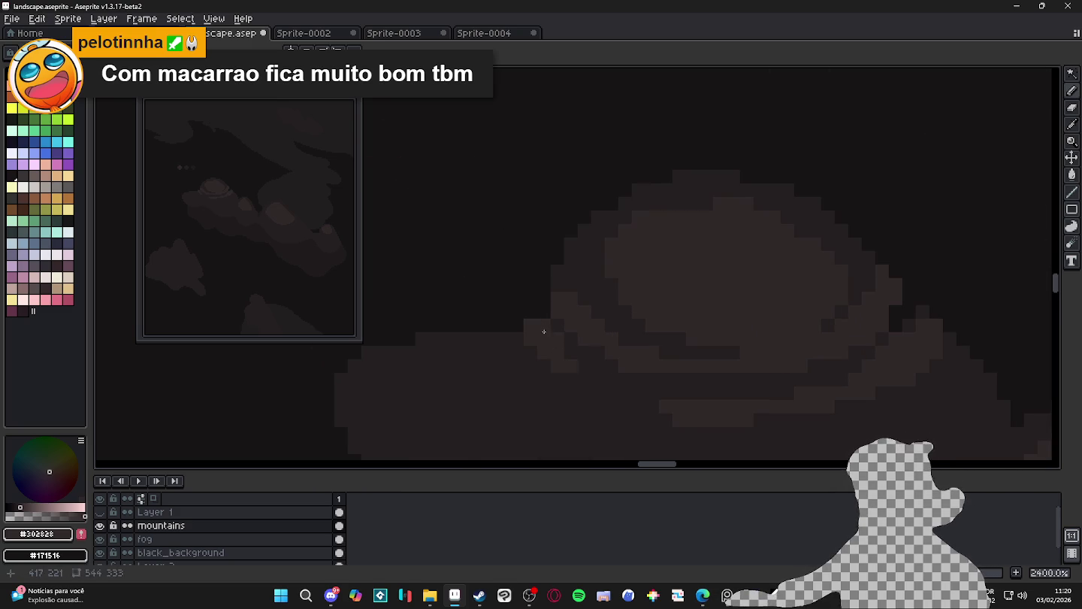
{"action": "scroll", "coordinate": [706, 353], "scroll_direction": "down", "scroll_amount": 1}
{"action": "scroll", "coordinate": [756, 338], "scroll_direction": "up", "scroll_amount": 1}
{"action": "left_click", "coordinate": [740, 296], "text": "alt"}
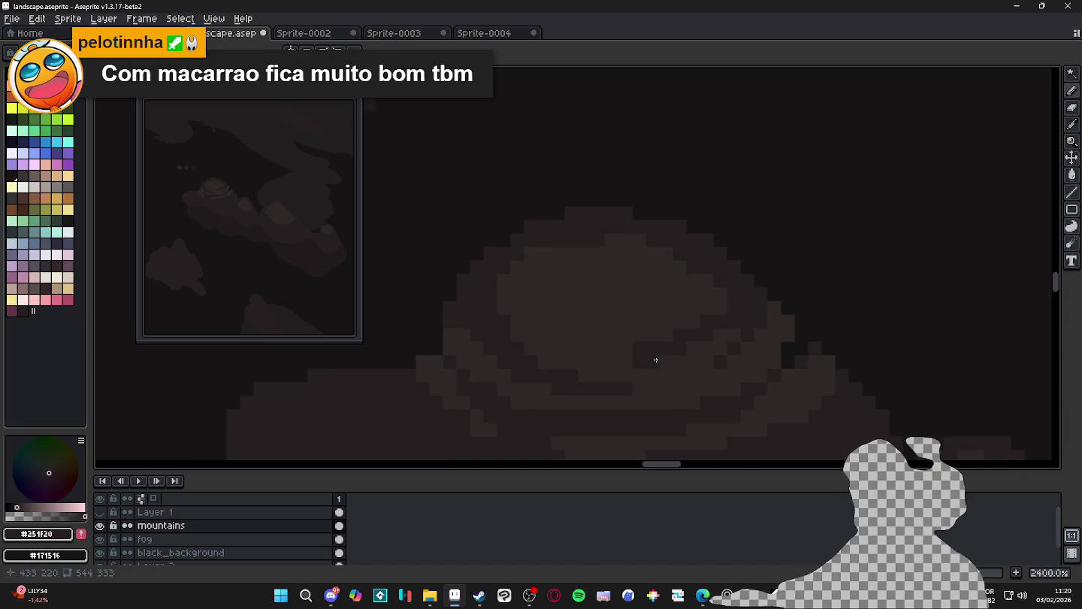
{"action": "scroll", "coordinate": [617, 361], "scroll_direction": "down", "scroll_amount": 2}
{"action": "scroll", "coordinate": [586, 331], "scroll_direction": "up", "scroll_amount": 1}
{"action": "scroll", "coordinate": [599, 327], "scroll_direction": "up", "scroll_amount": 1}
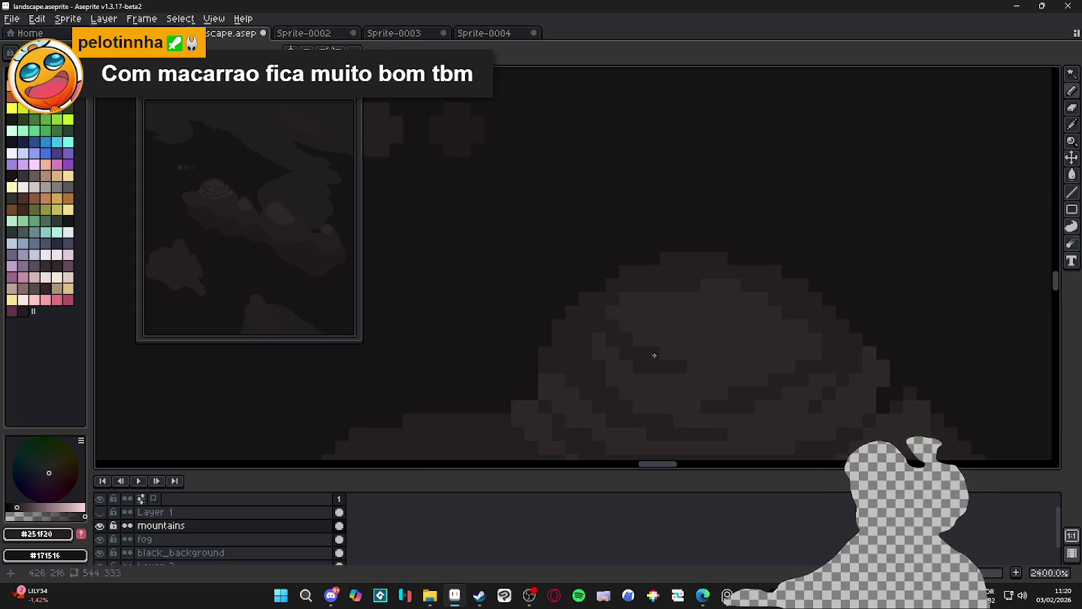
{"action": "scroll", "coordinate": [684, 358], "scroll_direction": "down", "scroll_amount": 5}
{"action": "scroll", "coordinate": [758, 303], "scroll_direction": "up", "scroll_amount": 2}
{"action": "scroll", "coordinate": [748, 314], "scroll_direction": "up", "scroll_amount": 1}
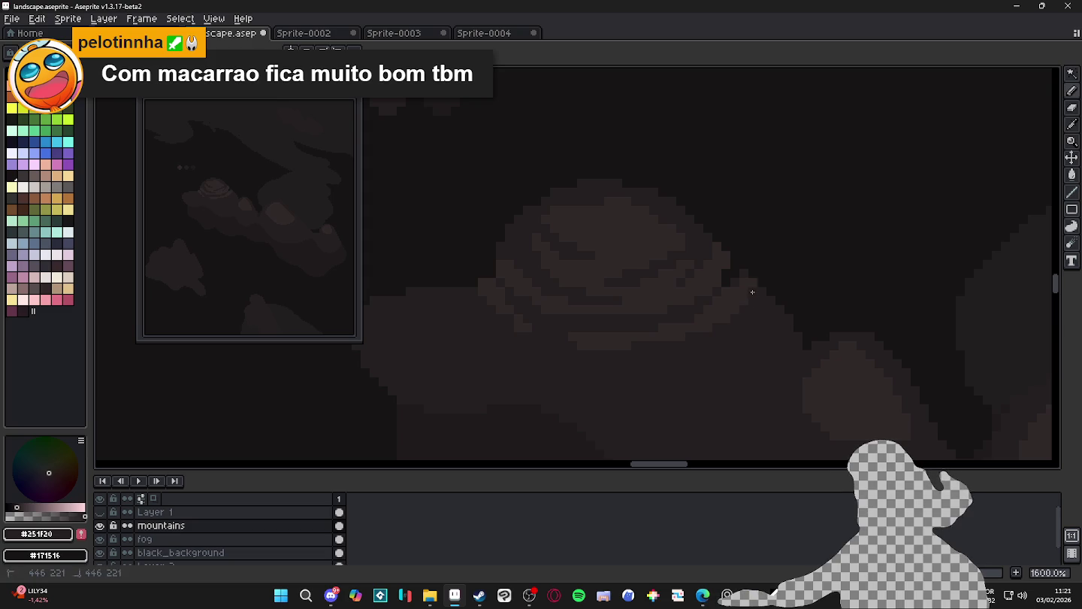
{"action": "scroll", "coordinate": [733, 331], "scroll_direction": "down", "scroll_amount": 2}
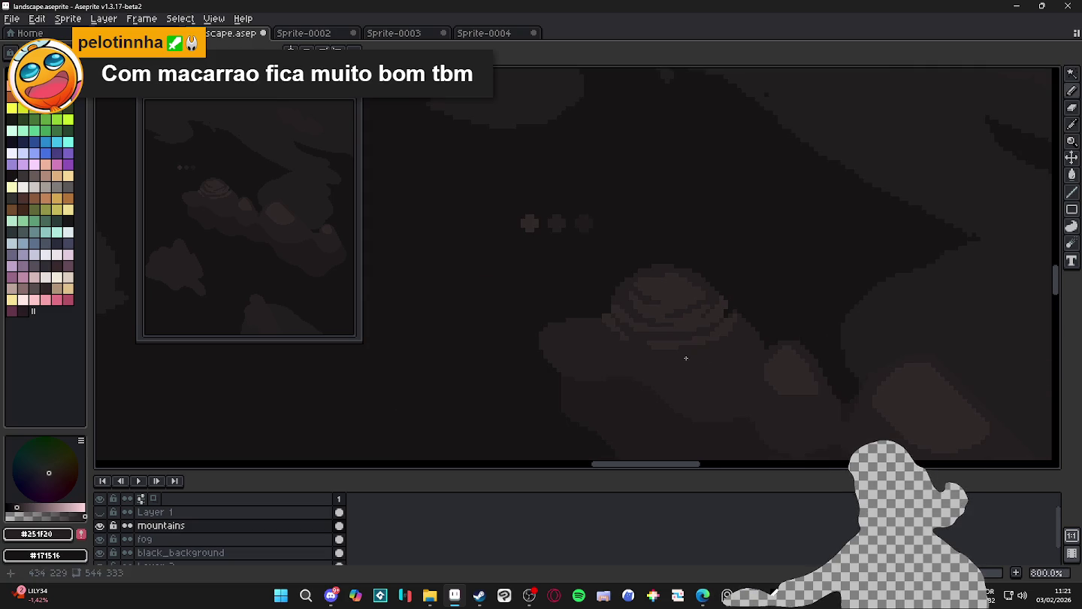
{"action": "scroll", "coordinate": [691, 364], "scroll_direction": "down", "scroll_amount": 1}
{"action": "scroll", "coordinate": [718, 358], "scroll_direction": "up", "scroll_amount": 1}
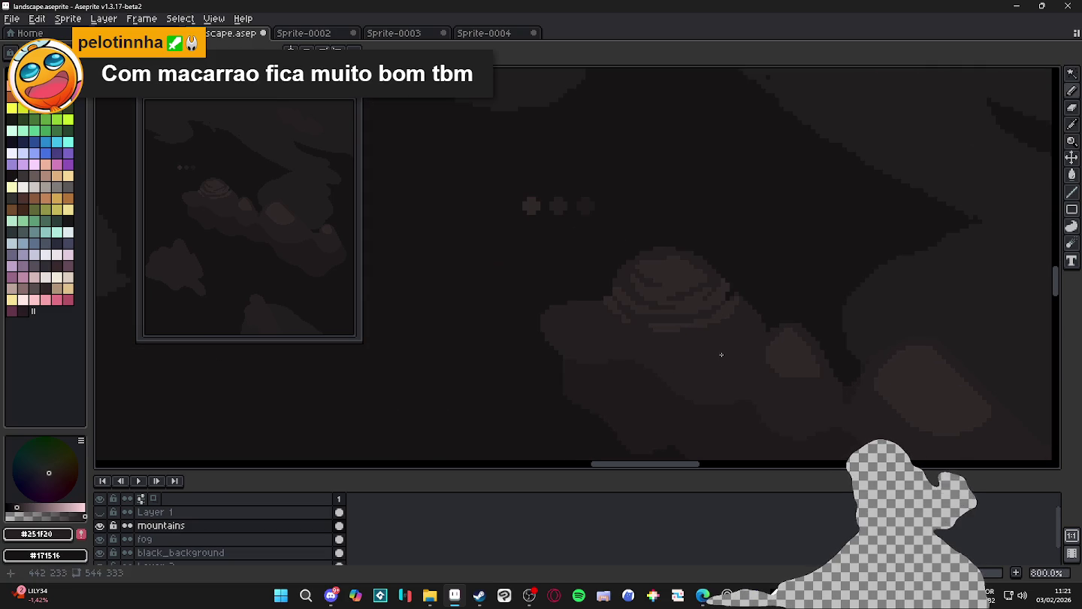
{"action": "scroll", "coordinate": [720, 325], "scroll_direction": "up", "scroll_amount": 1}
{"action": "scroll", "coordinate": [705, 295], "scroll_direction": "up", "scroll_amount": 1}
{"action": "scroll", "coordinate": [674, 275], "scroll_direction": "up", "scroll_amount": 1}
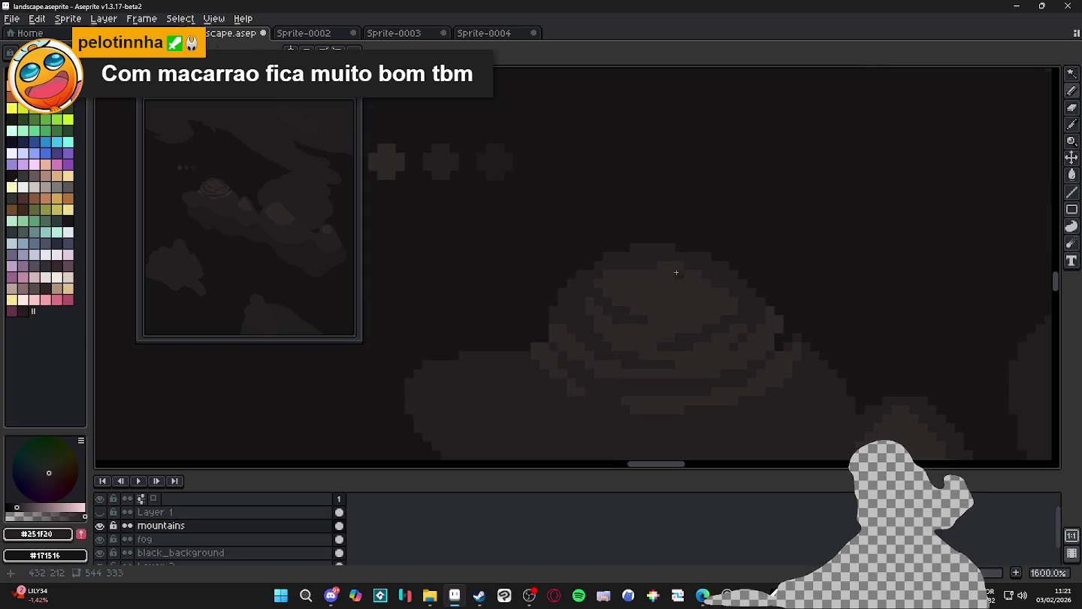
{"action": "scroll", "coordinate": [636, 262], "scroll_direction": "down", "scroll_amount": 1}
{"action": "scroll", "coordinate": [636, 263], "scroll_direction": "up", "scroll_amount": 1}
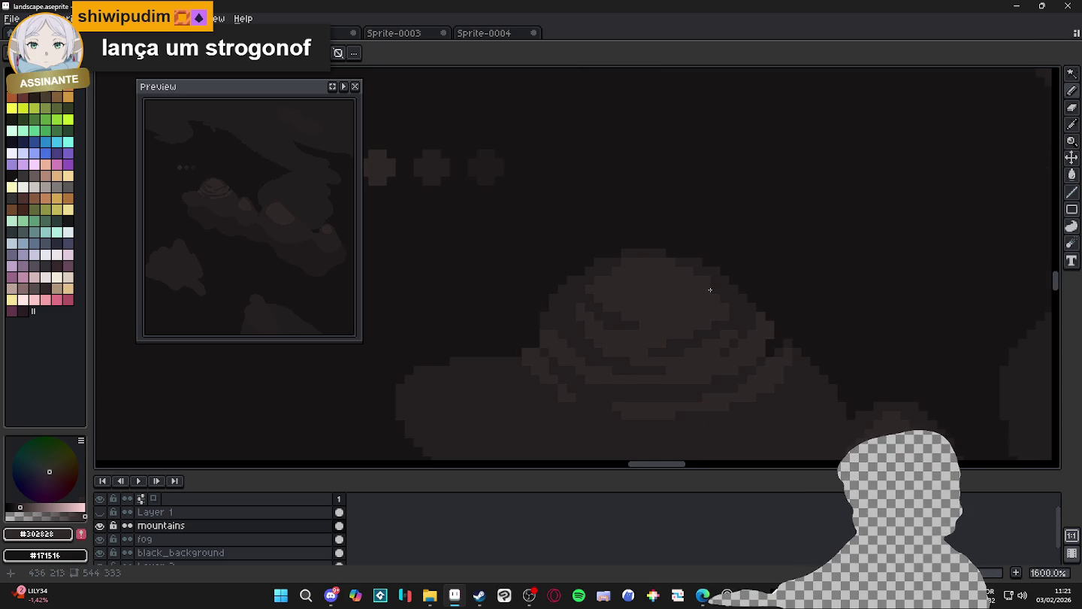
{"action": "scroll", "coordinate": [708, 289], "scroll_direction": "down", "scroll_amount": 4}
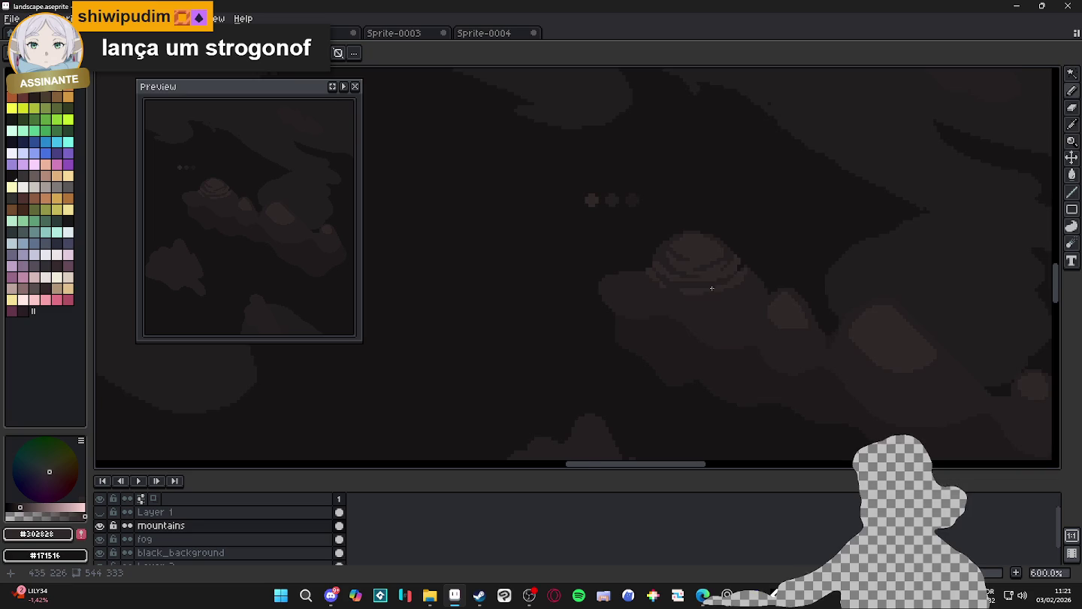
{"action": "scroll", "coordinate": [747, 305], "scroll_direction": "up", "scroll_amount": 1}
{"action": "scroll", "coordinate": [748, 307], "scroll_direction": "up", "scroll_amount": 1}
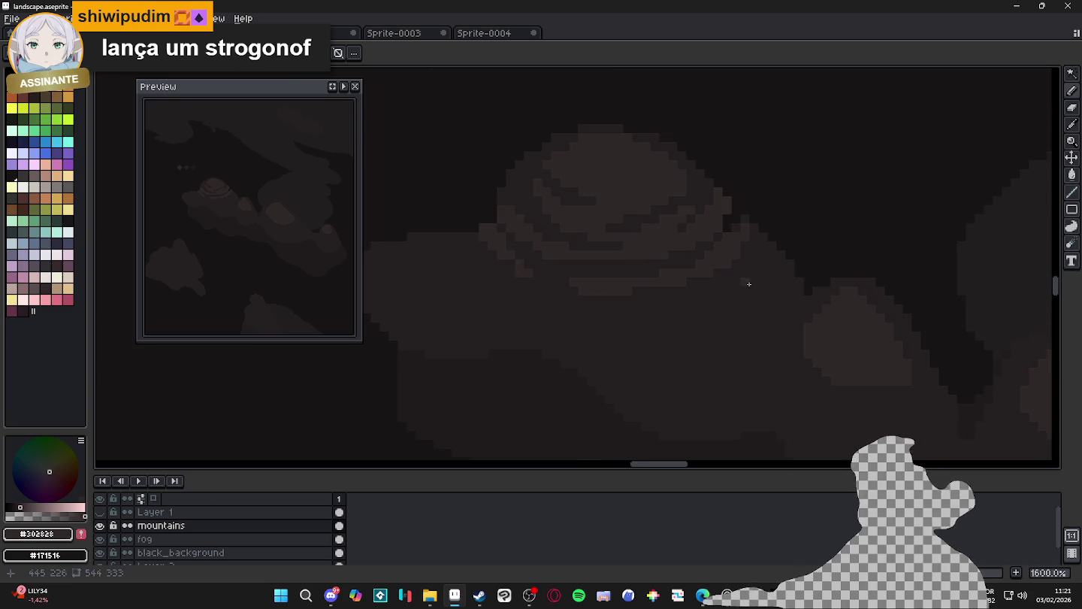
{"action": "scroll", "coordinate": [723, 320], "scroll_direction": "down", "scroll_amount": 1}
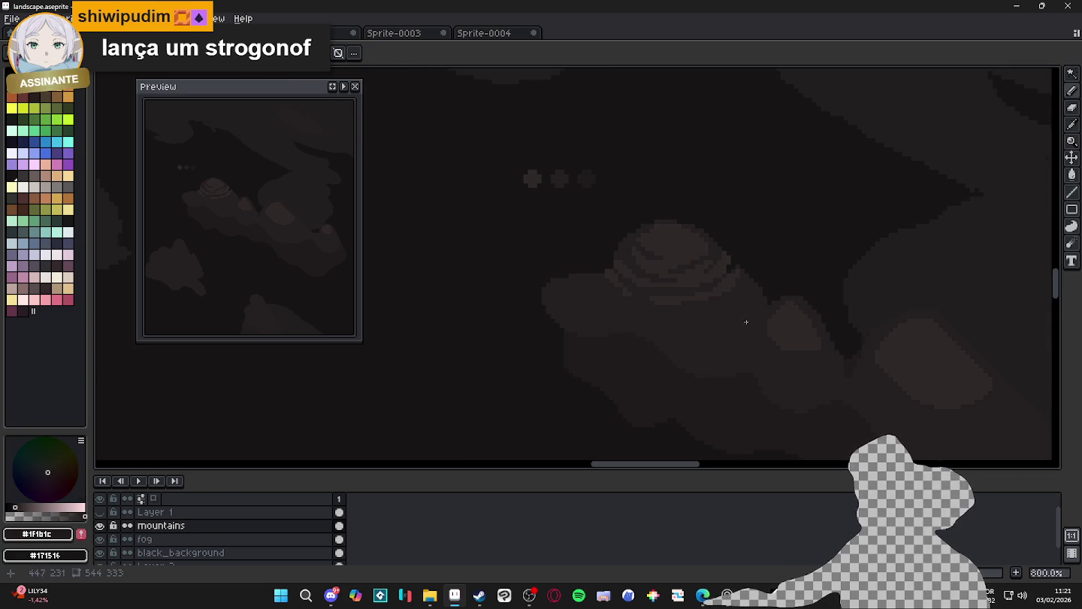
{"action": "scroll", "coordinate": [736, 326], "scroll_direction": "down", "scroll_amount": 3}
{"action": "scroll", "coordinate": [736, 327], "scroll_direction": "up", "scroll_amount": 3}
{"action": "scroll", "coordinate": [721, 312], "scroll_direction": "up", "scroll_amount": 3}
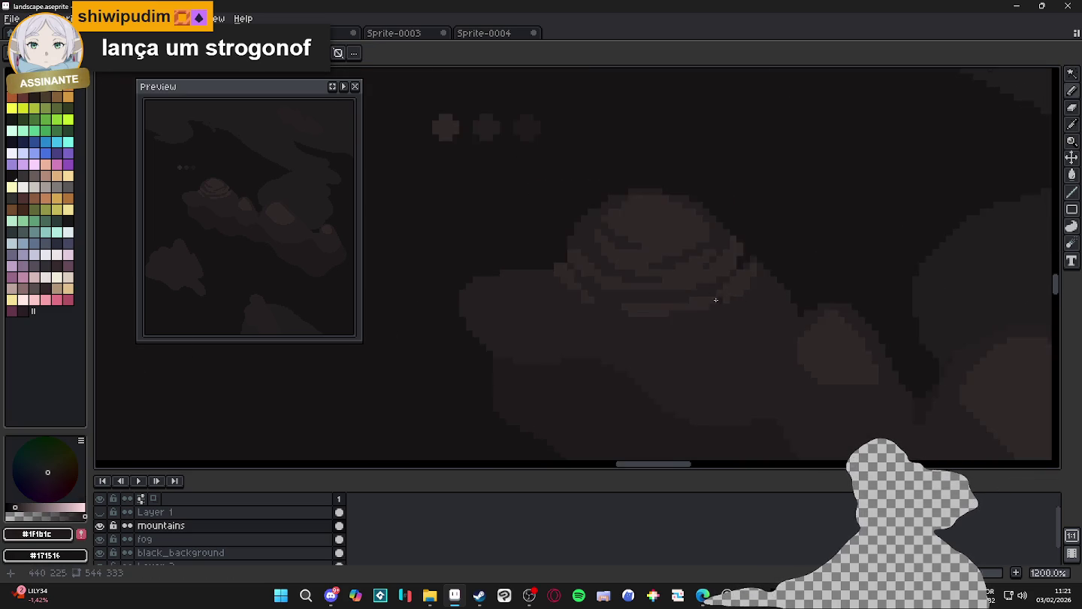
{"action": "scroll", "coordinate": [717, 300], "scroll_direction": "up", "scroll_amount": 2}
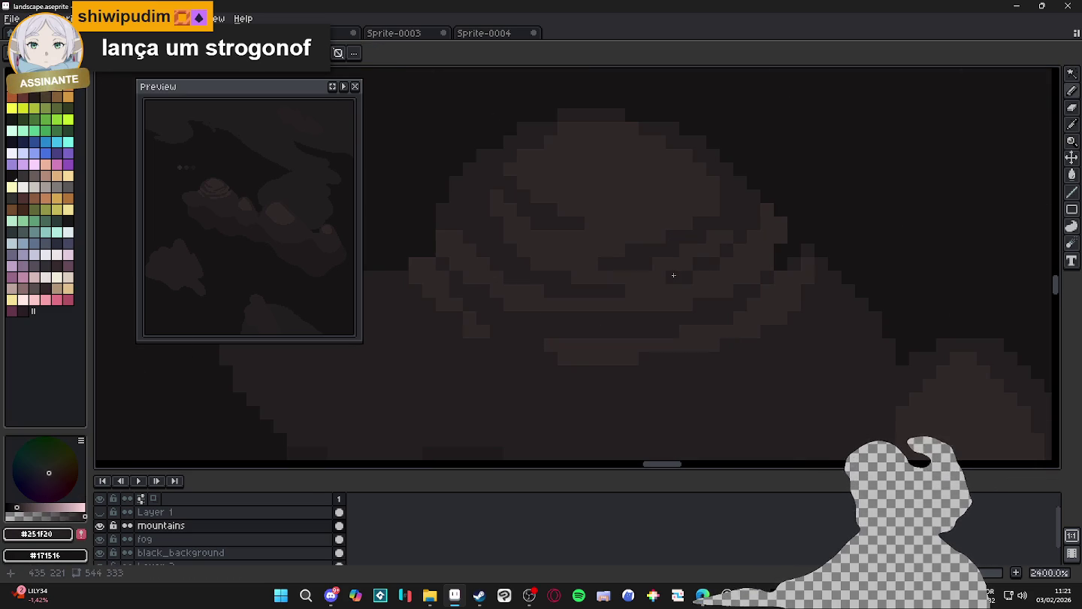
{"action": "scroll", "coordinate": [688, 276], "scroll_direction": "right", "scroll_amount": 1}
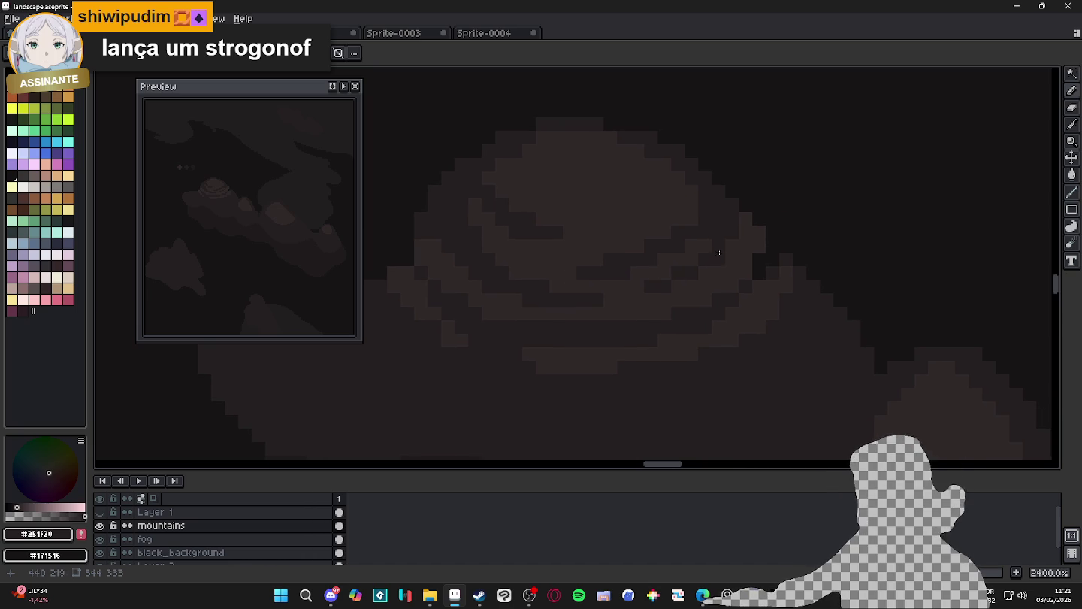
{"action": "scroll", "coordinate": [711, 270], "scroll_direction": "down", "scroll_amount": 3}
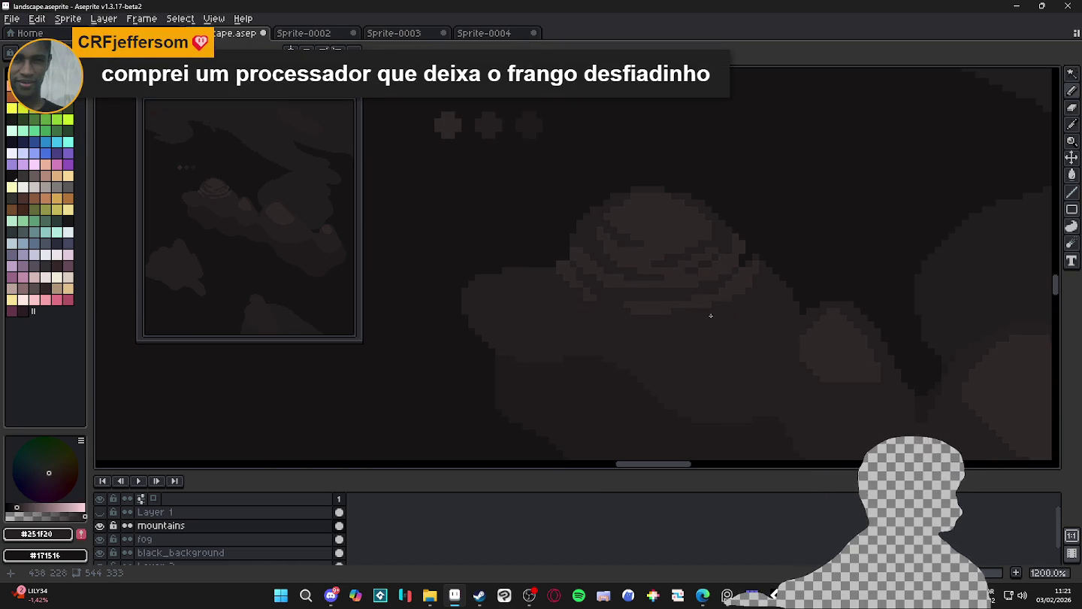
{"action": "scroll", "coordinate": [710, 316], "scroll_direction": "up", "scroll_amount": 1}
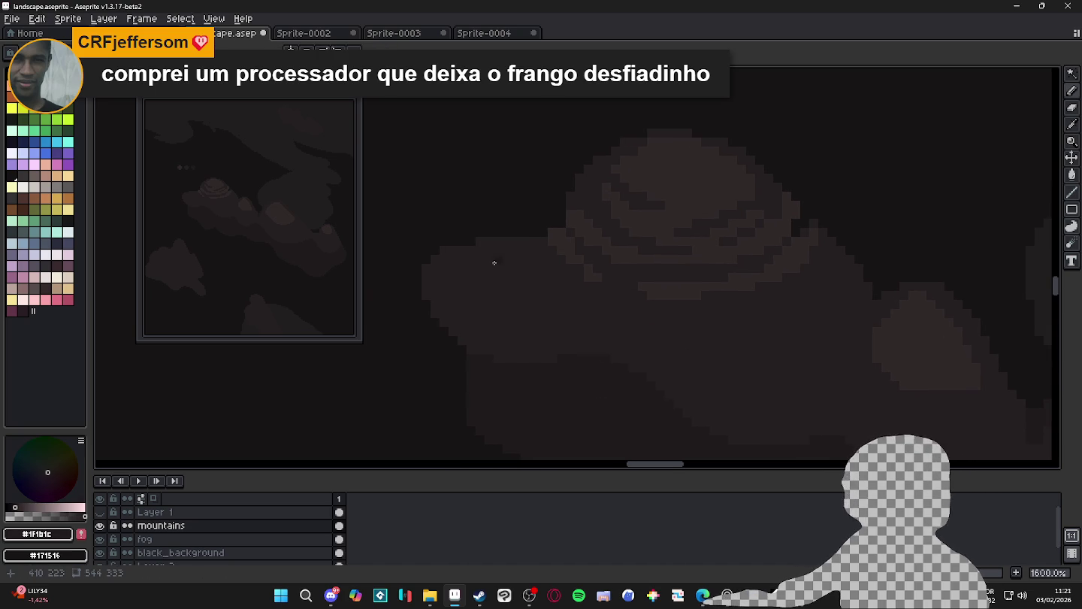
Draw a trial pencil stroke along the main cloud's left edge, then undo it
{"action": "left_click_drag", "start_coordinate": [508, 252], "coordinate": [515, 267]}
{"action": "mouse_move", "coordinate": [542, 303]}
{"action": "left_mouse_down"}
{"action": "mouse_move", "coordinate": [590, 331]}
{"action": "mouse_move", "coordinate": [630, 334]}
{"action": "left_mouse_up"}
{"action": "left_click_drag", "start_coordinate": [562, 313], "coordinate": [529, 291]}
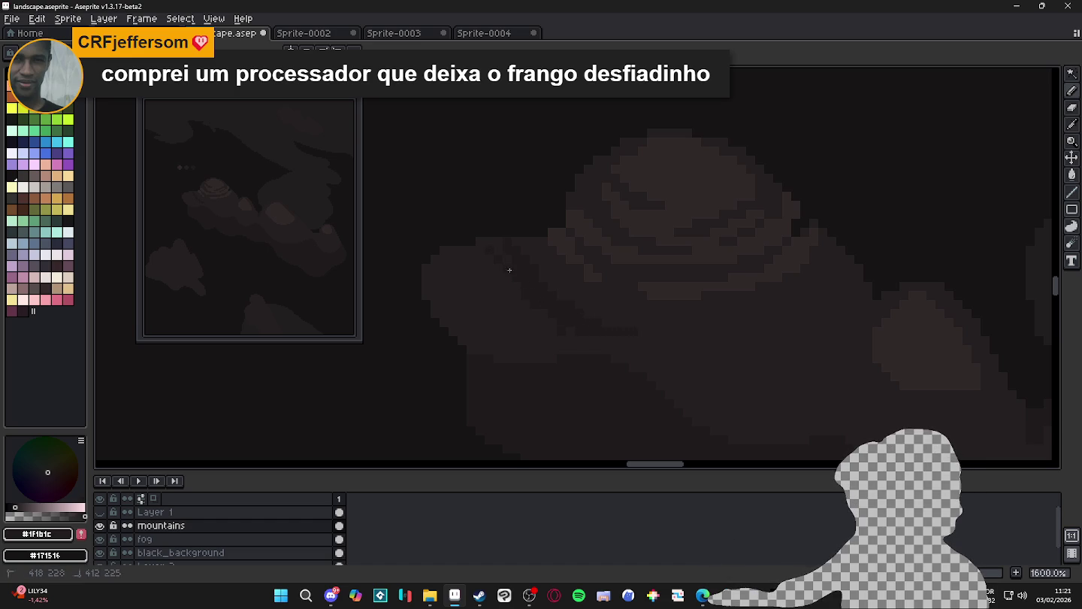
{"action": "left_click_drag", "start_coordinate": [494, 237], "coordinate": [498, 239]}
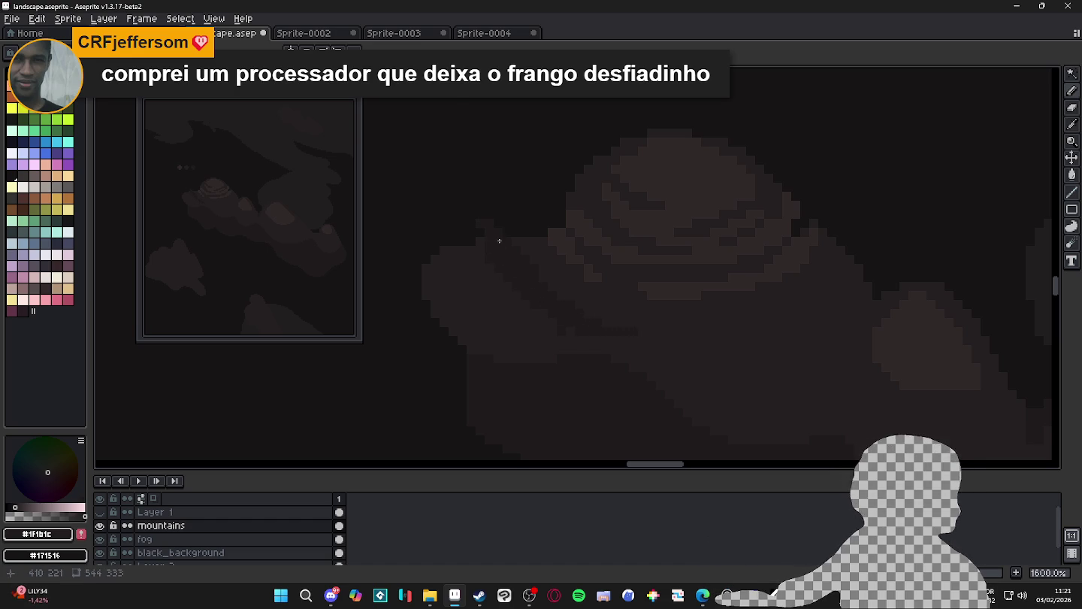
{"action": "scroll", "coordinate": [526, 263], "scroll_direction": "down", "scroll_amount": 1}
{"action": "scroll", "coordinate": [528, 265], "scroll_direction": "up", "scroll_amount": 1}
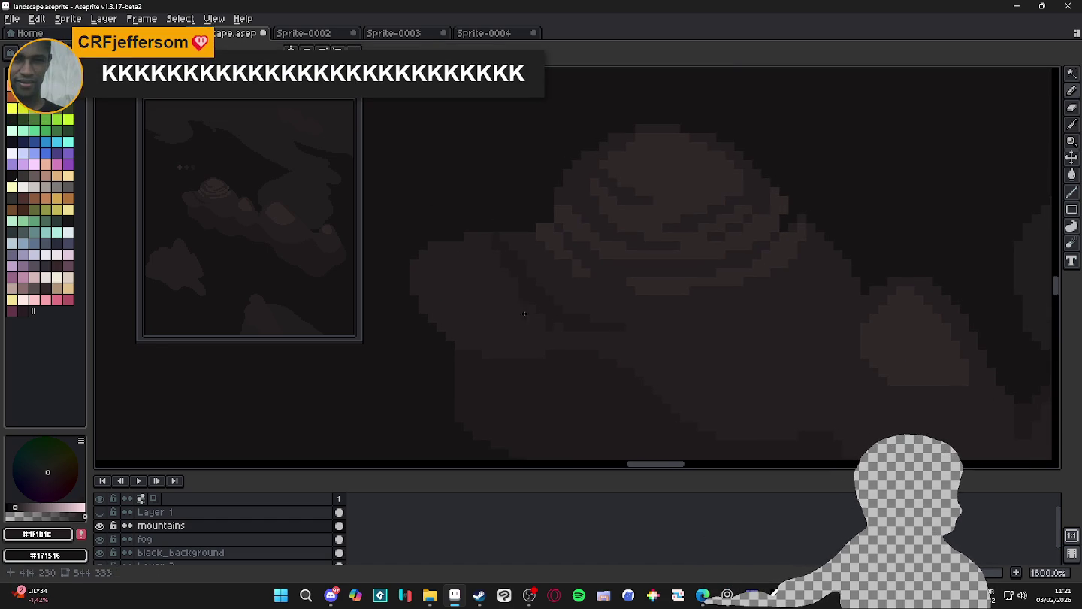
{"action": "key", "text": "ctrl+z"}
{"action": "key", "text": "ctrl+z"}
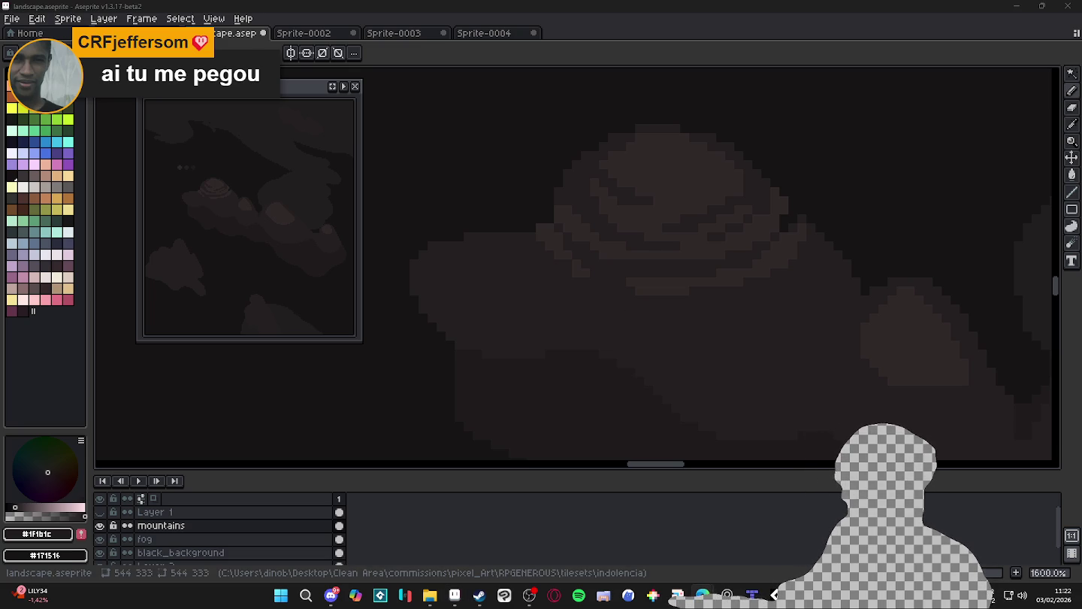
Paint a short horizontal line across the main cloud's shading
{"action": "scroll", "coordinate": [699, 248], "scroll_direction": "down", "scroll_amount": 2}
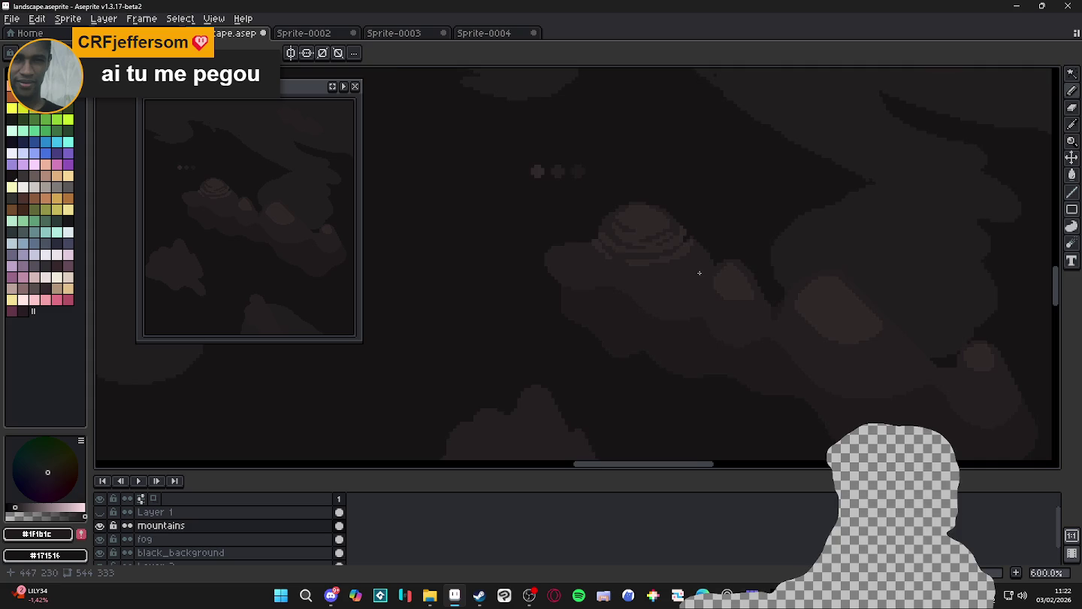
{"action": "scroll", "coordinate": [704, 272], "scroll_direction": "up", "scroll_amount": 1}
{"action": "scroll", "coordinate": [704, 272], "scroll_direction": "up", "scroll_amount": 1}
{"action": "scroll", "coordinate": [699, 261], "scroll_direction": "down", "scroll_amount": 1}
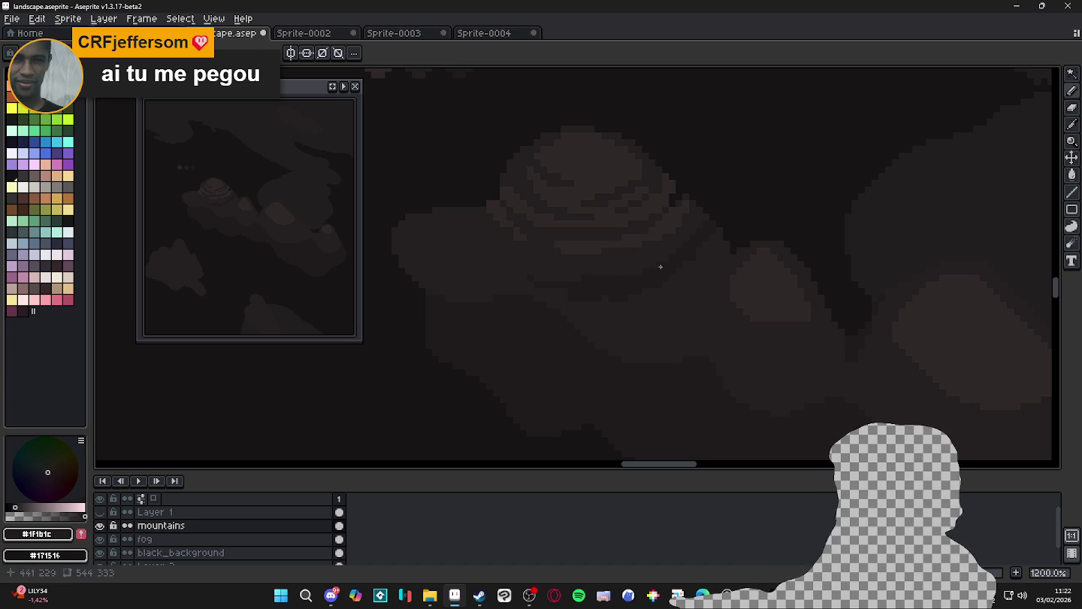
{"action": "left_click_drag", "start_coordinate": [577, 276], "coordinate": [537, 277]}
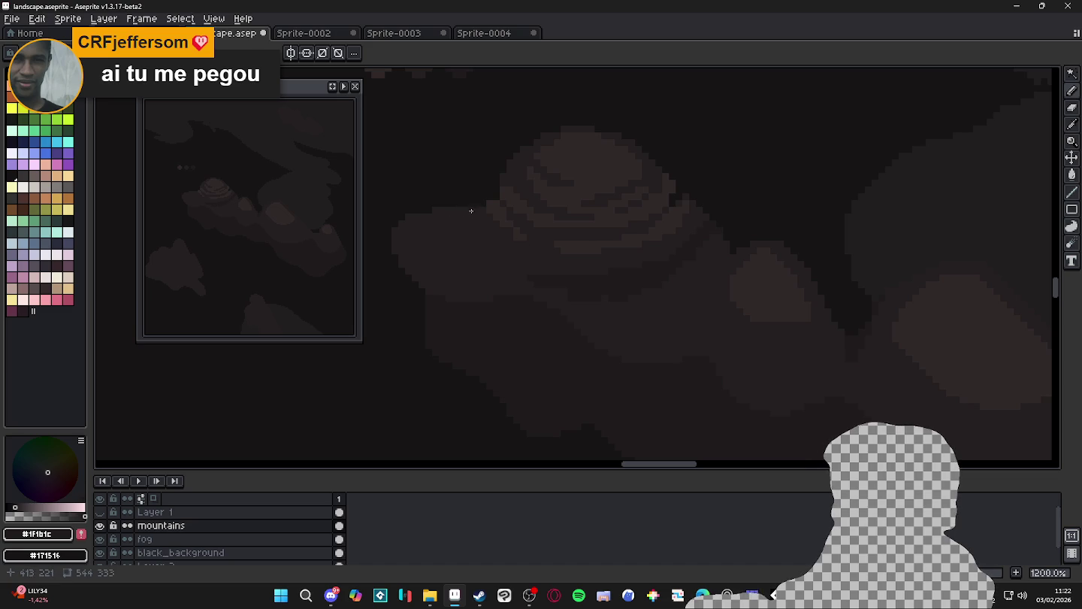
{"action": "scroll", "coordinate": [469, 215], "scroll_direction": "up", "scroll_amount": 1}
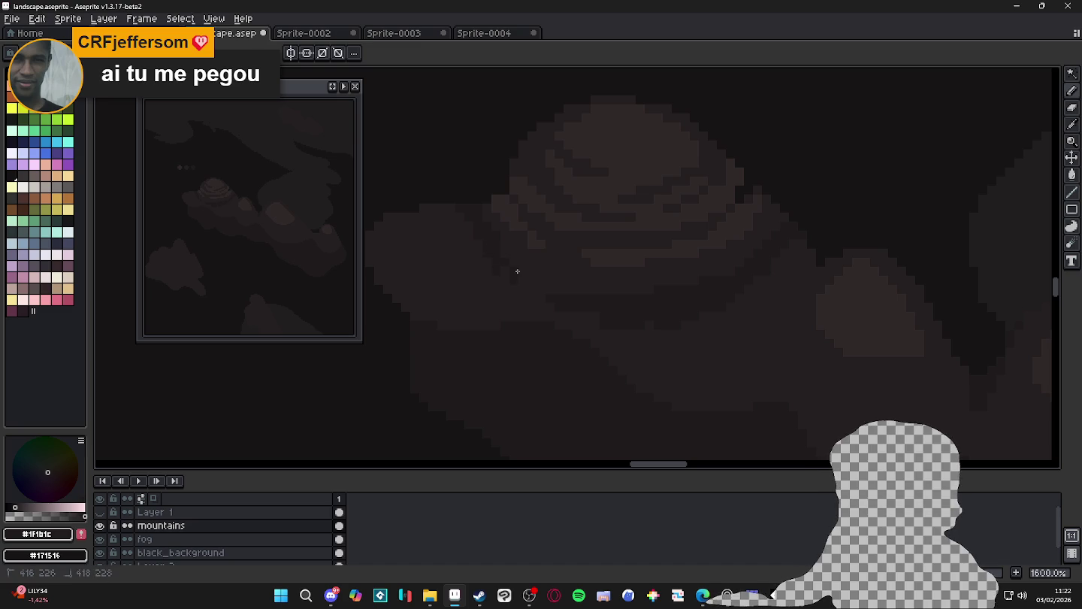
{"action": "scroll", "coordinate": [746, 295], "scroll_direction": "down", "scroll_amount": 2}
{"action": "scroll", "coordinate": [729, 287], "scroll_direction": "up", "scroll_amount": 4}
{"action": "scroll", "coordinate": [747, 271], "scroll_direction": "up", "scroll_amount": 2}
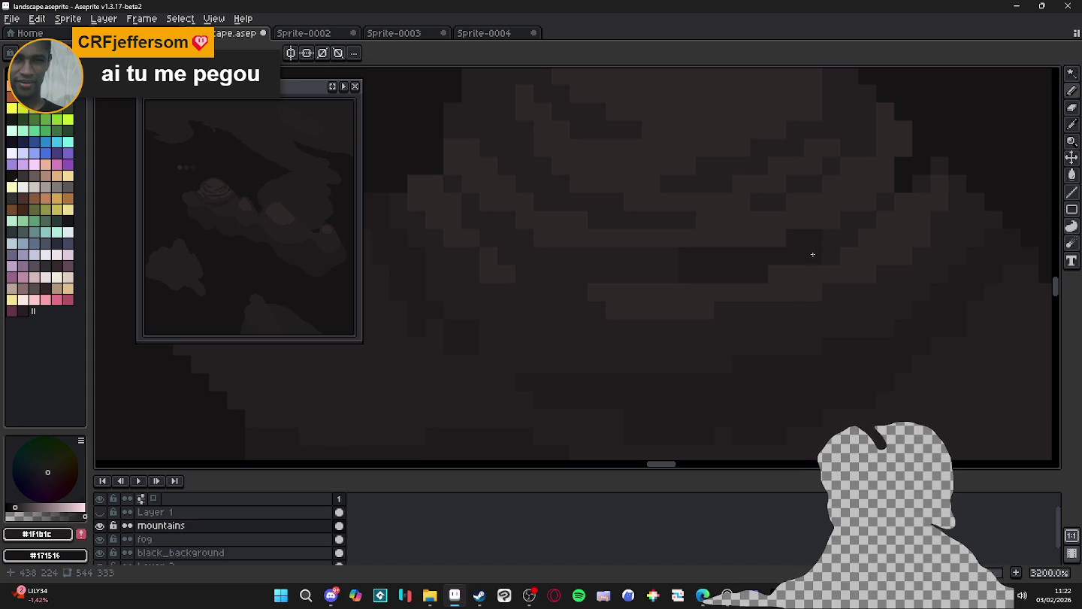
{"action": "scroll", "coordinate": [848, 232], "scroll_direction": "down", "scroll_amount": 6}
{"action": "scroll", "coordinate": [788, 299], "scroll_direction": "up", "scroll_amount": 2}
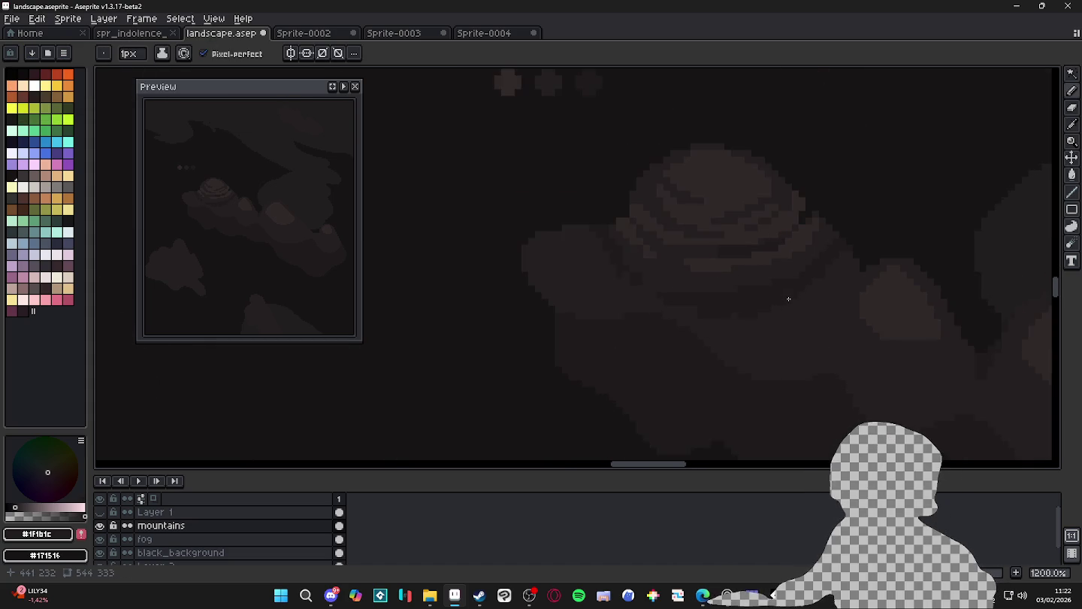
{"action": "scroll", "coordinate": [787, 300], "scroll_direction": "up", "scroll_amount": 1}
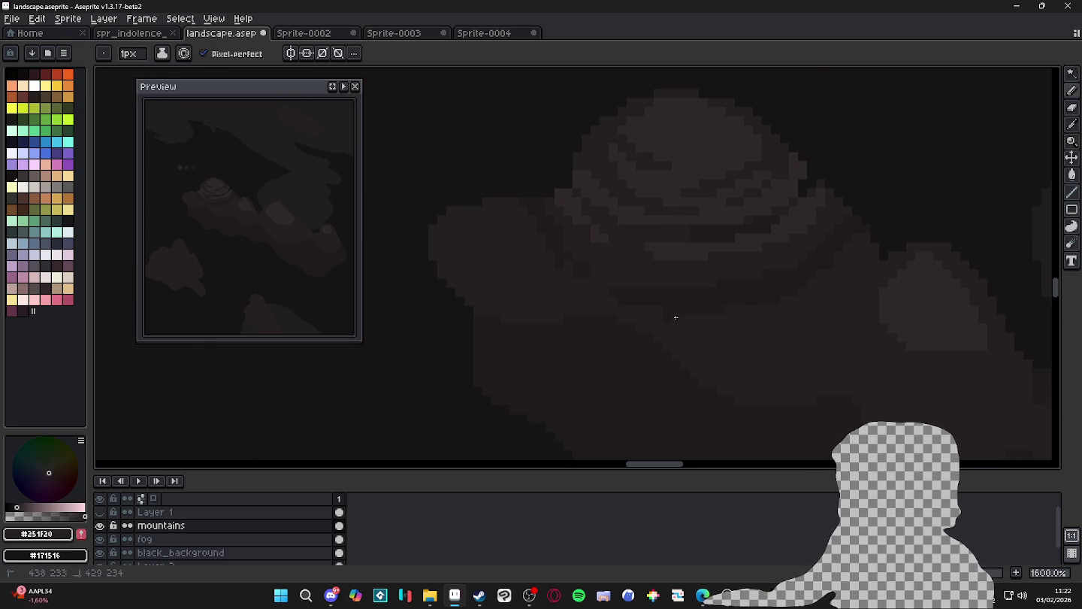
{"action": "scroll", "coordinate": [677, 327], "scroll_direction": "down", "scroll_amount": 3}
{"action": "scroll", "coordinate": [713, 320], "scroll_direction": "up", "scroll_amount": 1}
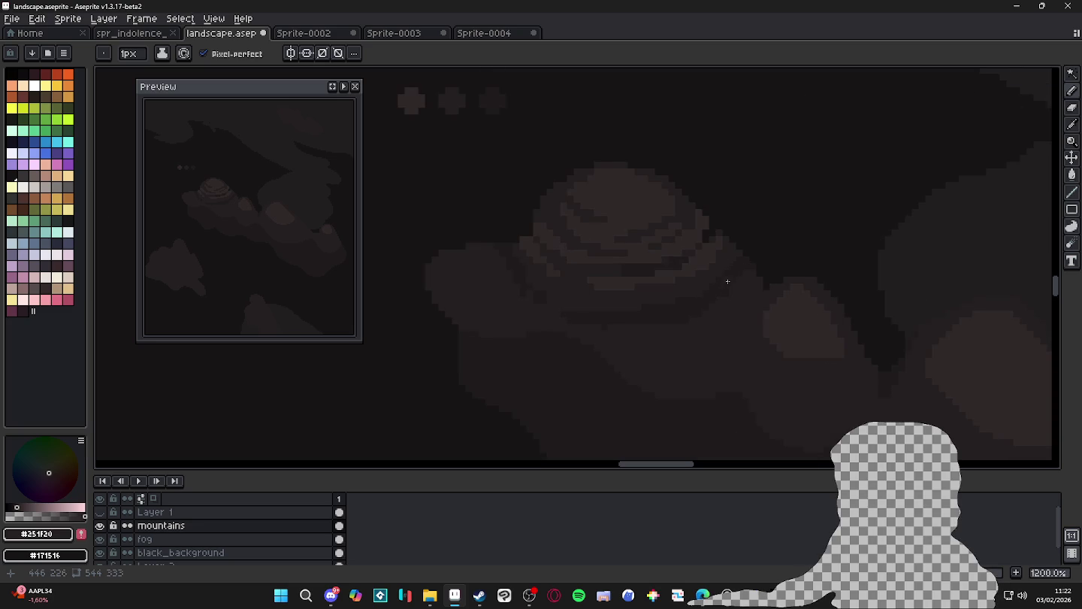
{"action": "scroll", "coordinate": [533, 259], "scroll_direction": "up", "scroll_amount": 1}
Eyedrop the lighter #302828 cloud shade and return to the Pencil after briefly trying the Eraser
{"action": "left_click", "coordinate": [531, 230], "text": "alt"}
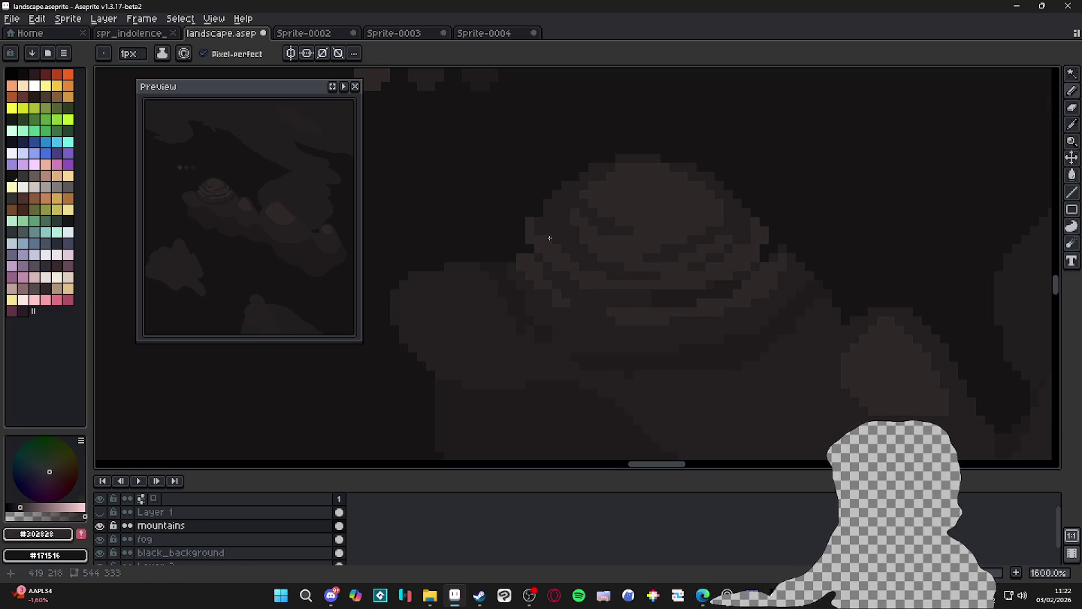
{"action": "scroll", "coordinate": [553, 235], "scroll_direction": "down", "scroll_amount": 2}
{"action": "scroll", "coordinate": [549, 233], "scroll_direction": "up", "scroll_amount": 1}
{"action": "scroll", "coordinate": [542, 223], "scroll_direction": "down", "scroll_amount": 1}
{"action": "scroll", "coordinate": [545, 219], "scroll_direction": "up", "scroll_amount": 1}
{"action": "scroll", "coordinate": [546, 215], "scroll_direction": "up", "scroll_amount": 1}
{"action": "key", "text": "e"}
{"action": "key", "text": "b"}
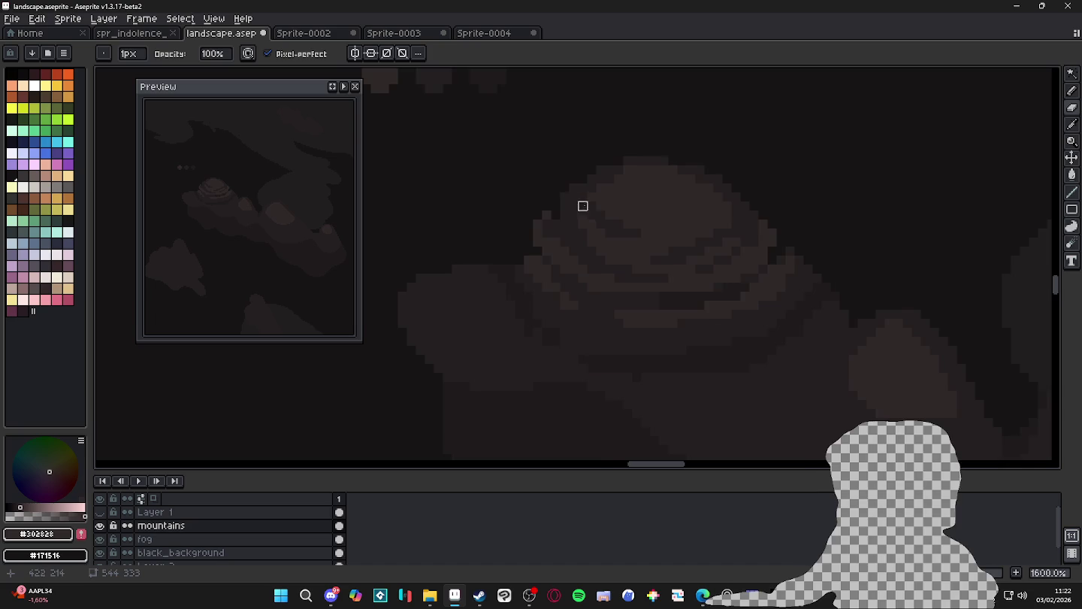
{"action": "scroll", "coordinate": [594, 211], "scroll_direction": "up", "scroll_amount": 1}
{"action": "scroll", "coordinate": [623, 222], "scroll_direction": "down", "scroll_amount": 3}
{"action": "scroll", "coordinate": [609, 212], "scroll_direction": "up", "scroll_amount": 2}
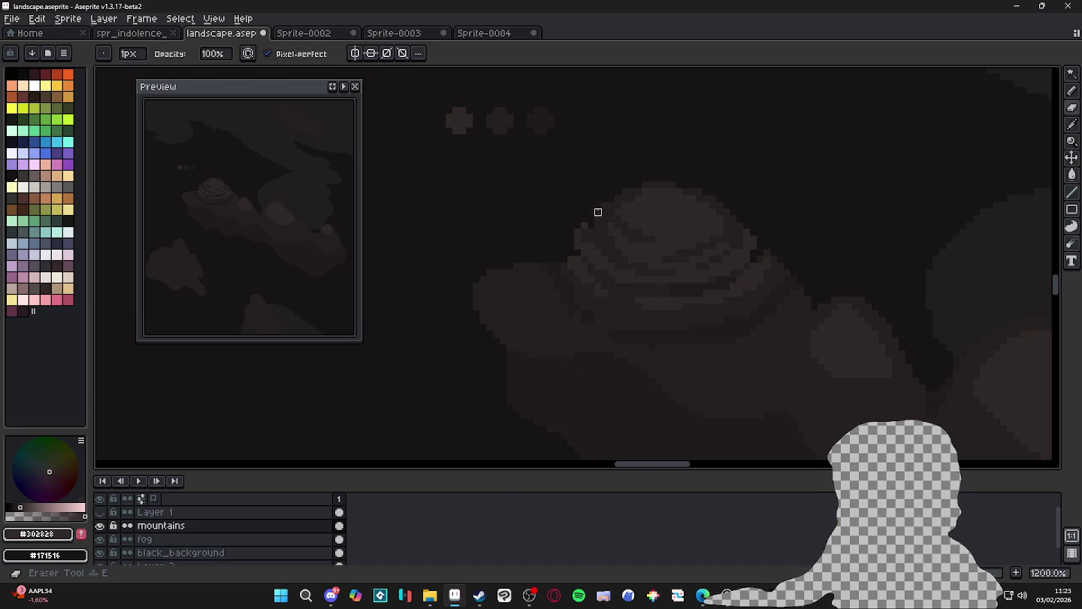
{"action": "scroll", "coordinate": [624, 241], "scroll_direction": "down", "scroll_amount": 2}
{"action": "scroll", "coordinate": [658, 278], "scroll_direction": "down", "scroll_amount": 1}
{"action": "scroll", "coordinate": [669, 287], "scroll_direction": "down", "scroll_amount": 2}
{"action": "scroll", "coordinate": [674, 293], "scroll_direction": "down", "scroll_amount": 1}
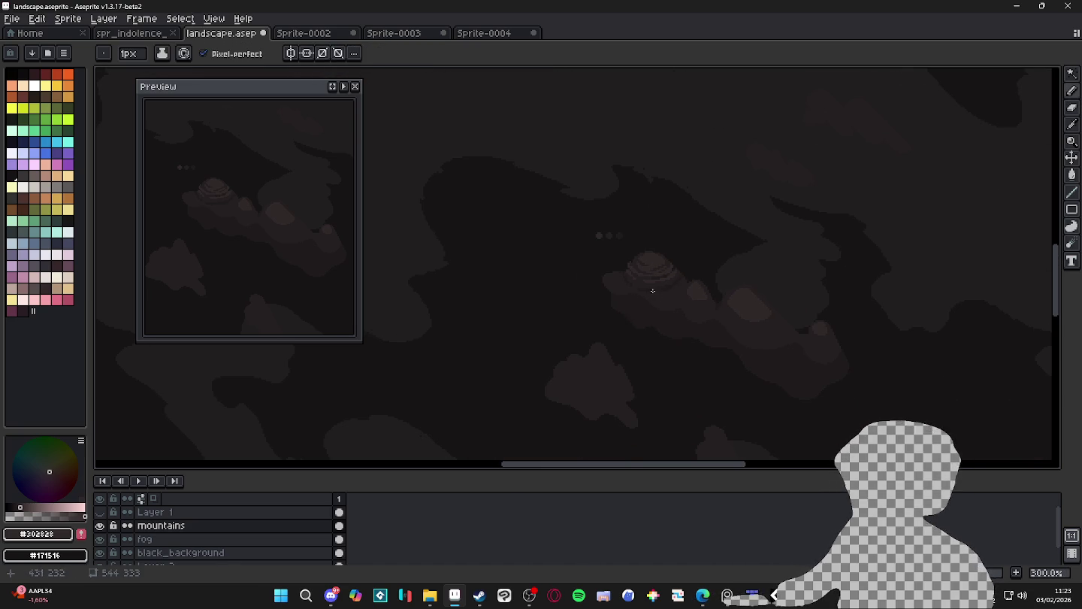
Sample #251f20, then #302828, and add one lighter pixel to the cloud's ring shading
{"action": "scroll", "coordinate": [650, 293], "scroll_direction": "up", "scroll_amount": 3}
{"action": "scroll", "coordinate": [639, 280], "scroll_direction": "up", "scroll_amount": 3}
{"action": "left_click", "coordinate": [640, 245], "text": "alt"}
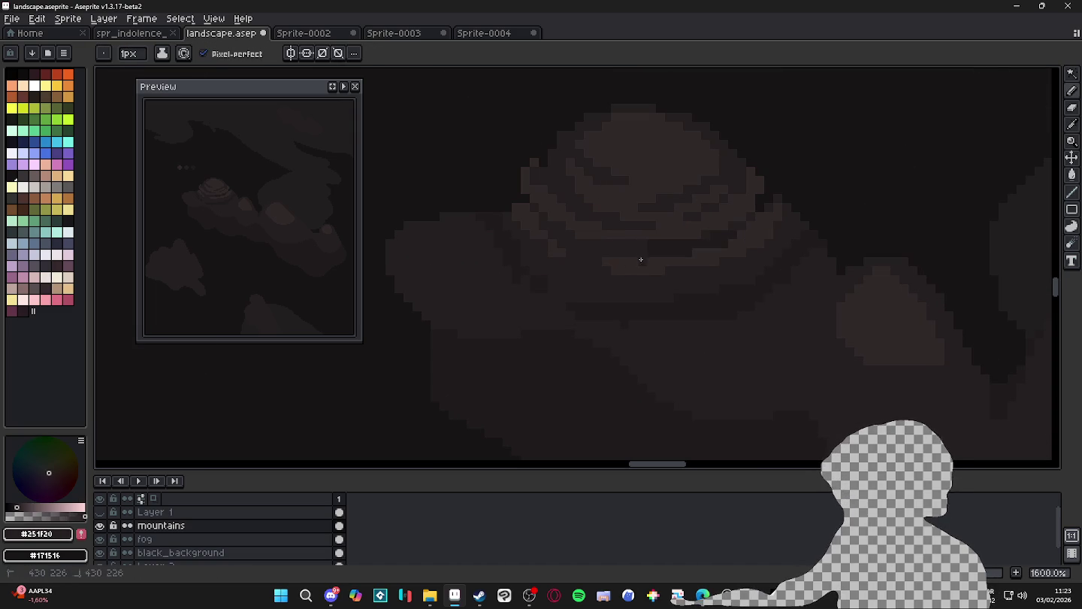
{"action": "left_click", "coordinate": [641, 265], "text": "alt"}
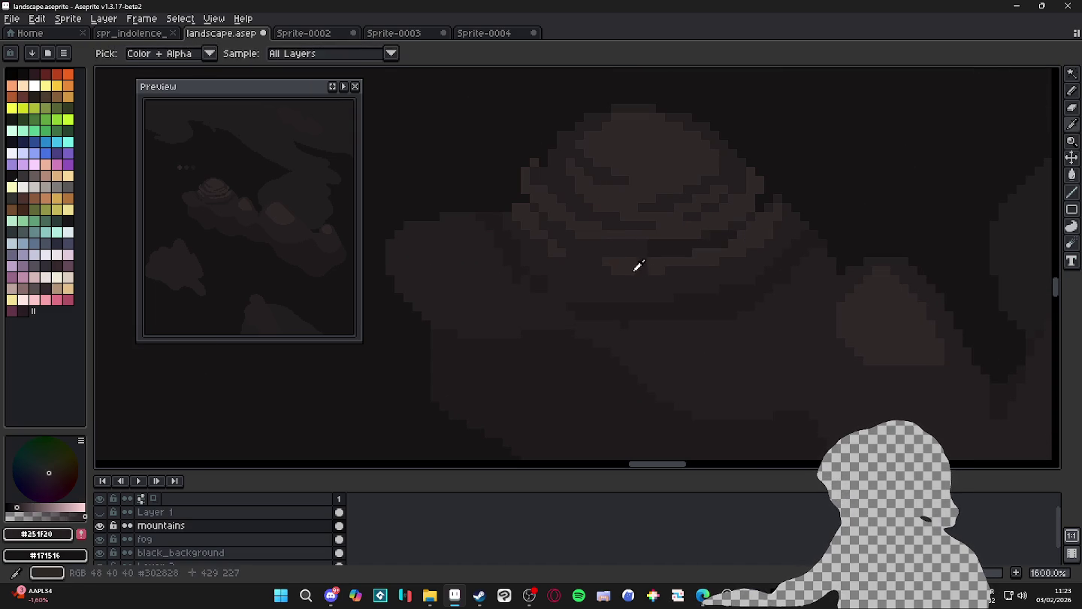
{"action": "left_click", "coordinate": [637, 279]}
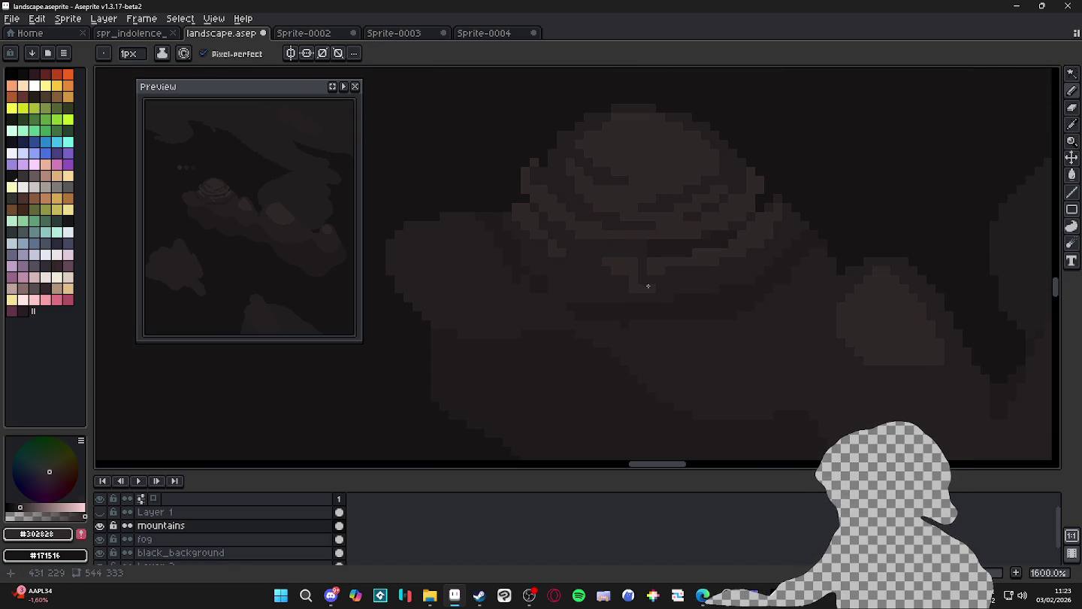
Pick the darker #251f20 shade again, then the darkest #1f1b1c cloud shade
{"action": "scroll", "coordinate": [651, 290], "scroll_direction": "down", "scroll_amount": 2}
{"action": "scroll", "coordinate": [654, 293], "scroll_direction": "up", "scroll_amount": 2}
{"action": "left_click", "coordinate": [656, 295], "text": "alt"}
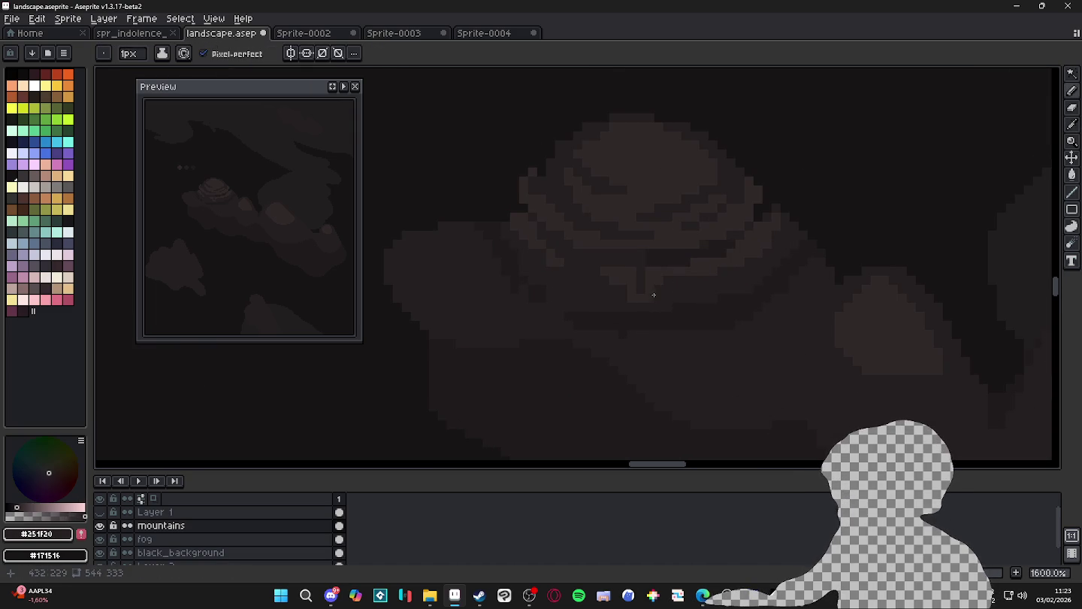
{"action": "scroll", "coordinate": [651, 291], "scroll_direction": "down", "scroll_amount": 4}
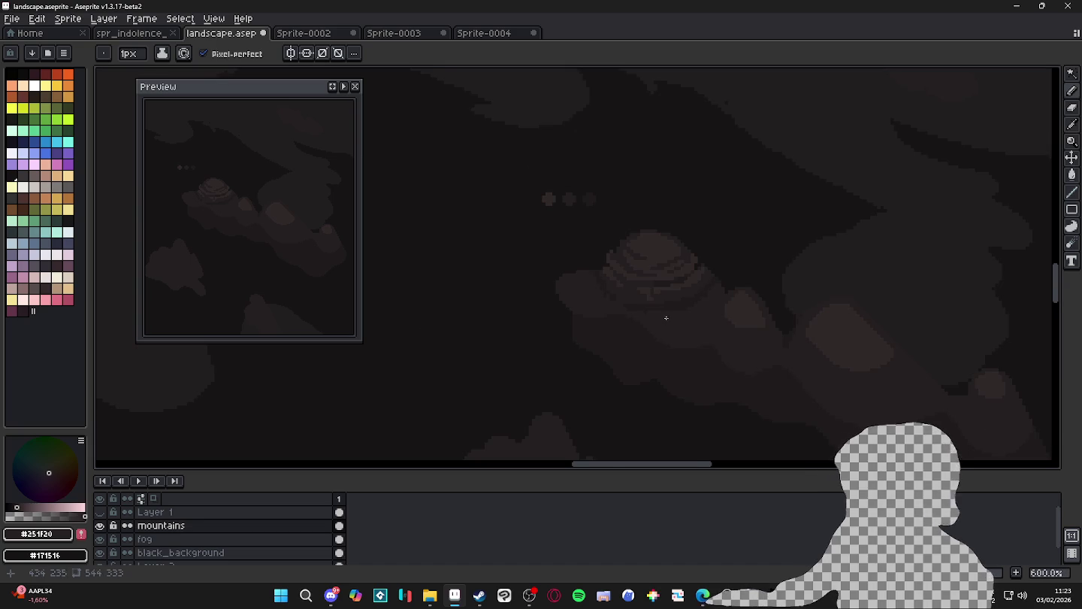
{"action": "scroll", "coordinate": [669, 316], "scroll_direction": "down", "scroll_amount": 1}
{"action": "scroll", "coordinate": [691, 308], "scroll_direction": "down", "scroll_amount": 1}
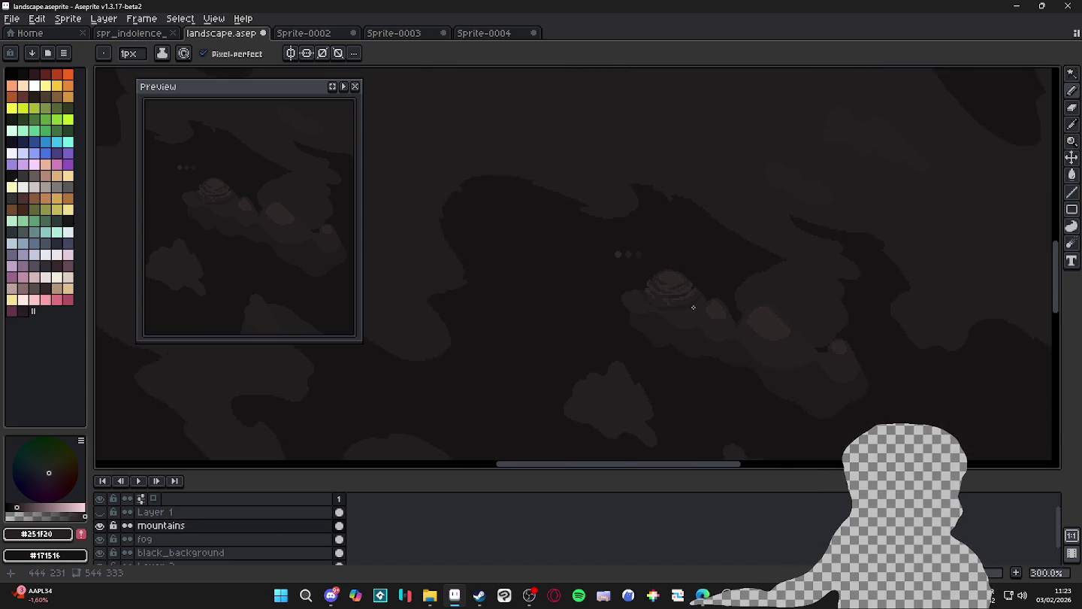
{"action": "scroll", "coordinate": [696, 304], "scroll_direction": "up", "scroll_amount": 3}
{"action": "scroll", "coordinate": [705, 300], "scroll_direction": "up", "scroll_amount": 1}
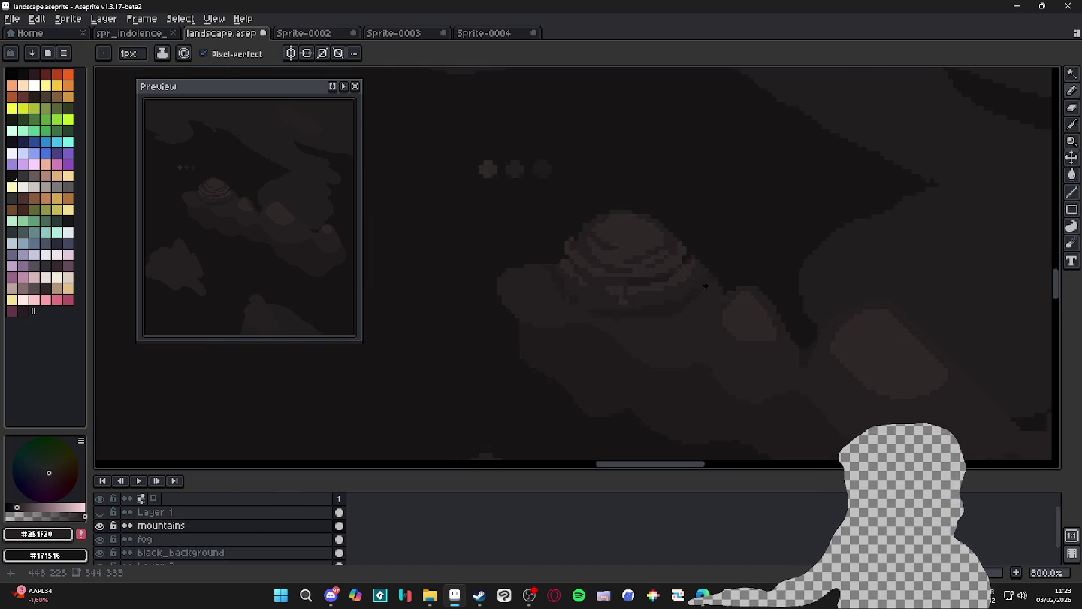
{"action": "scroll", "coordinate": [708, 286], "scroll_direction": "up", "scroll_amount": 1}
{"action": "left_click", "coordinate": [714, 283], "text": "alt"}
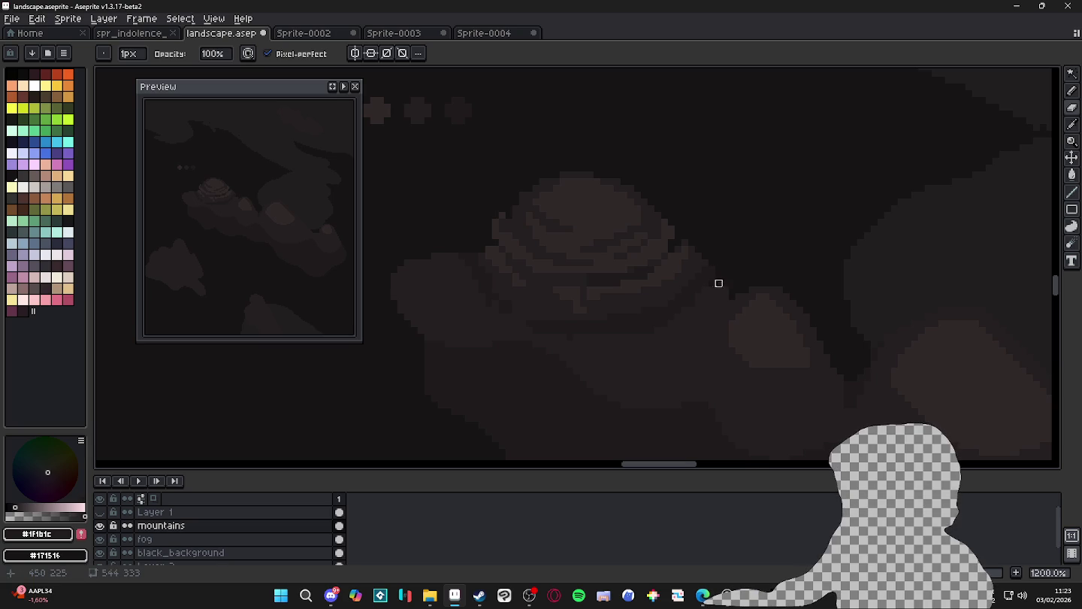
Toggle Eraser and Pencil, preview a Shift straight line, then sample the lighter #302828
{"action": "key", "text": "e"}
{"action": "key", "text": "i"}
{"action": "key", "text": "b"}
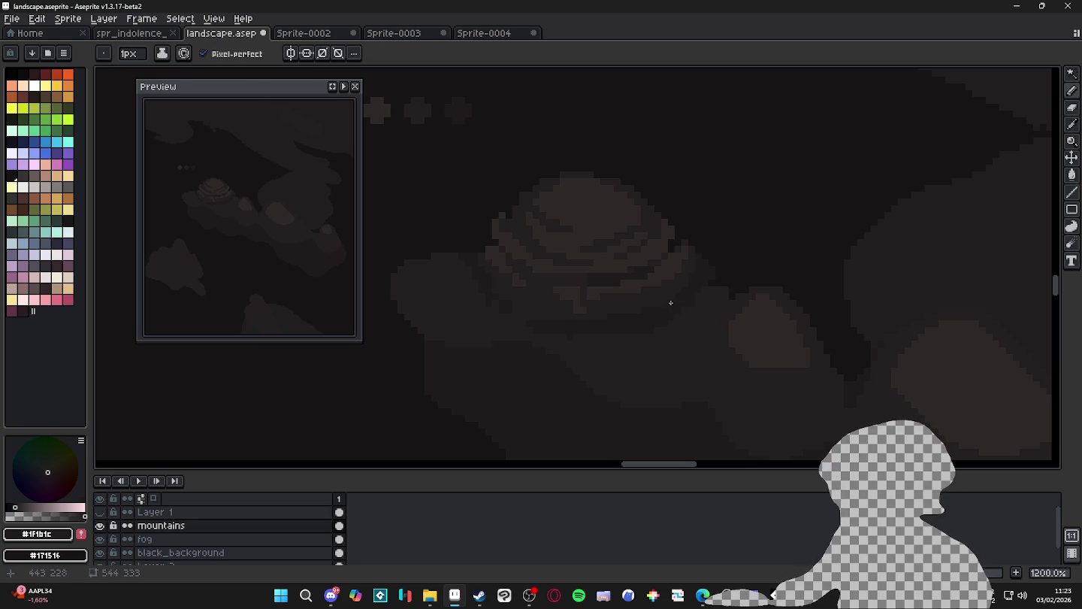
{"action": "key", "text": "alt"}
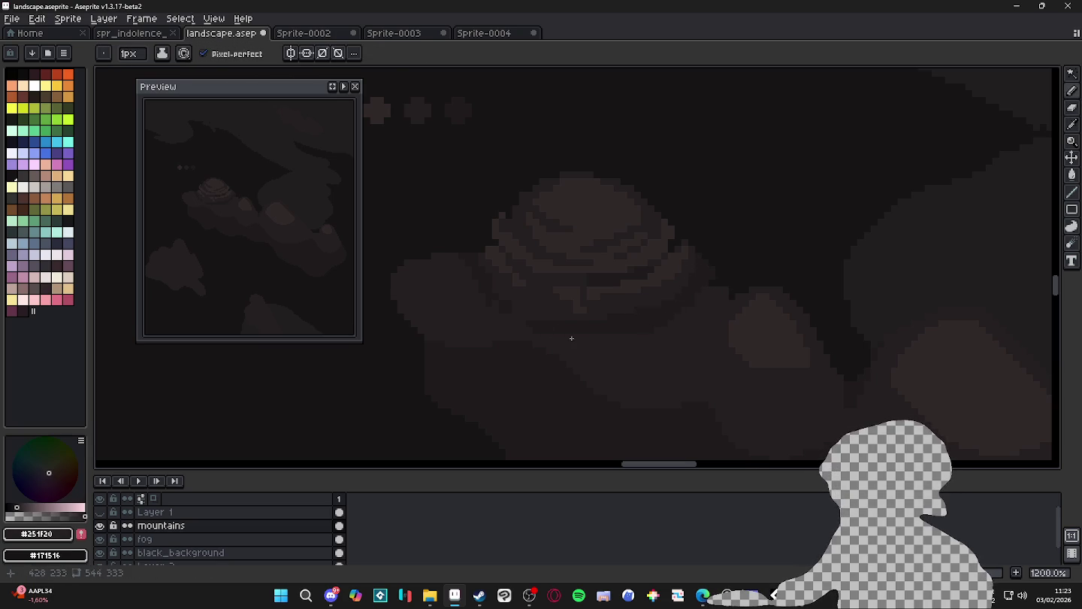
{"action": "key", "text": "shift"}
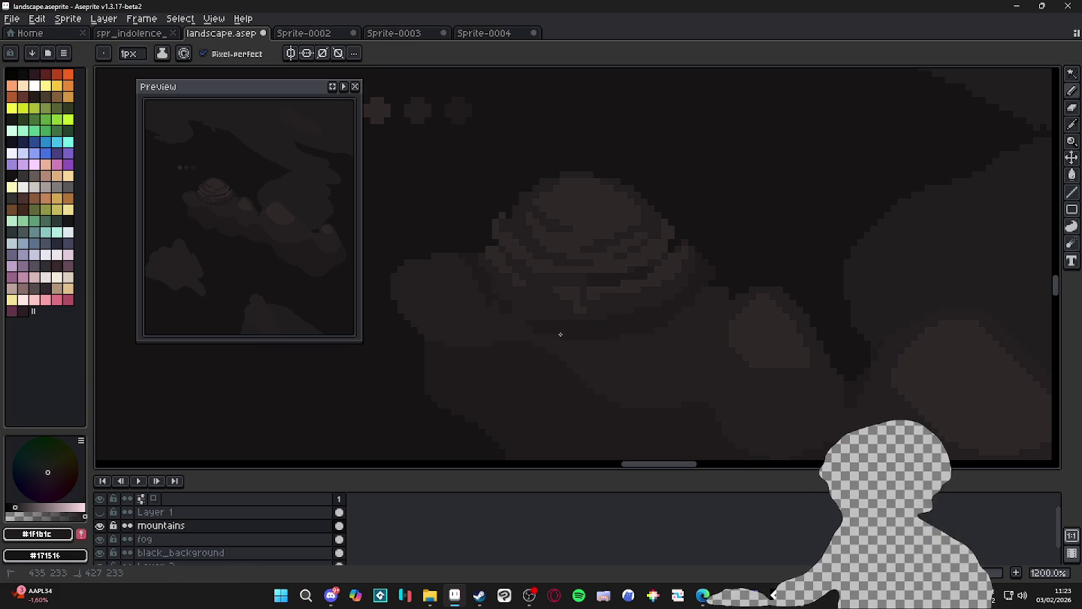
{"action": "key", "text": "alt"}
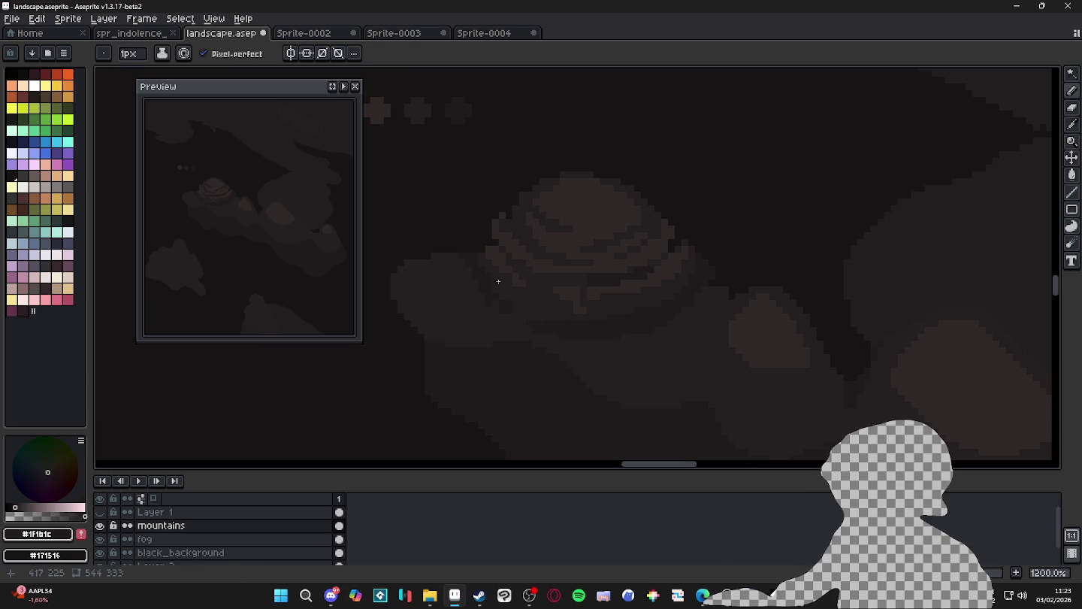
{"action": "left_click", "coordinate": [509, 271], "text": "alt"}
{"action": "scroll", "coordinate": [526, 301], "scroll_direction": "down", "scroll_amount": 2}
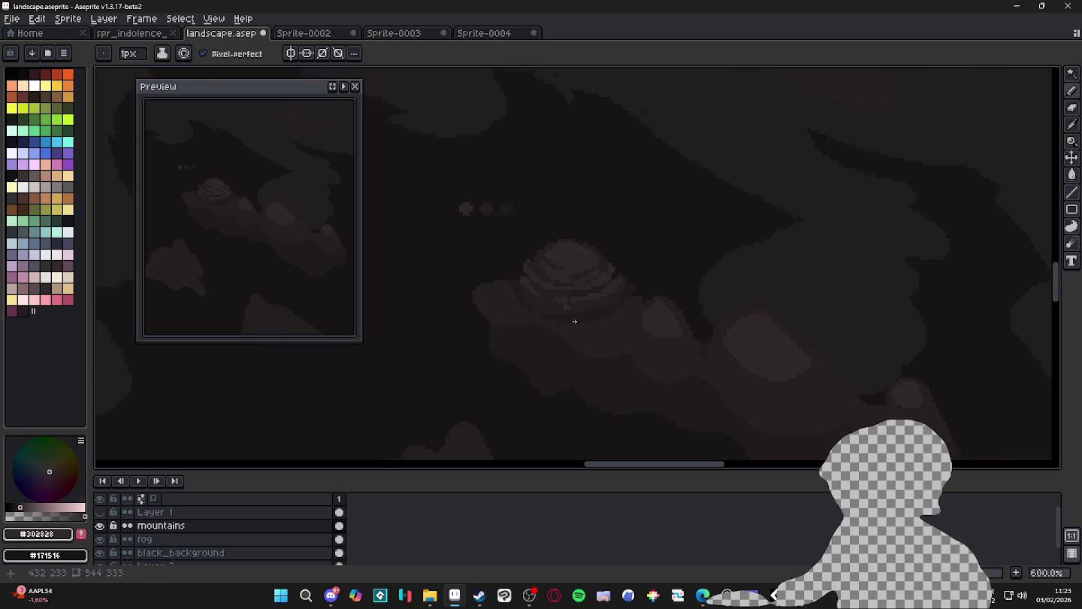
Resample the dark #1F1B1C shade from the cloud's lower rings
{"action": "scroll", "coordinate": [575, 319], "scroll_direction": "up", "scroll_amount": 1}
{"action": "scroll", "coordinate": [587, 316], "scroll_direction": "up", "scroll_amount": 1}
{"action": "left_click", "coordinate": [699, 282], "text": "alt"}
{"action": "key", "text": "alt"}
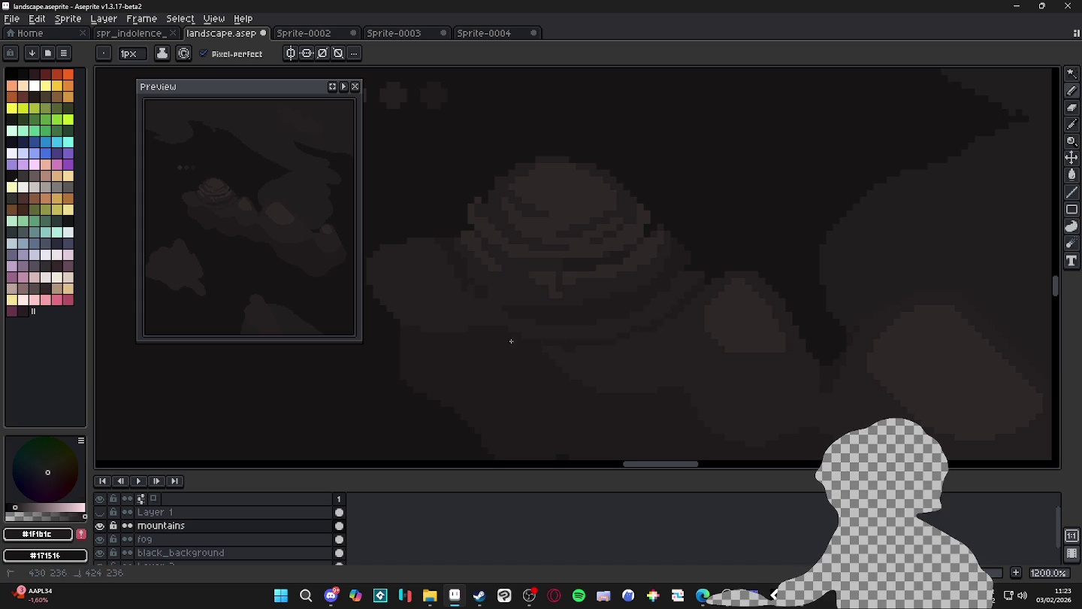
{"action": "scroll", "coordinate": [534, 342], "scroll_direction": "down", "scroll_amount": 1}
{"action": "scroll", "coordinate": [540, 338], "scroll_direction": "up", "scroll_amount": 1}
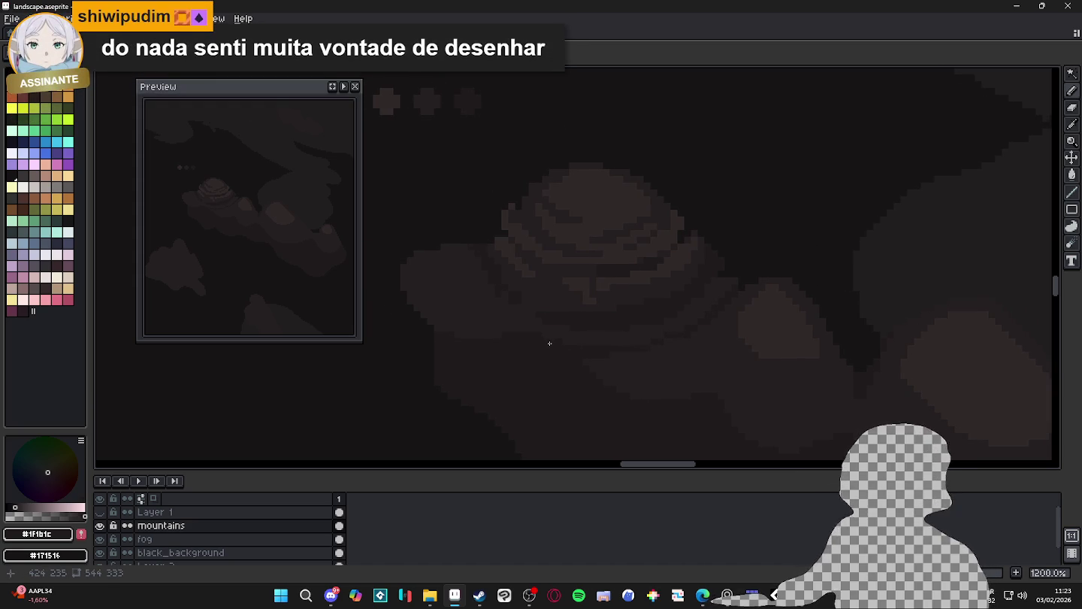
{"action": "scroll", "coordinate": [550, 348], "scroll_direction": "down", "scroll_amount": 2}
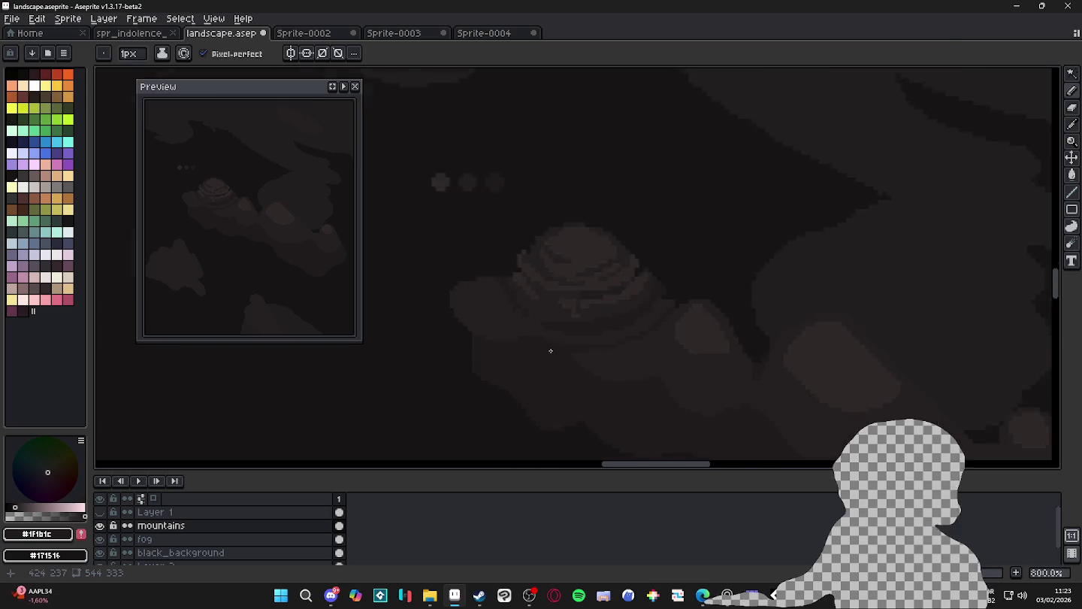
{"action": "scroll", "coordinate": [571, 346], "scroll_direction": "up", "scroll_amount": 1}
{"action": "scroll", "coordinate": [594, 350], "scroll_direction": "up", "scroll_amount": 1}
{"action": "scroll", "coordinate": [601, 368], "scroll_direction": "up", "scroll_amount": 1}
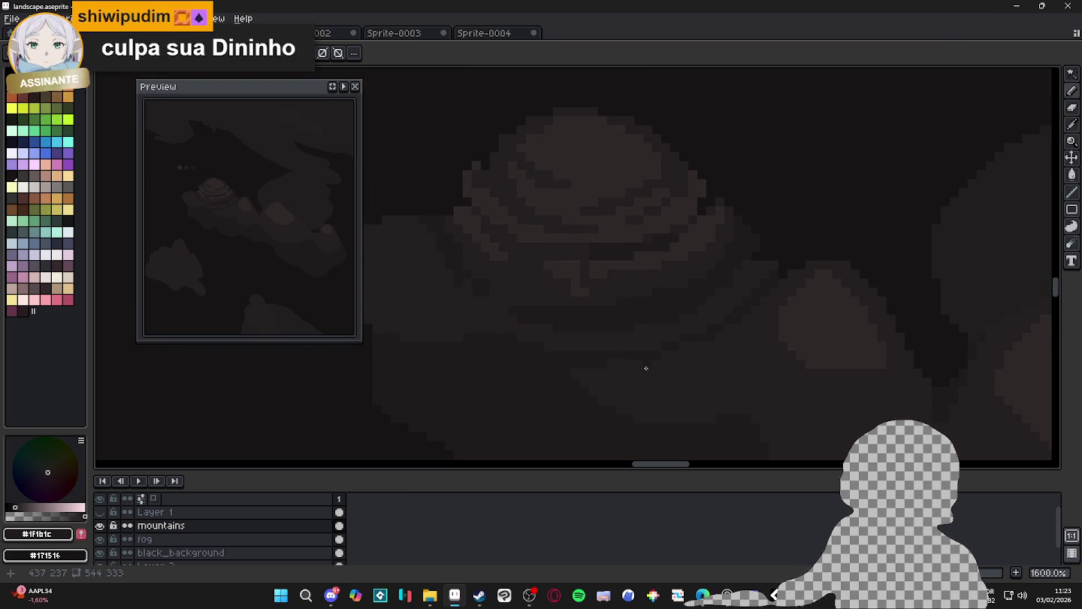
{"action": "scroll", "coordinate": [645, 367], "scroll_direction": "down", "scroll_amount": 2}
{"action": "scroll", "coordinate": [569, 335], "scroll_direction": "up", "scroll_amount": 1}
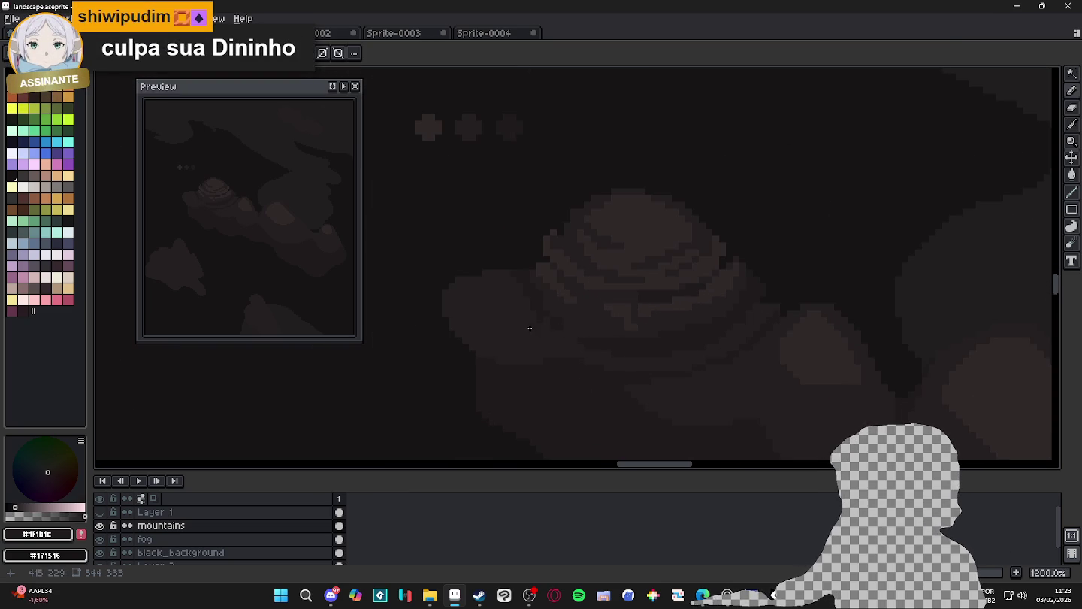
{"action": "scroll", "coordinate": [530, 329], "scroll_direction": "down", "scroll_amount": 2}
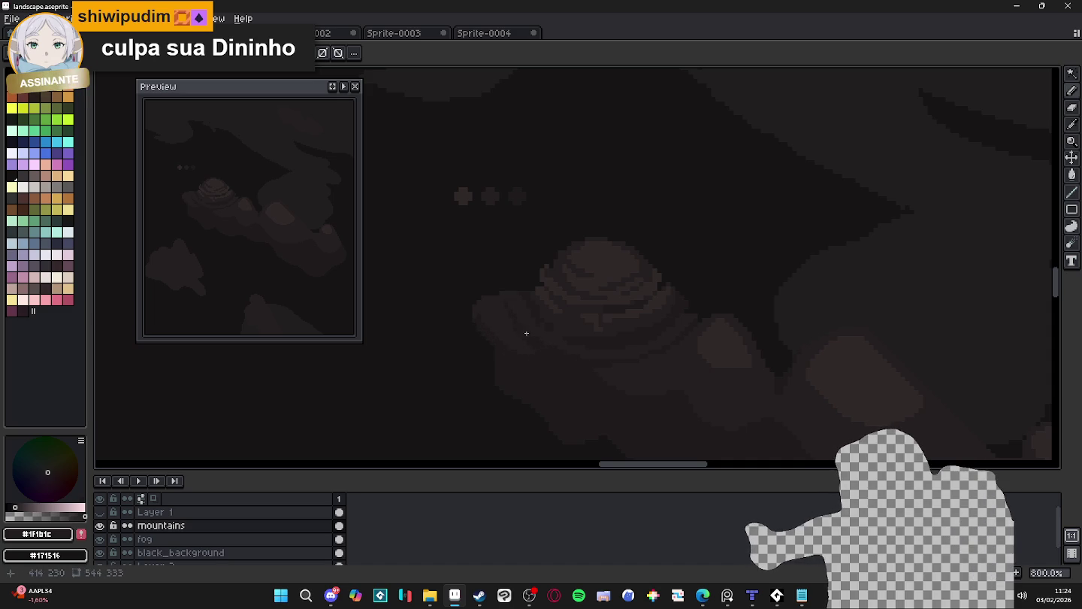
Alternate between #251F20 and #1F1B1C along the lower ring edges, ending on #1F1B1C
{"action": "left_click", "coordinate": [655, 327], "text": "alt"}
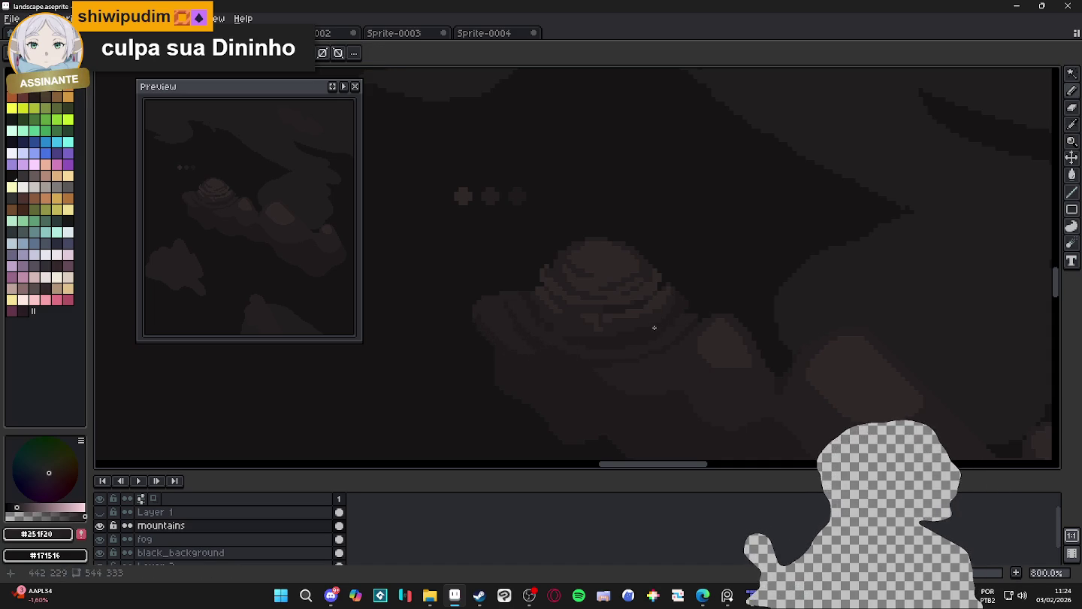
{"action": "left_click", "coordinate": [650, 349], "text": "alt"}
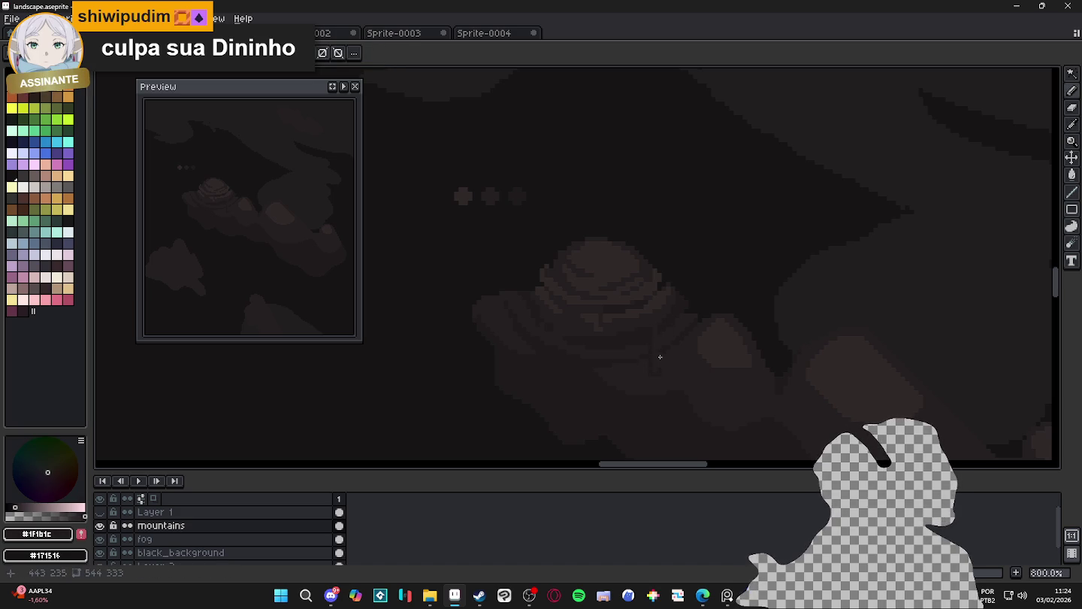
{"action": "left_click", "coordinate": [641, 344], "text": "alt"}
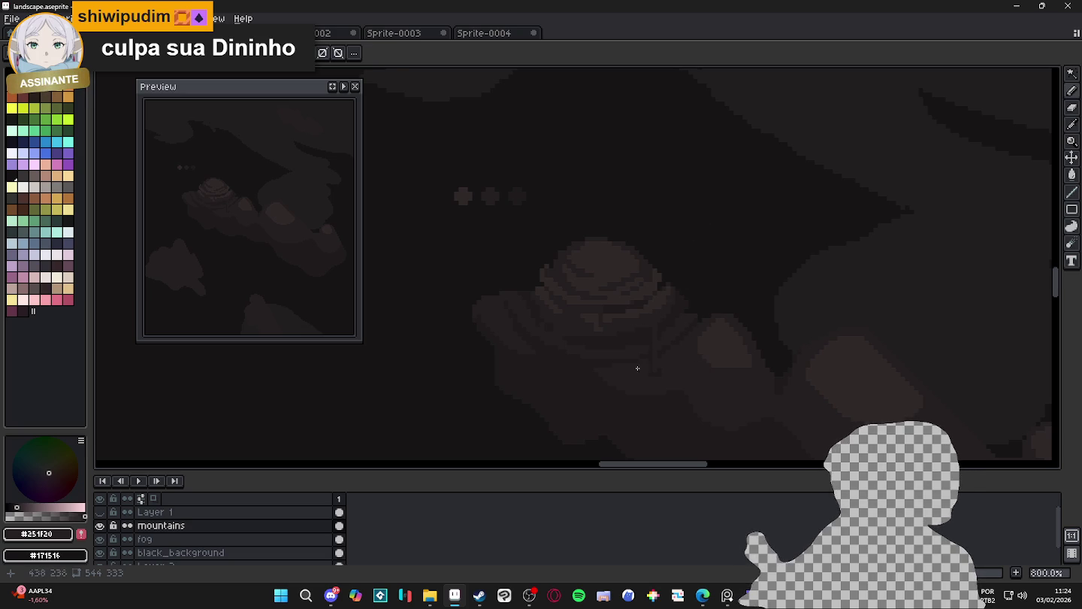
{"action": "left_click", "coordinate": [613, 368], "text": "alt"}
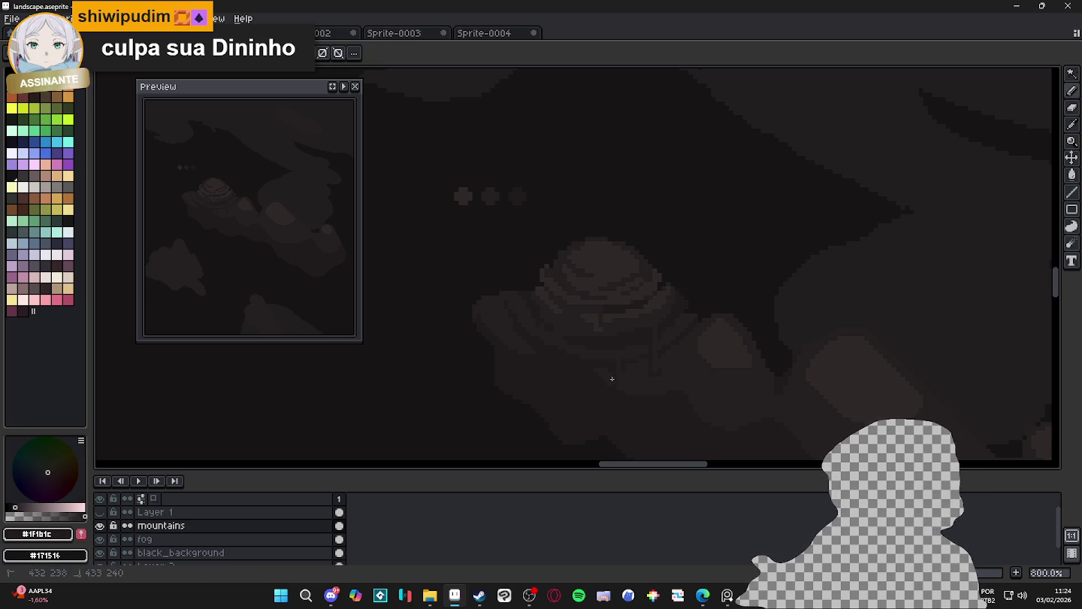
{"action": "scroll", "coordinate": [495, 333], "scroll_direction": "down", "scroll_amount": 1}
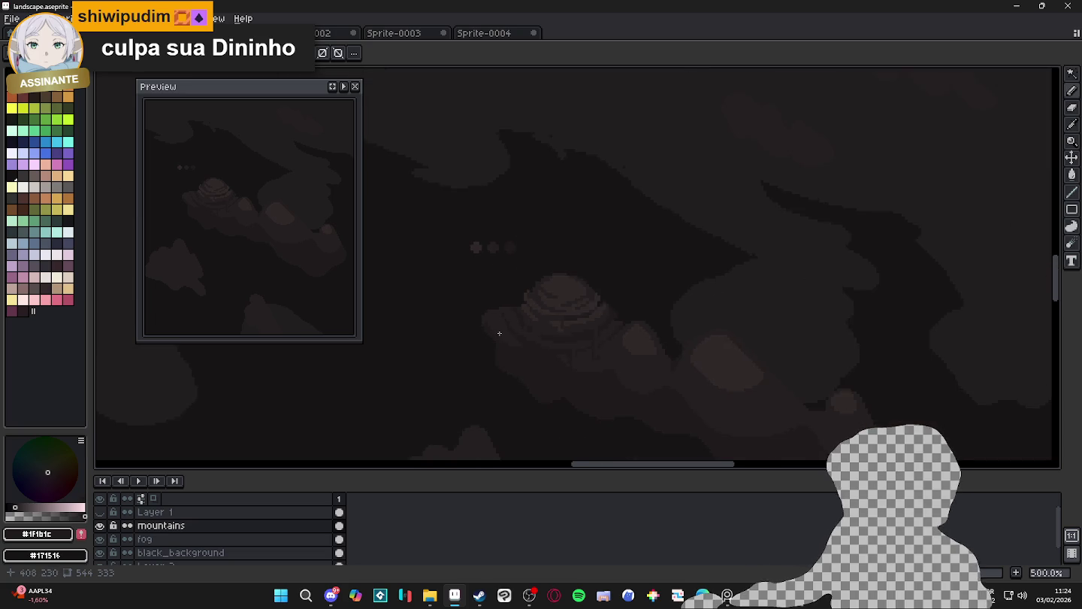
Zoom in on the main cloud and eyedrop #251F20, then the lighter #302828
{"action": "scroll", "coordinate": [570, 321], "scroll_direction": "down", "scroll_amount": 1}
{"action": "scroll", "coordinate": [572, 294], "scroll_direction": "up", "scroll_amount": 2}
{"action": "scroll", "coordinate": [601, 289], "scroll_direction": "up", "scroll_amount": 3}
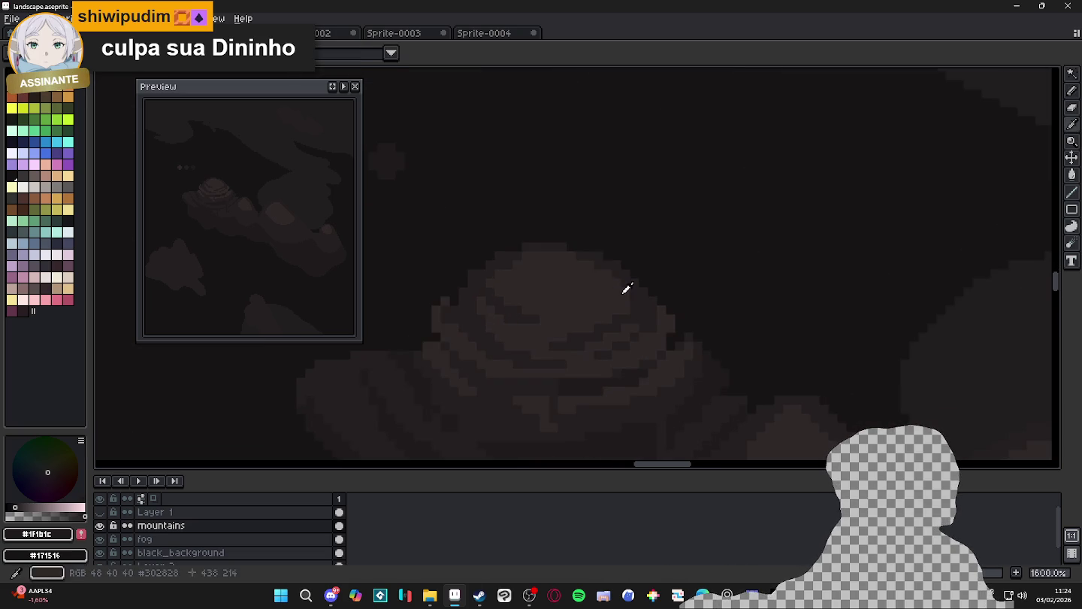
{"action": "scroll", "coordinate": [632, 284], "scroll_direction": "up", "scroll_amount": 2}
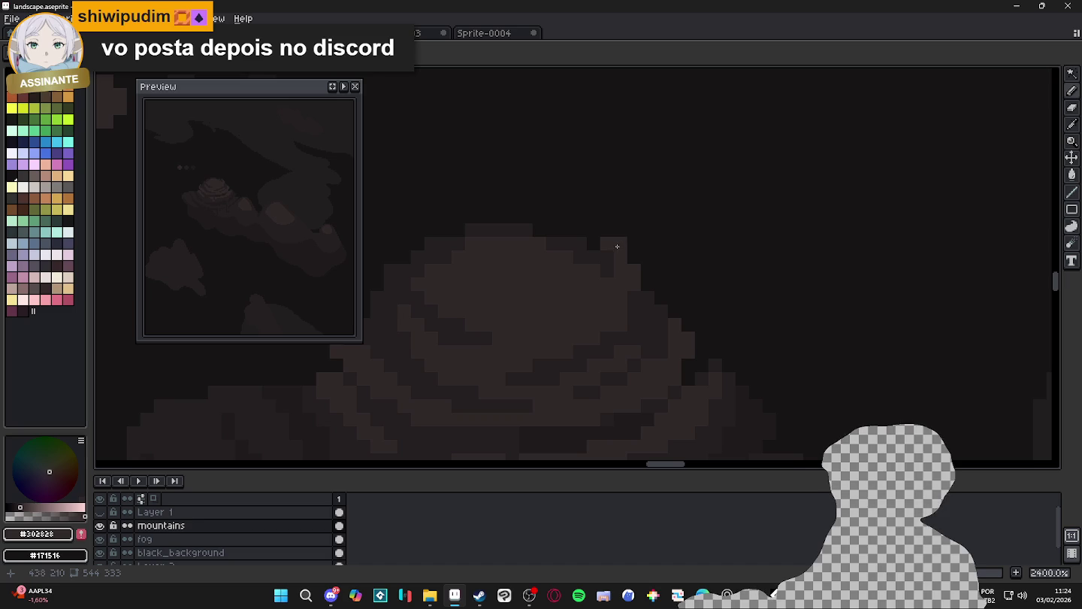
{"action": "scroll", "coordinate": [621, 280], "scroll_direction": "down", "scroll_amount": 3}
{"action": "scroll", "coordinate": [612, 254], "scroll_direction": "up", "scroll_amount": 1}
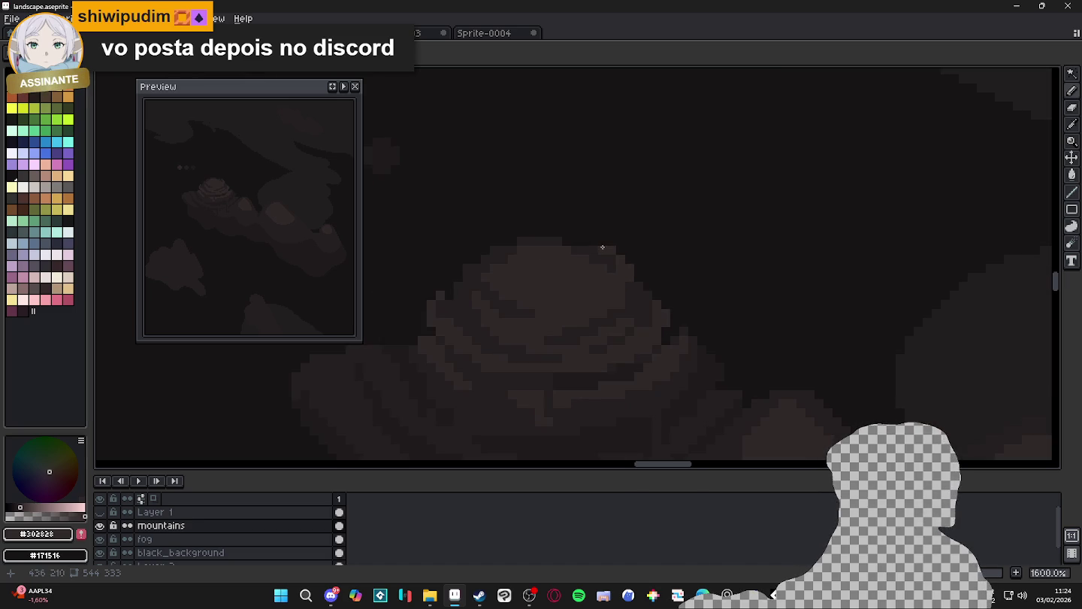
{"action": "scroll", "coordinate": [613, 259], "scroll_direction": "down", "scroll_amount": 2}
{"action": "scroll", "coordinate": [616, 267], "scroll_direction": "up", "scroll_amount": 1}
{"action": "left_click", "coordinate": [607, 260], "text": "alt"}
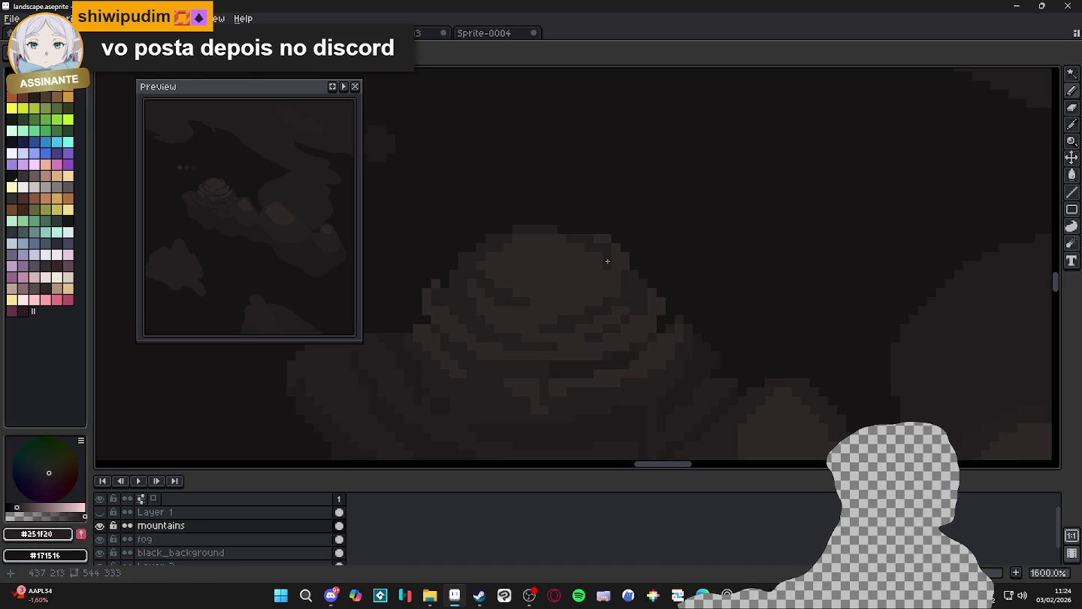
{"action": "scroll", "coordinate": [598, 273], "scroll_direction": "down", "scroll_amount": 1}
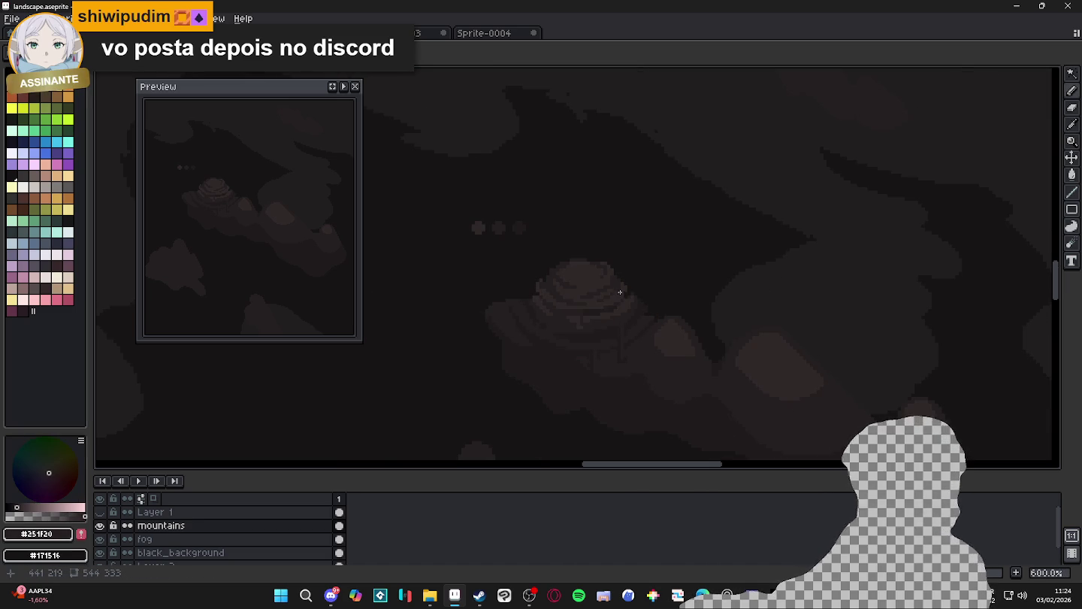
{"action": "scroll", "coordinate": [613, 280], "scroll_direction": "up", "scroll_amount": 1}
{"action": "scroll", "coordinate": [614, 281], "scroll_direction": "up", "scroll_amount": 2}
{"action": "left_click", "coordinate": [590, 252], "text": "alt"}
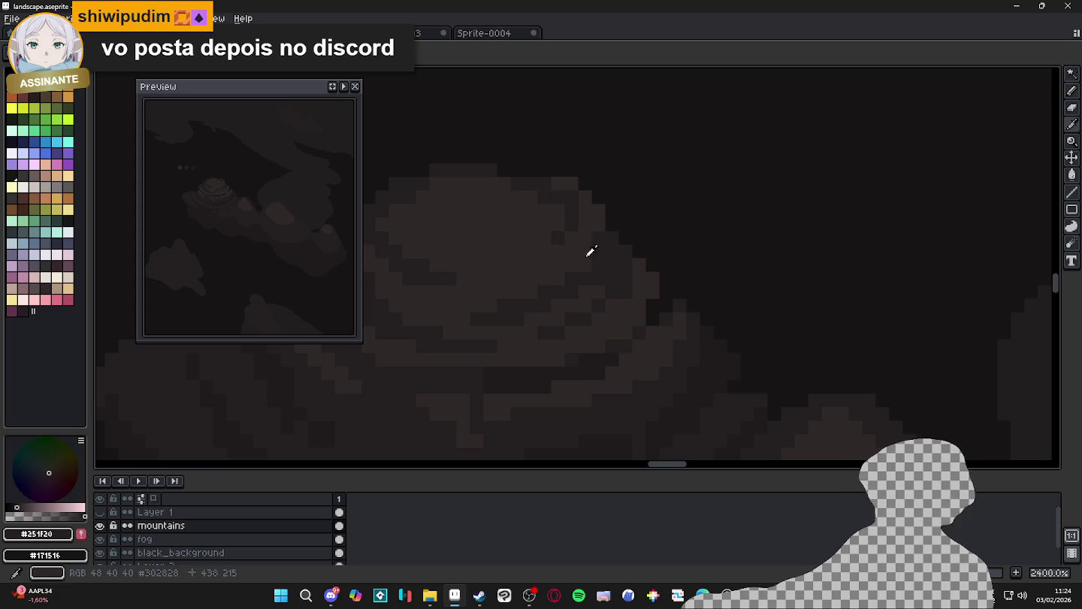
{"action": "scroll", "coordinate": [596, 248], "scroll_direction": "down", "scroll_amount": 3}
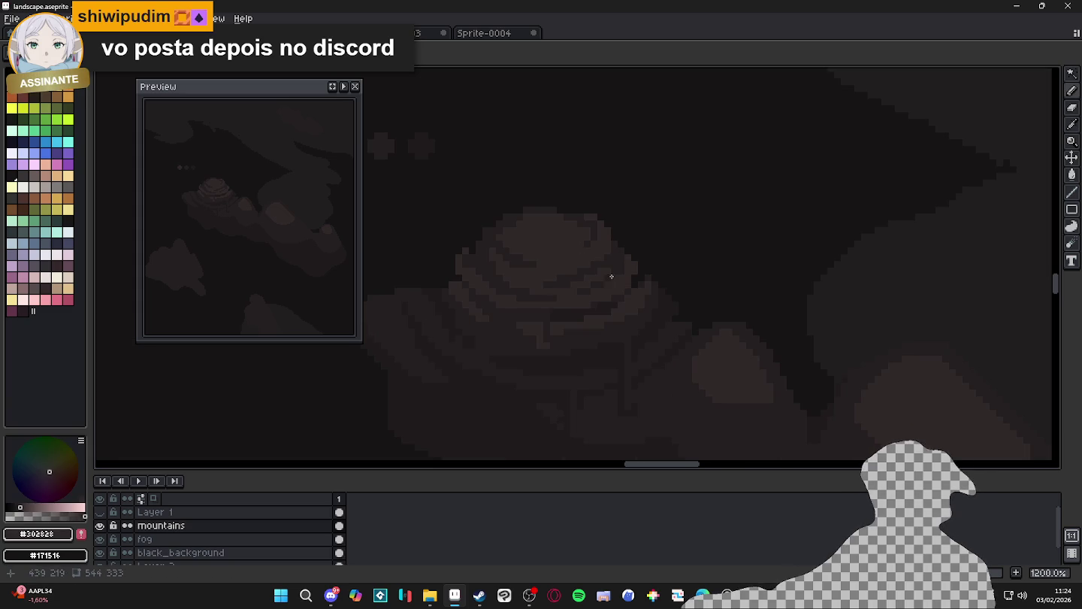